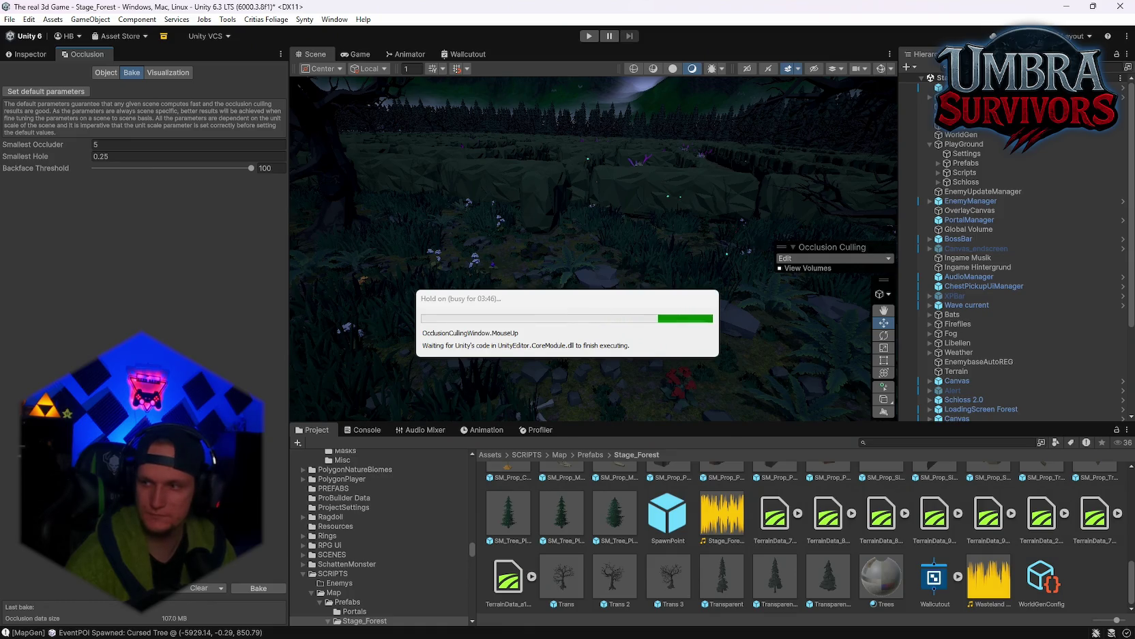
While the occlusion bake runs, open a file browser and close it again
{"action": "mouse_move", "coordinate": [636, 634]}
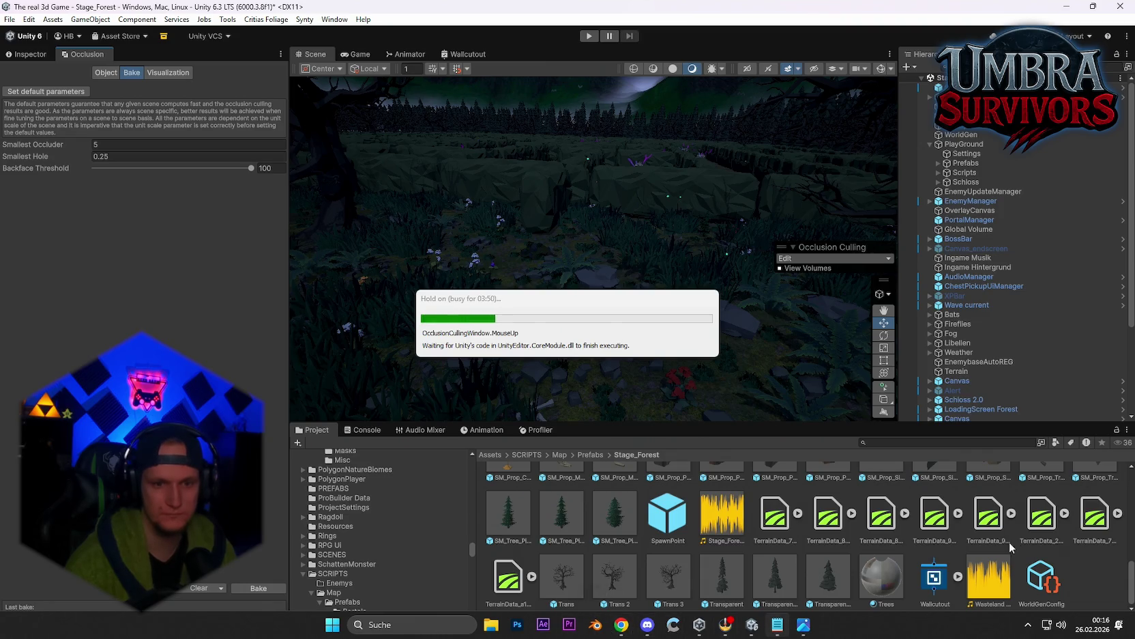
{"action": "mouse_move", "coordinate": [777, 625]}
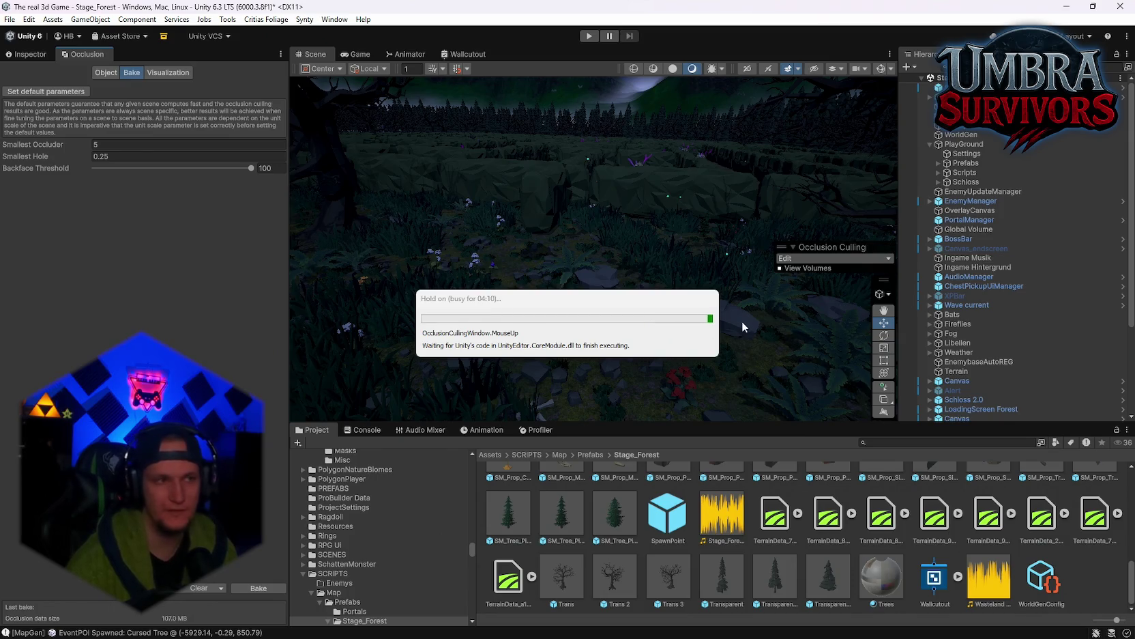
{"action": "mouse_move", "coordinate": [857, 627]}
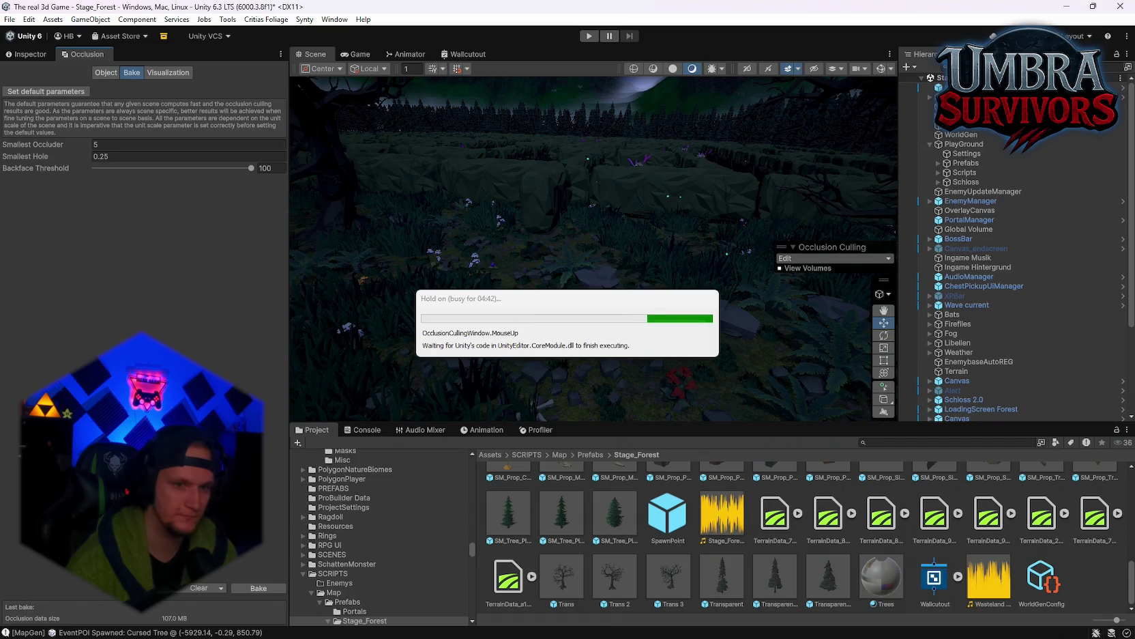
{"action": "left_click", "coordinate": [490, 626]}
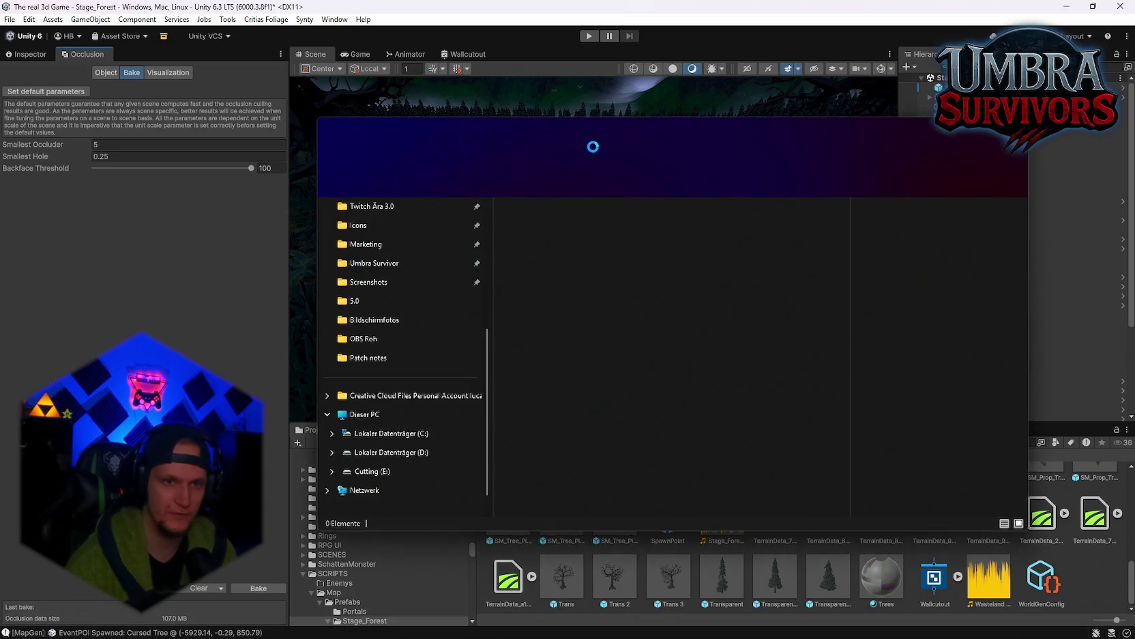
{"action": "key", "text": "alt+F4"}
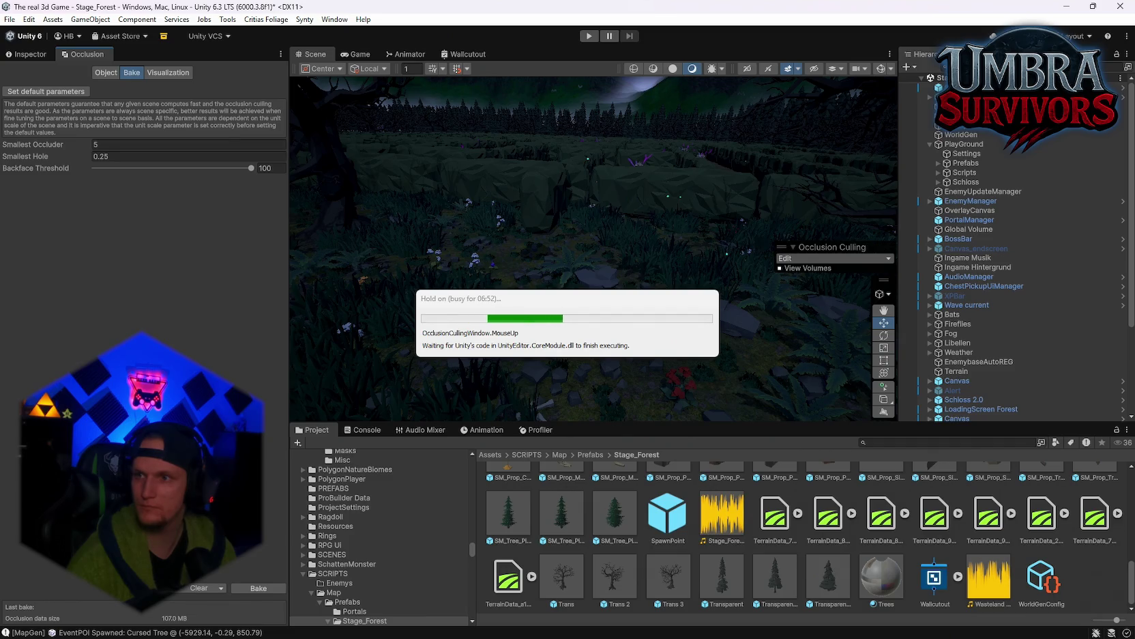
Look over Blender's empty scene, maximised with the full frame range and Scene Collection selected, then minimise it
{"action": "key", "text": "alt+Tab"}
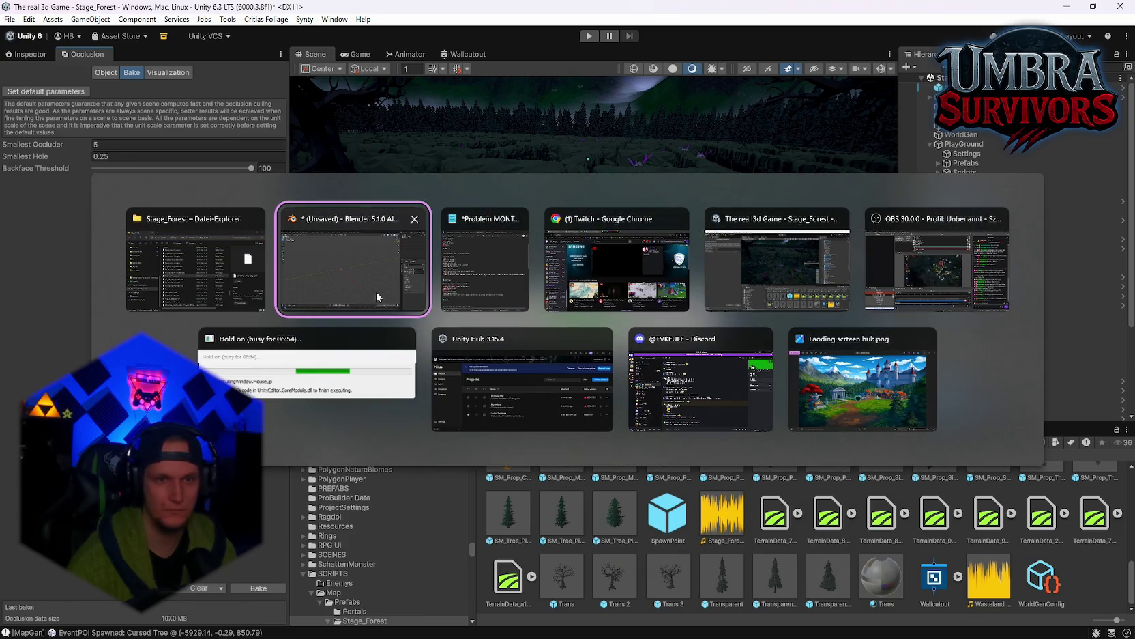
{"action": "left_click", "coordinate": [400, 333]}
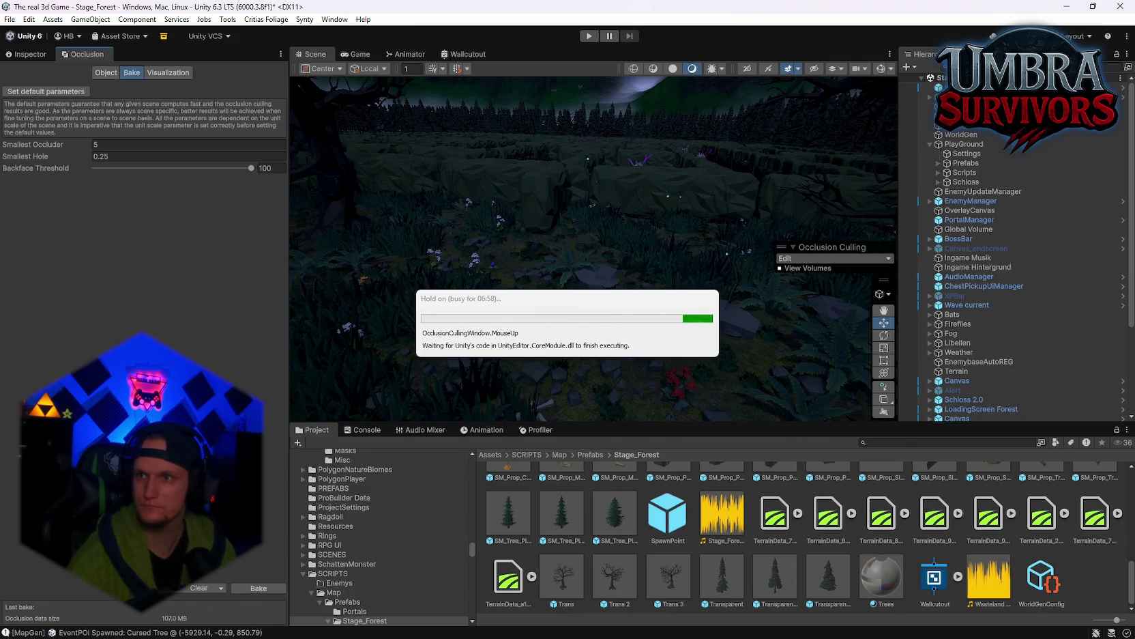
{"action": "key", "text": "alt+Tab"}
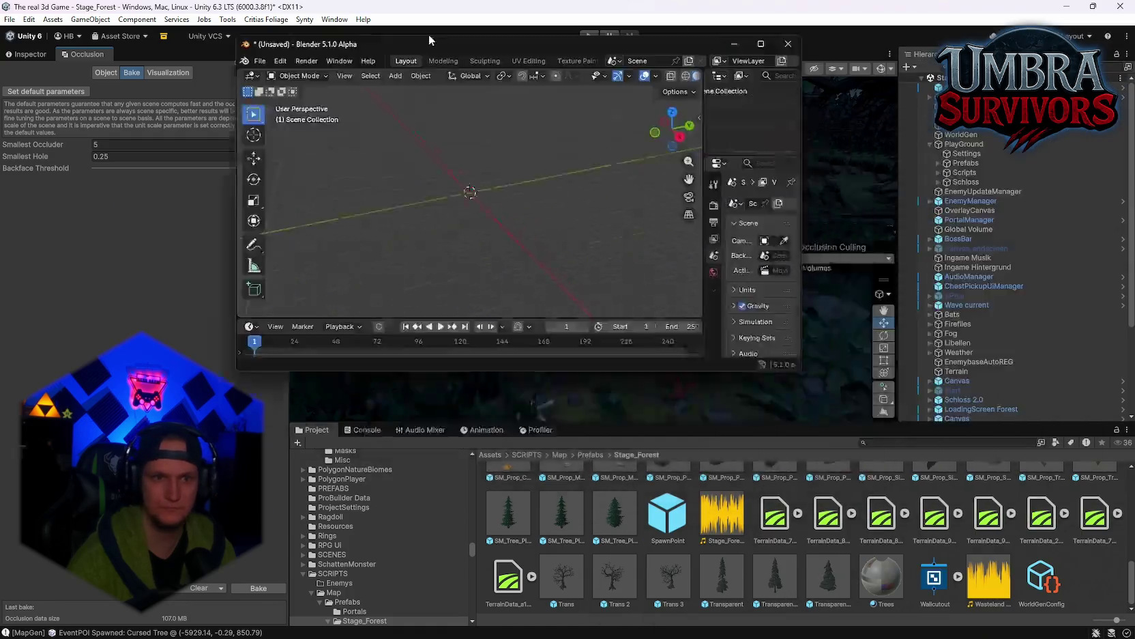
{"action": "double_click", "coordinate": [429, 33]}
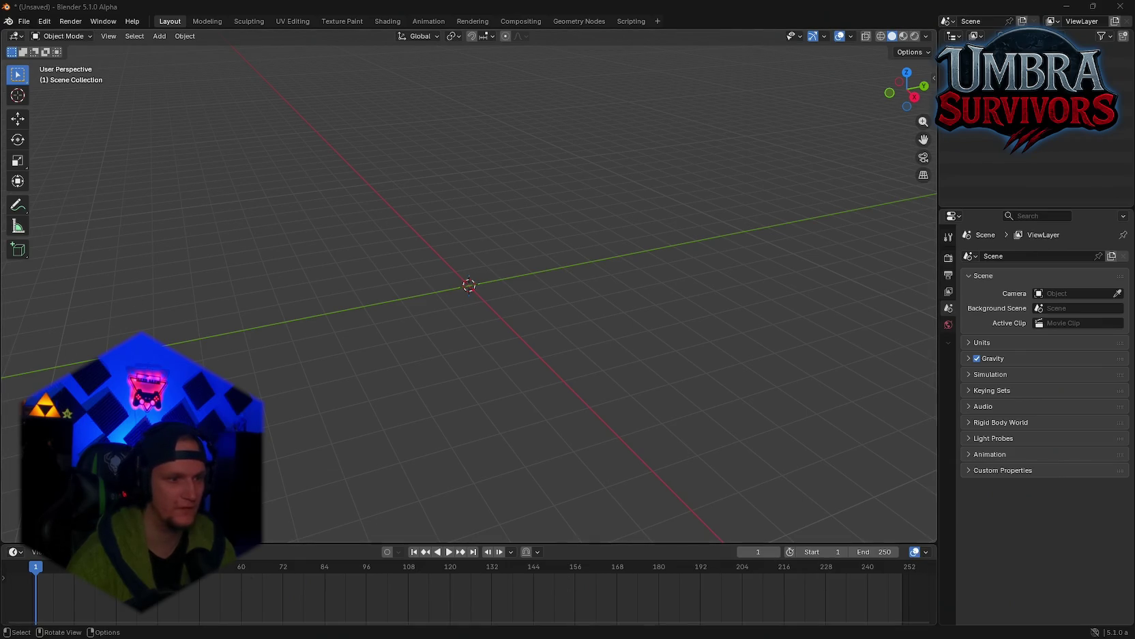
{"action": "key", "text": "Home"}
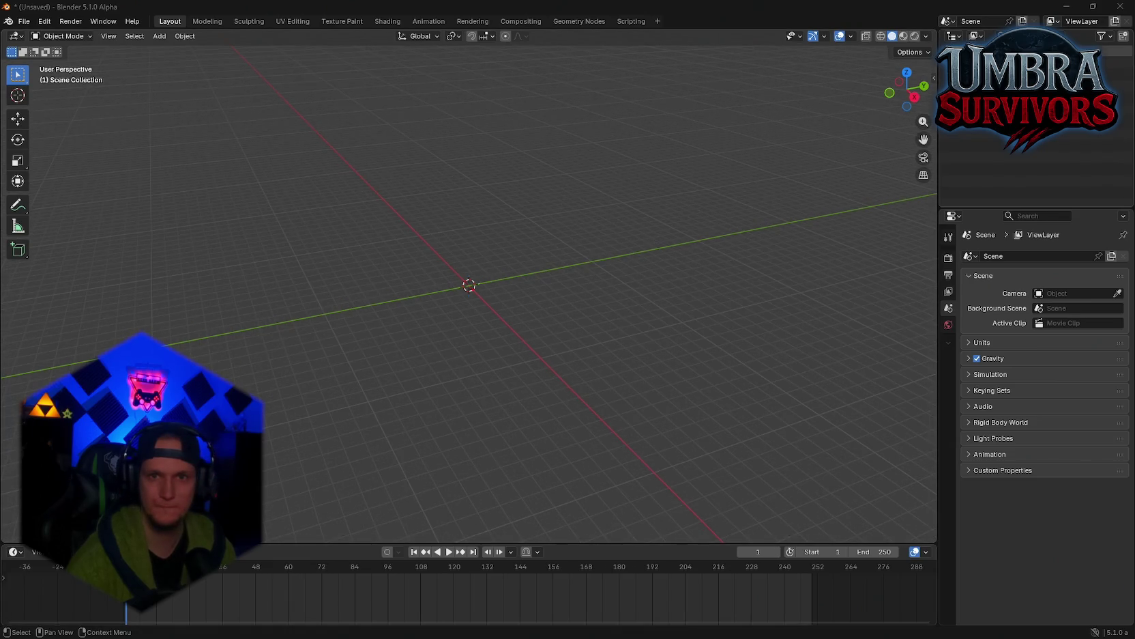
{"action": "left_click", "coordinate": [1092, 52]}
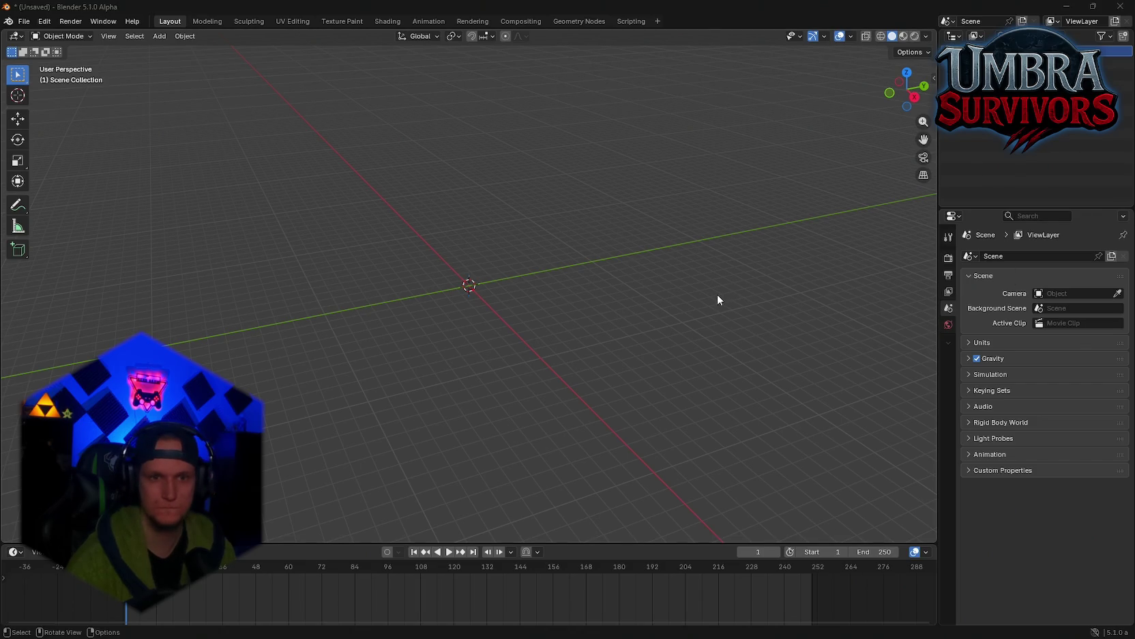
{"action": "key", "text": "alt+Tab"}
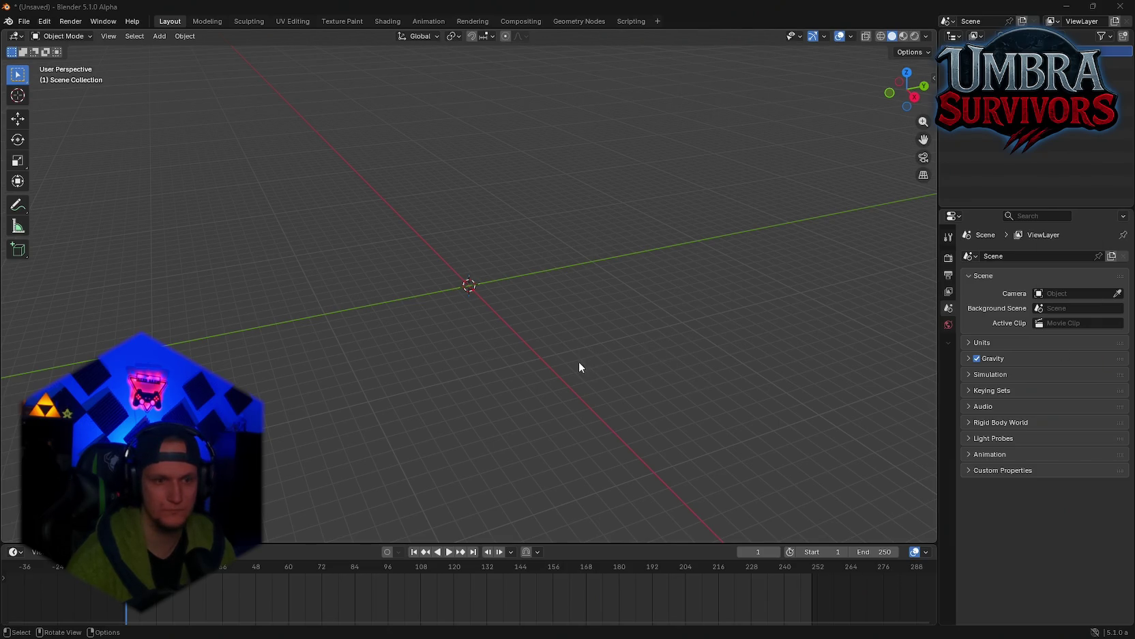
{"action": "right_click", "coordinate": [532, 295]}
{"action": "mouse_move", "coordinate": [606, 299]}
{"action": "left_mouse_down"}
{"action": "mouse_move", "coordinate": [680, 278]}
{"action": "mouse_move", "coordinate": [687, 256]}
{"action": "mouse_move", "coordinate": [742, 261]}
{"action": "left_mouse_up"}
{"action": "left_click", "coordinate": [1066, 7]}
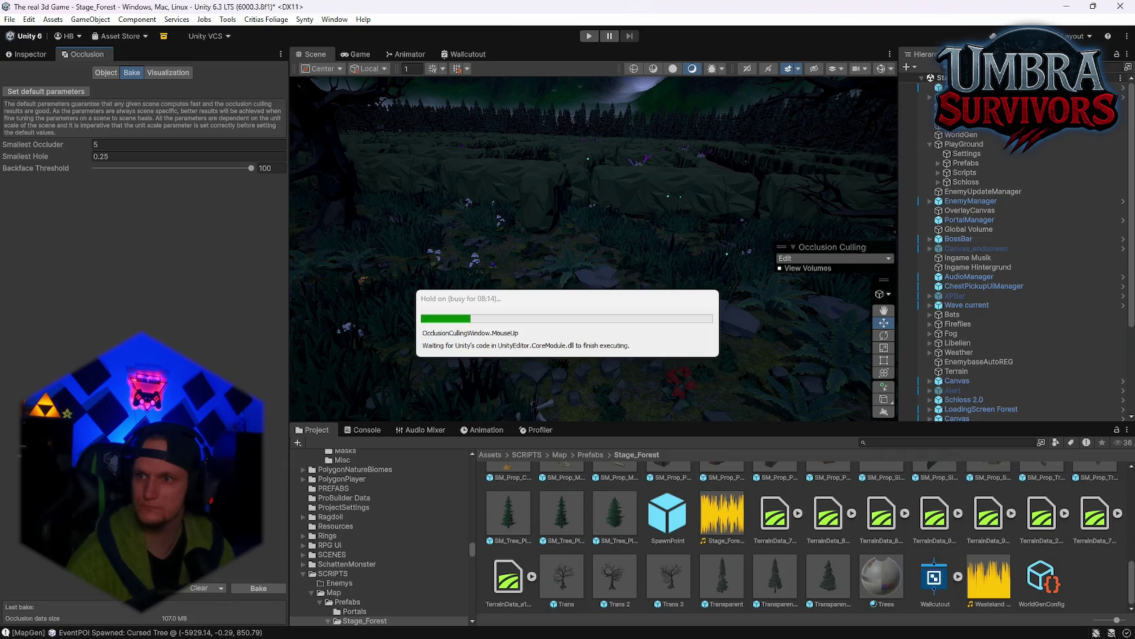
Wait out the occlusion bake in Unity, then switch over to Blender
{"action": "key", "text": "alt+Tab"}
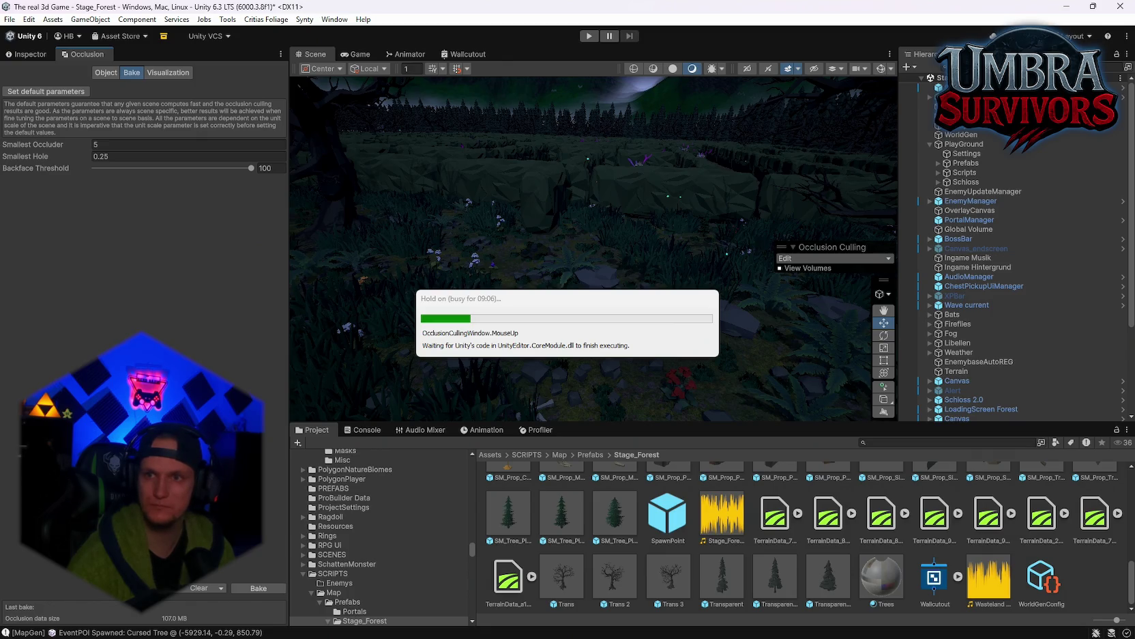
{"action": "key", "text": "alt+Tab"}
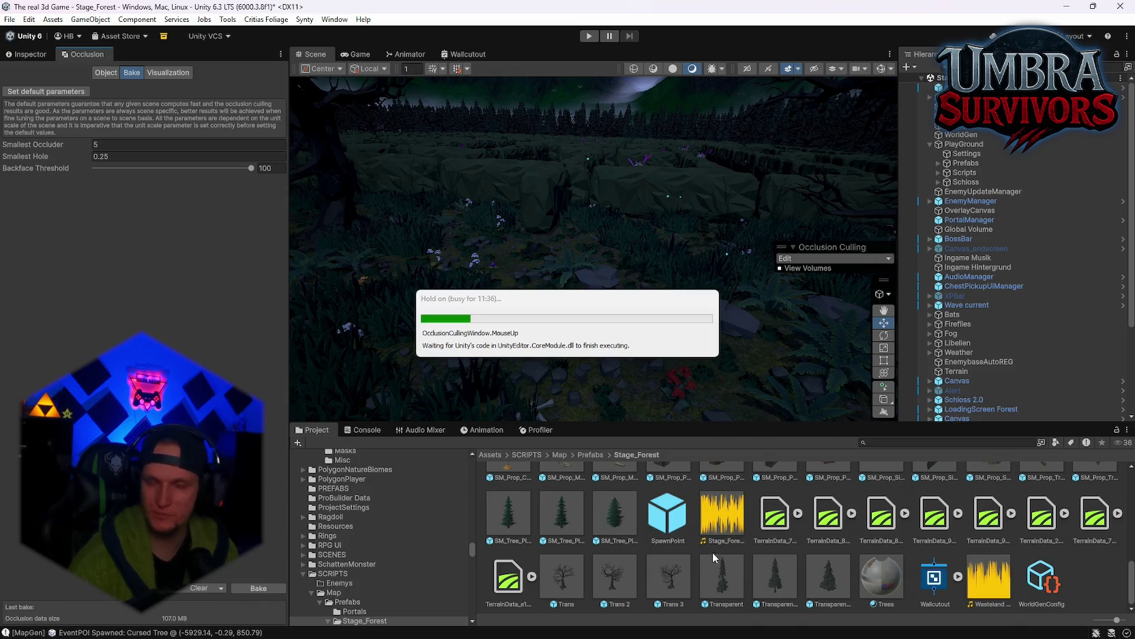
{"action": "mouse_move", "coordinate": [621, 636]}
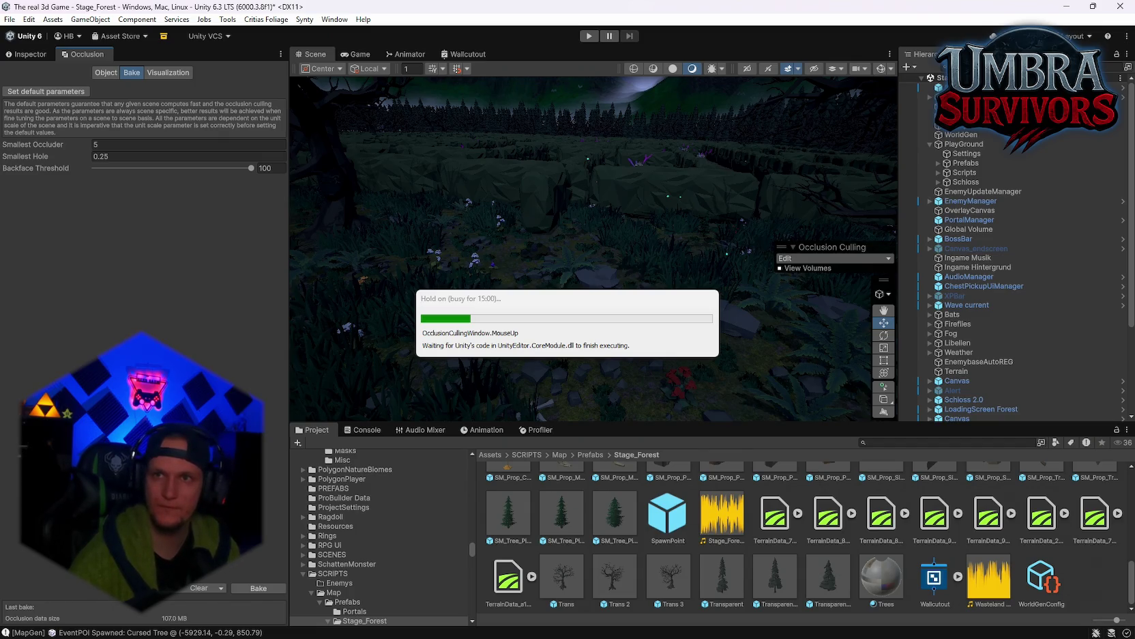
{"action": "key", "text": "alt+Tab"}
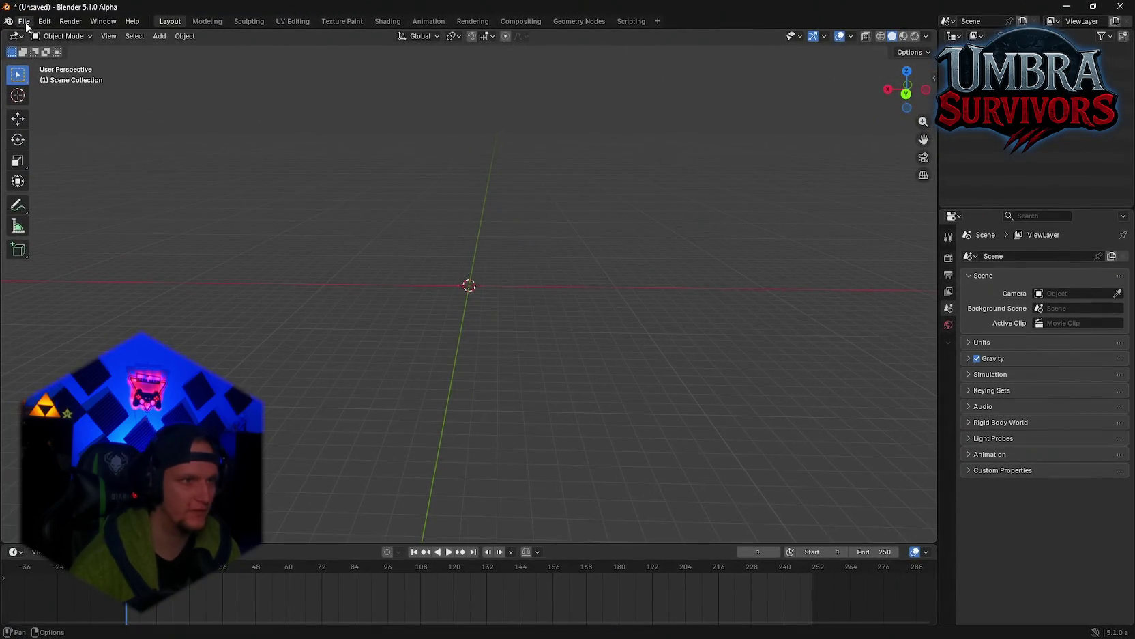
Back out of File > Export, then start File > Import > FBX (.fbx) and shift its browser left
{"action": "left_click", "coordinate": [25, 22]}
{"action": "mouse_move", "coordinate": [70, 199]}
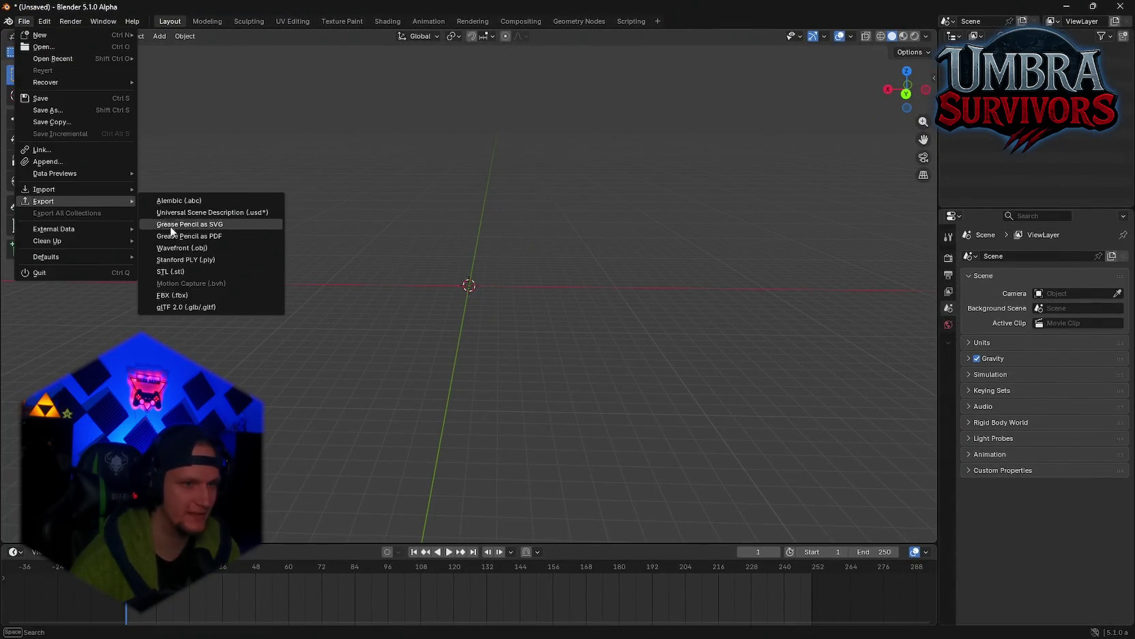
{"action": "left_click", "coordinate": [190, 293]}
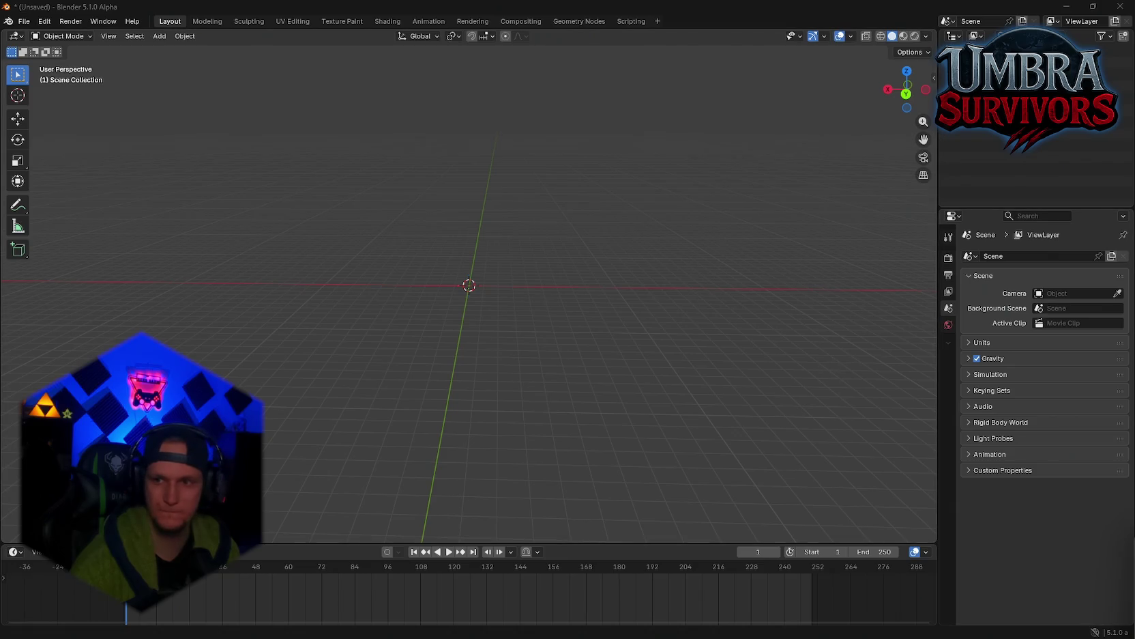
{"action": "left_click", "coordinate": [25, 21]}
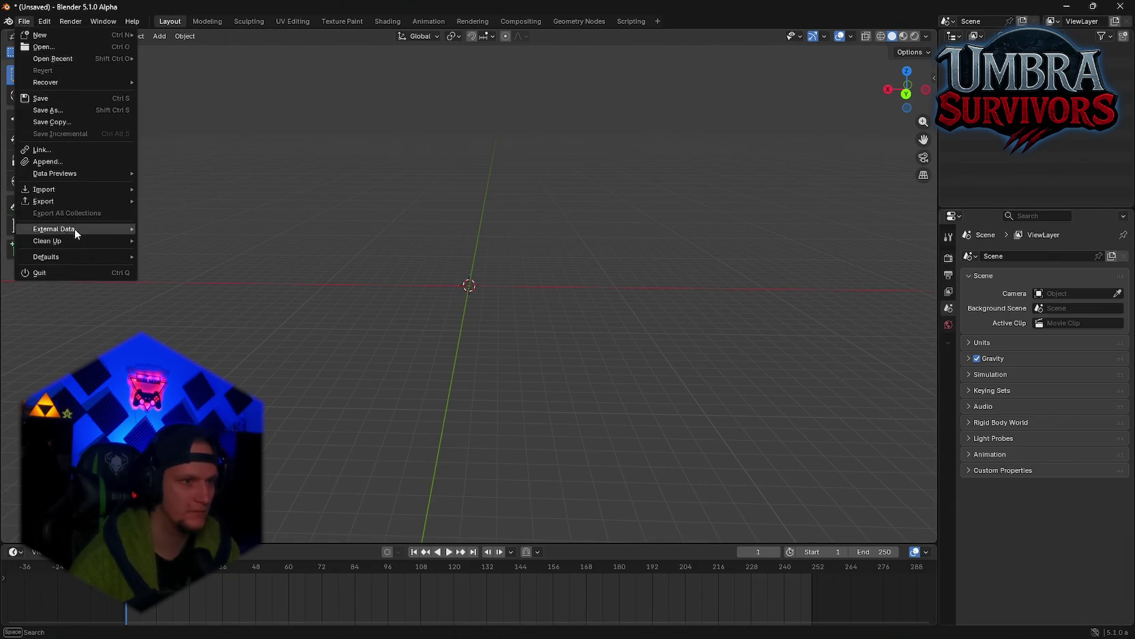
{"action": "mouse_move", "coordinate": [68, 191]}
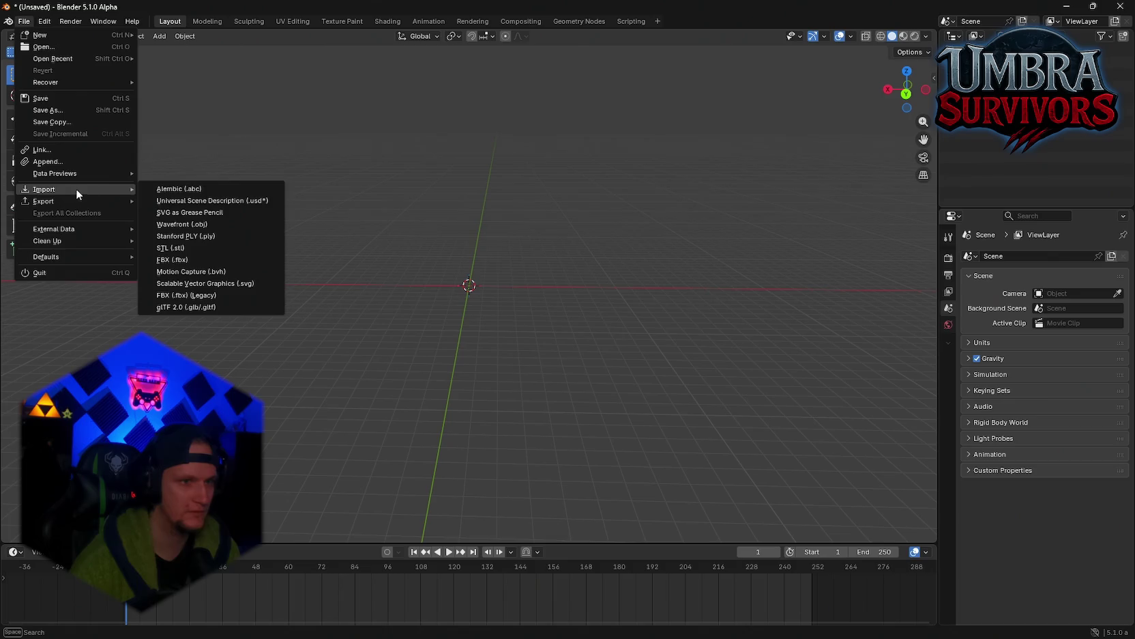
{"action": "left_click", "coordinate": [209, 296]}
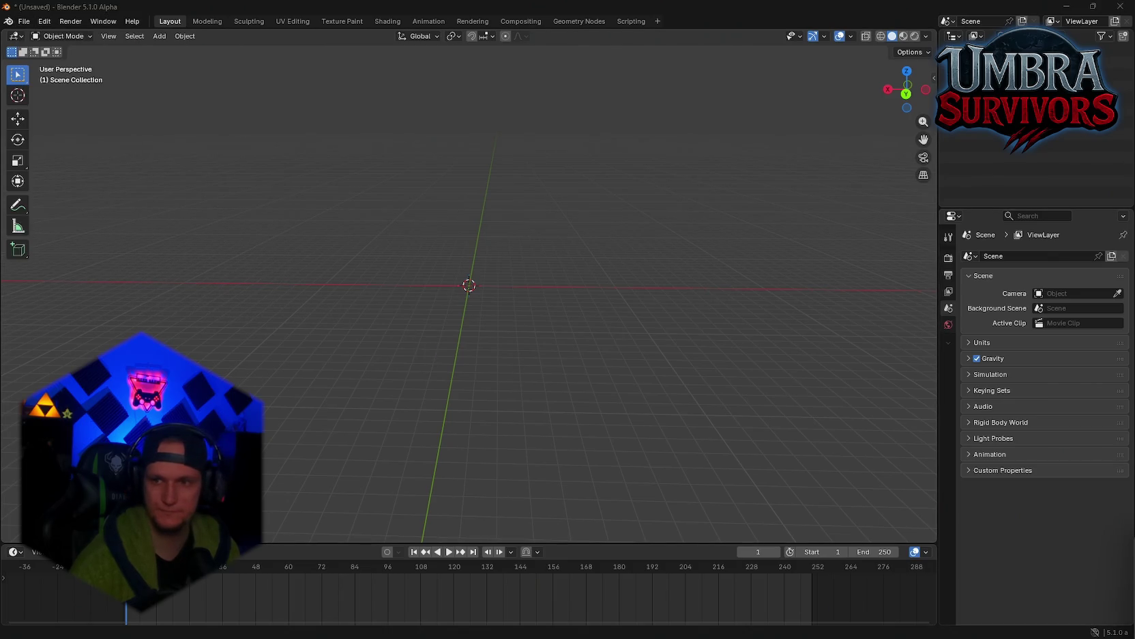
{"action": "left_click_drag", "start_coordinate": [803, 154], "coordinate": [438, 127]}
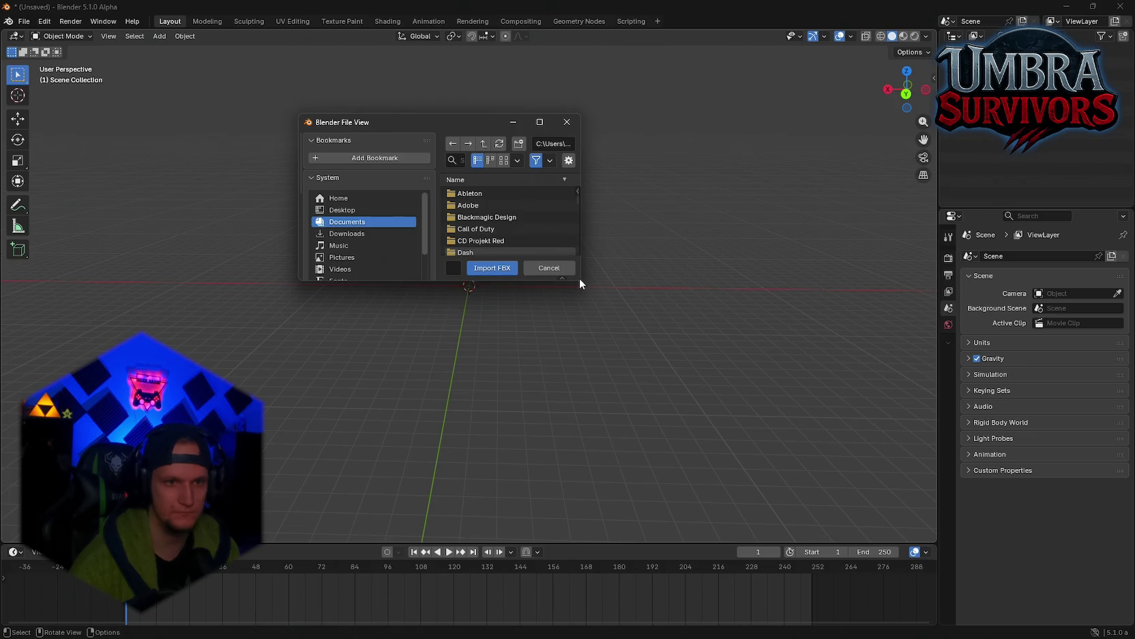
Browse the PolygonNature Models folder and import SM_Tree_Pine_Small_01.fbx
{"action": "left_click_drag", "start_coordinate": [580, 283], "coordinate": [856, 460]}
{"action": "scroll", "coordinate": [381, 394], "scroll_direction": "down", "scroll_amount": 1}
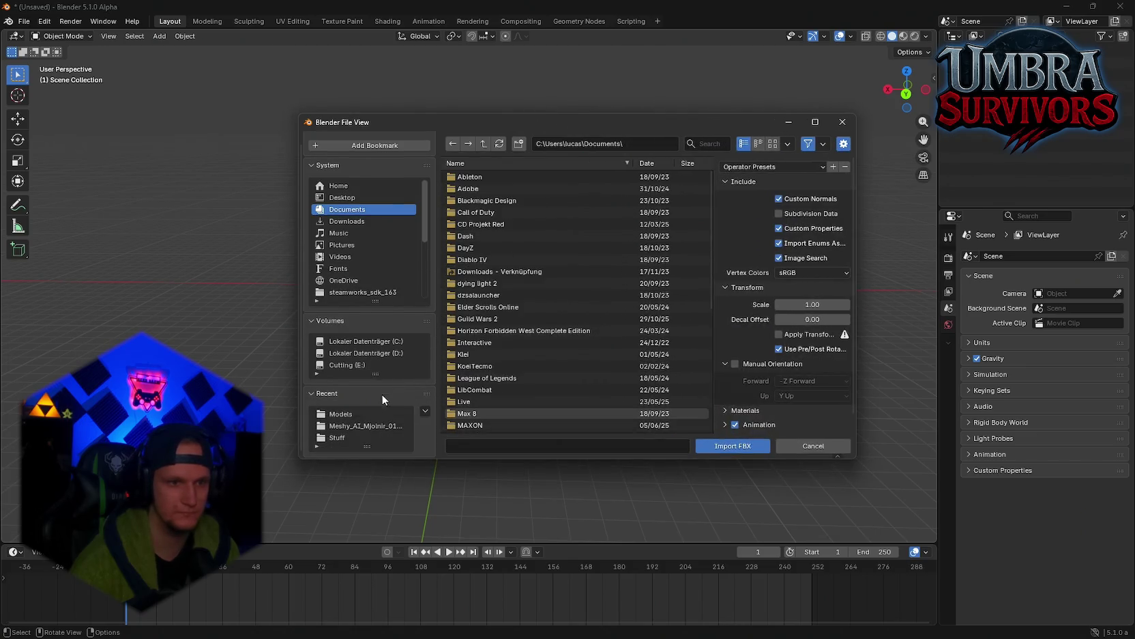
{"action": "left_click", "coordinate": [359, 414]}
{"action": "left_click_drag", "start_coordinate": [564, 128], "coordinate": [477, 122]}
{"action": "scroll", "coordinate": [456, 262], "scroll_direction": "down", "scroll_amount": 10}
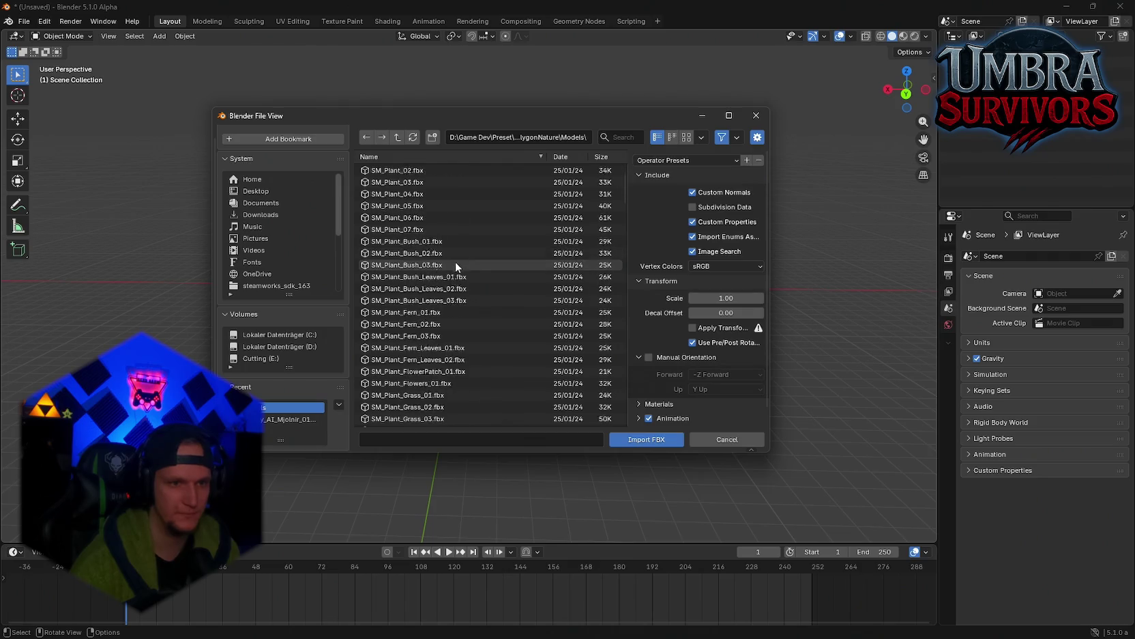
{"action": "scroll", "coordinate": [508, 263], "scroll_direction": "up", "scroll_amount": 10}
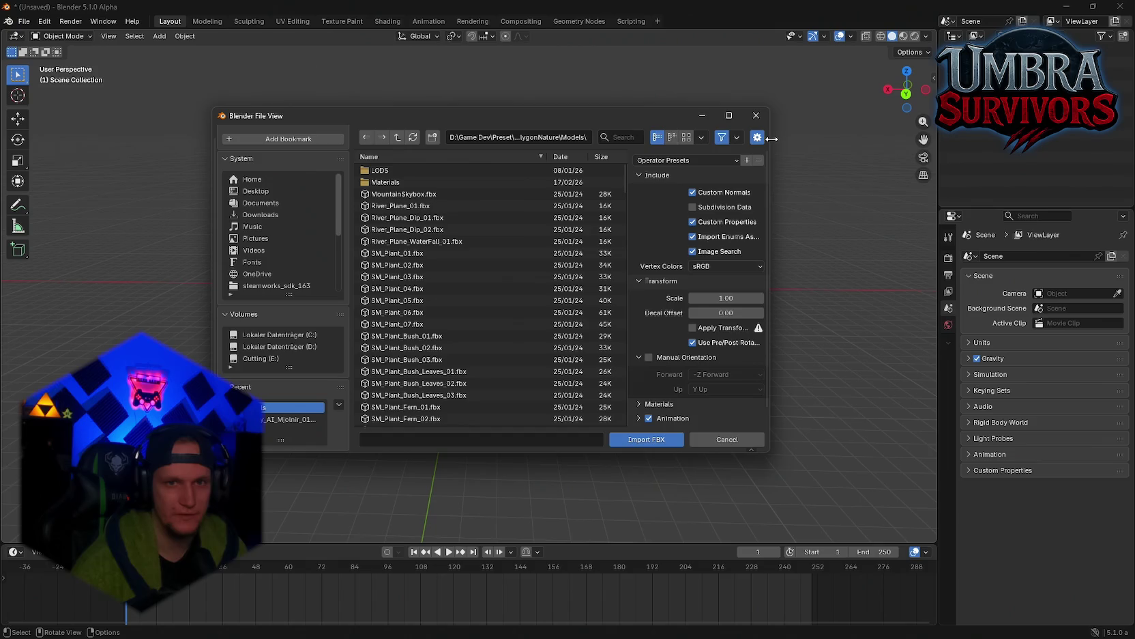
{"action": "left_click_drag", "start_coordinate": [772, 138], "coordinate": [927, 147]}
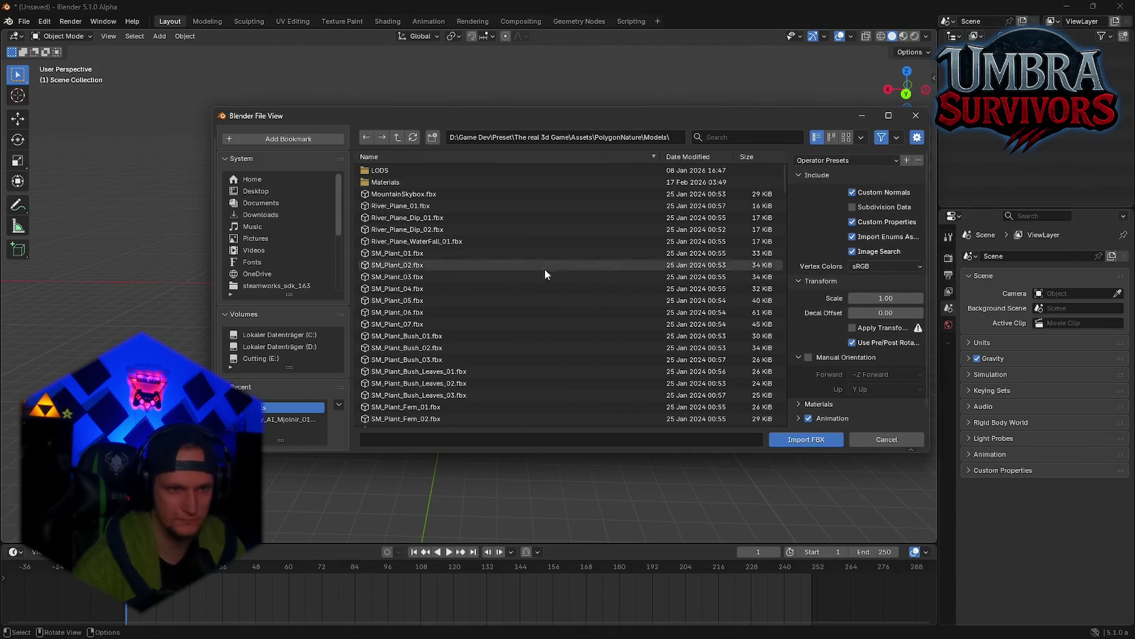
{"action": "scroll", "coordinate": [539, 295], "scroll_direction": "down", "scroll_amount": 15}
{"action": "scroll", "coordinate": [540, 313], "scroll_direction": "down", "scroll_amount": 12}
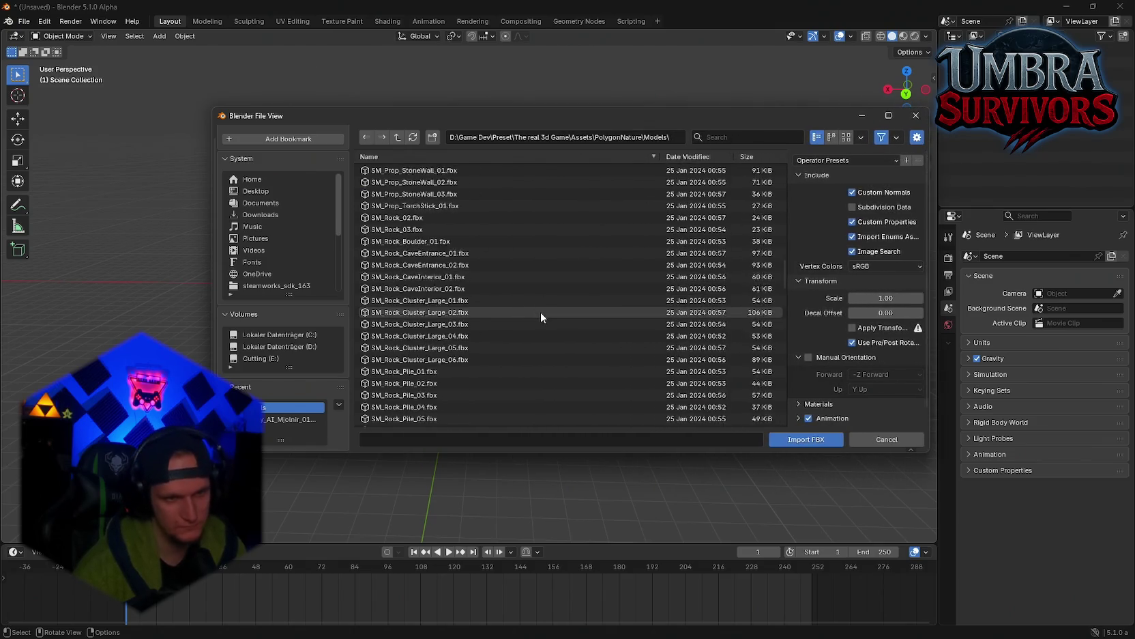
{"action": "scroll", "coordinate": [544, 313], "scroll_direction": "down", "scroll_amount": 10}
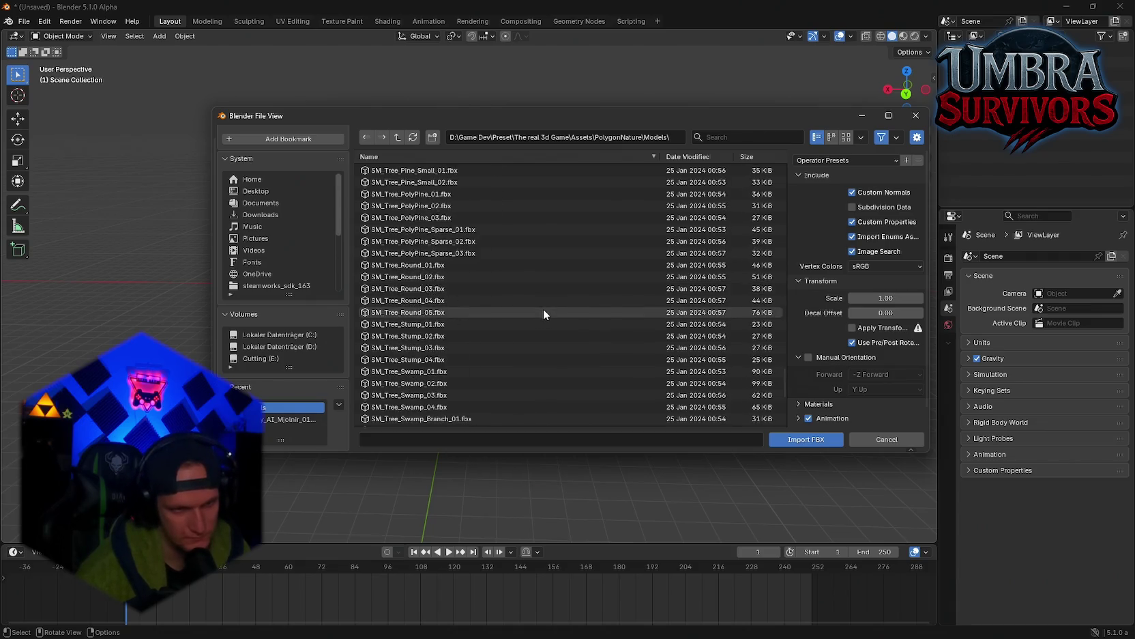
{"action": "scroll", "coordinate": [452, 321], "scroll_direction": "up", "scroll_amount": 10}
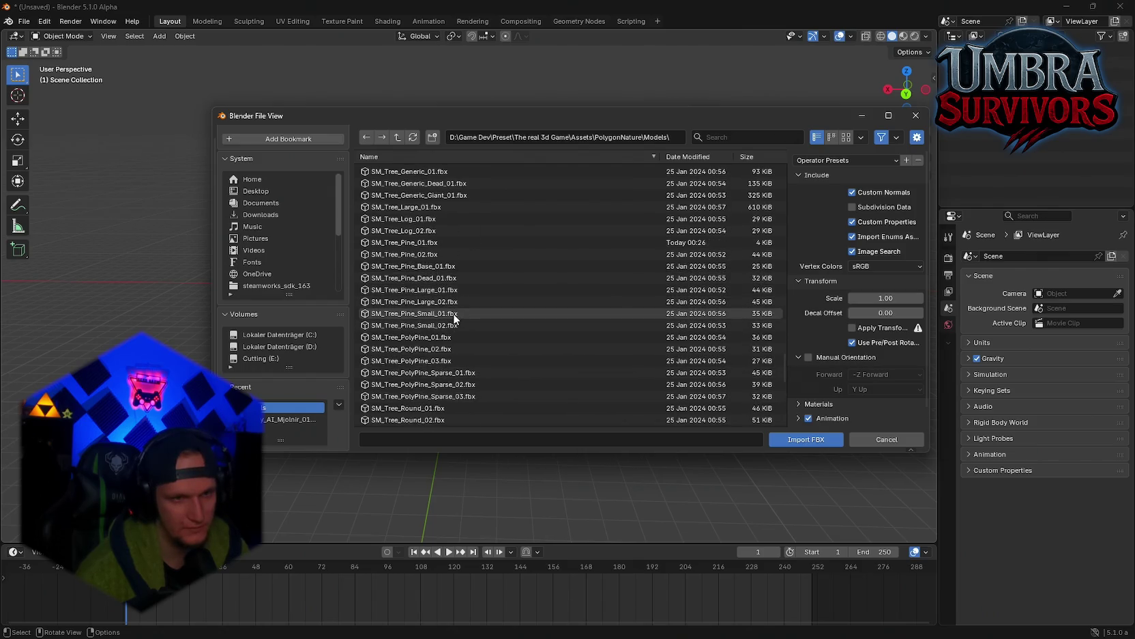
{"action": "double_click", "coordinate": [453, 314]}
{"action": "right_click", "coordinate": [490, 286]}
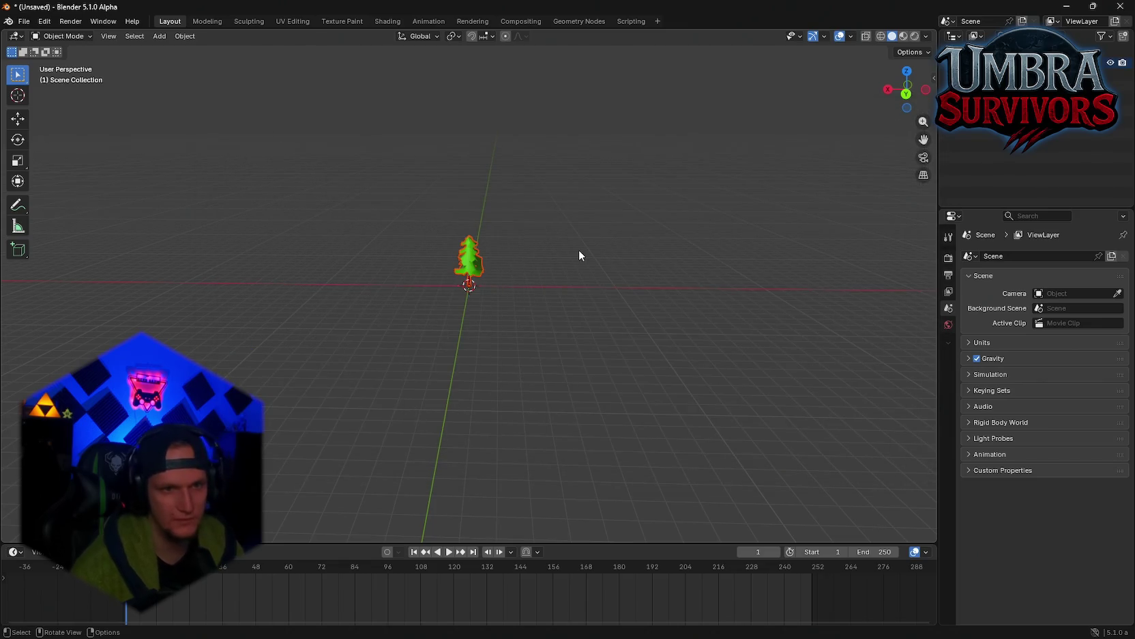
Zoom in and orbit around the imported SM_Tree_Pine_Small_01 pine tree
{"action": "key", "text": "c"}
{"action": "scroll", "coordinate": [470, 250], "scroll_direction": "up", "scroll_amount": 7}
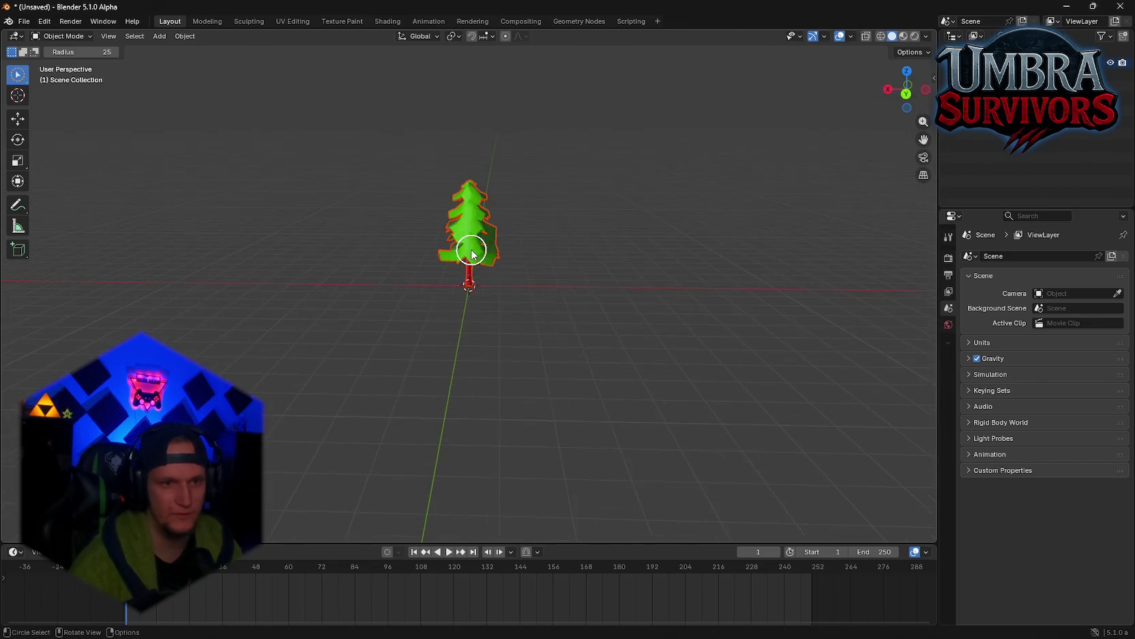
{"action": "mouse_move", "coordinate": [303, 215]}
{"action": "left_mouse_down"}
{"action": "mouse_move", "coordinate": [342, 255]}
{"action": "mouse_move", "coordinate": [621, 238]}
{"action": "mouse_move", "coordinate": [652, 301]}
{"action": "mouse_move", "coordinate": [648, 382]}
{"action": "mouse_move", "coordinate": [461, 209]}
{"action": "mouse_move", "coordinate": [380, 198]}
{"action": "mouse_move", "coordinate": [271, 243]}
{"action": "mouse_move", "coordinate": [170, 259]}
{"action": "mouse_move", "coordinate": [492, 250]}
{"action": "mouse_move", "coordinate": [444, 232]}
{"action": "left_mouse_up"}
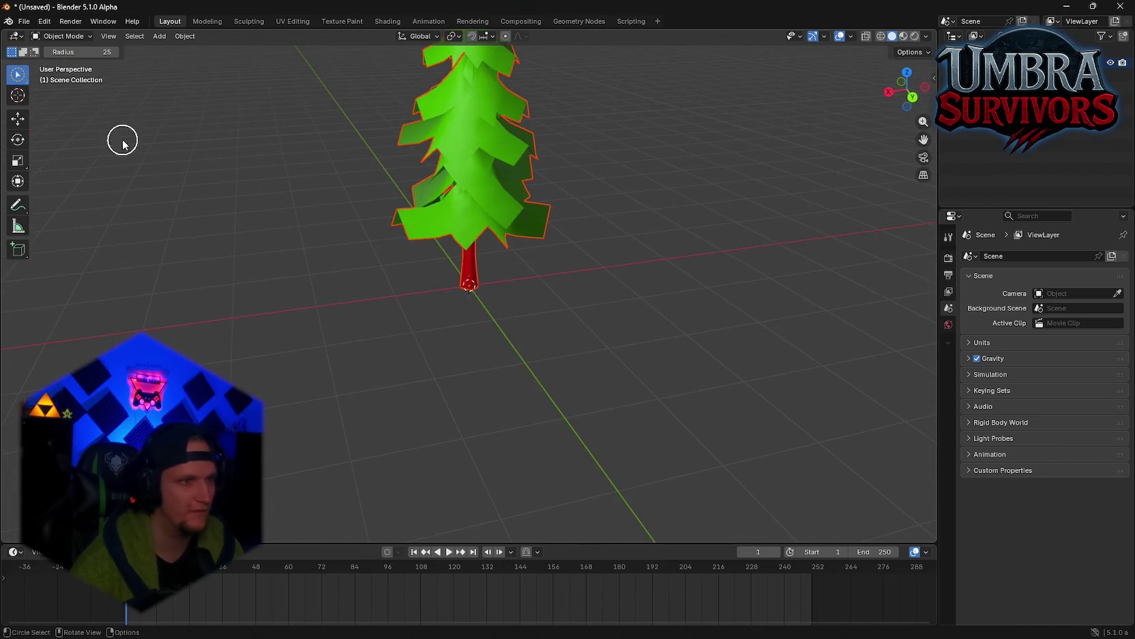
{"action": "left_click", "coordinate": [31, 26]}
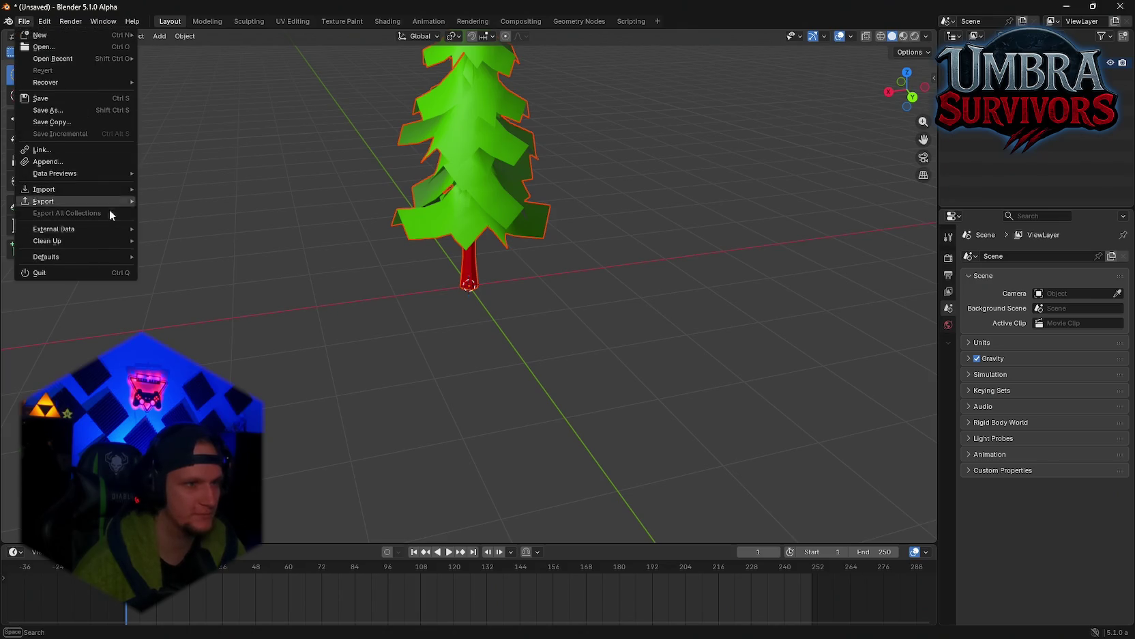
Reopen the FBX import browser and explore PolygonNatureBiomes' PNB_Alpine_Mountain FX folders and URP_ExtractMe
{"action": "mouse_move", "coordinate": [118, 188]}
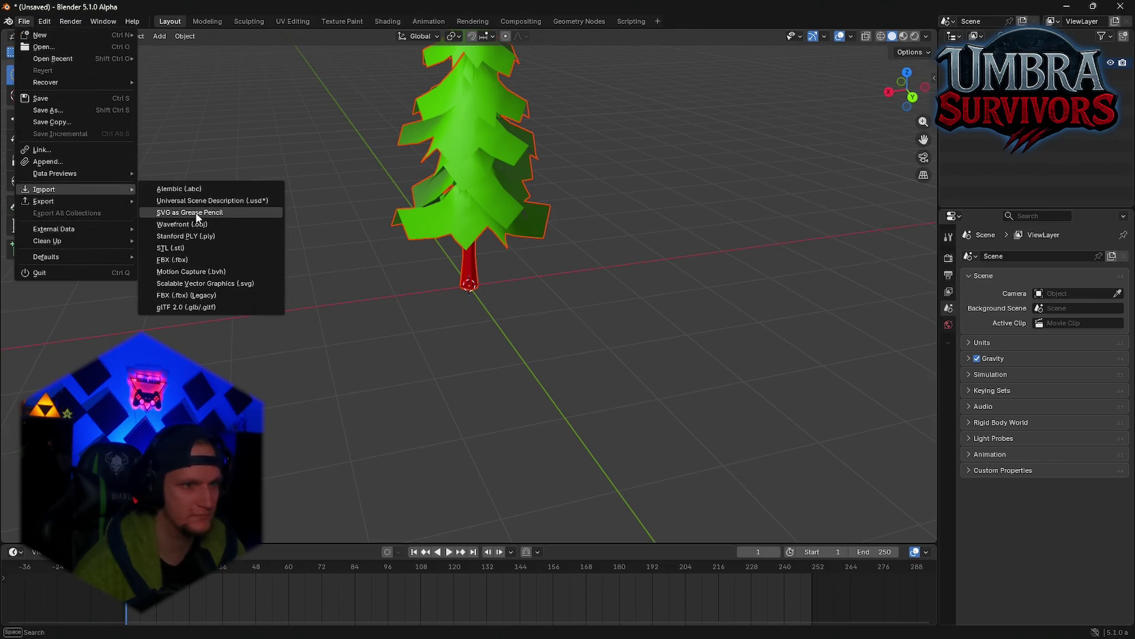
{"action": "left_click", "coordinate": [191, 295]}
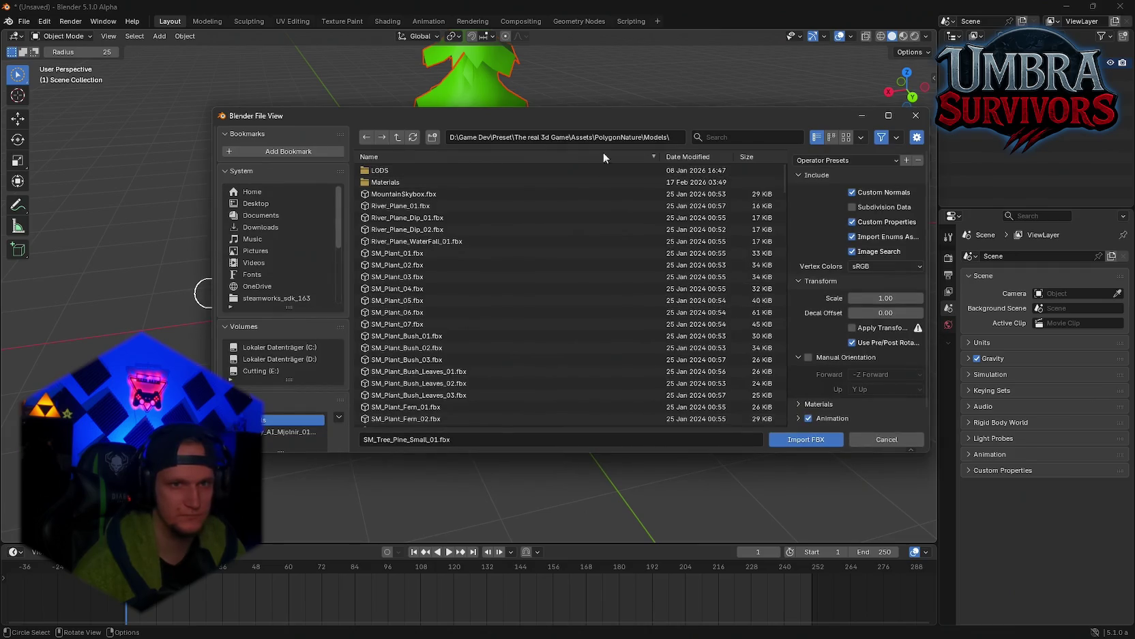
{"action": "left_click", "coordinate": [579, 136]}
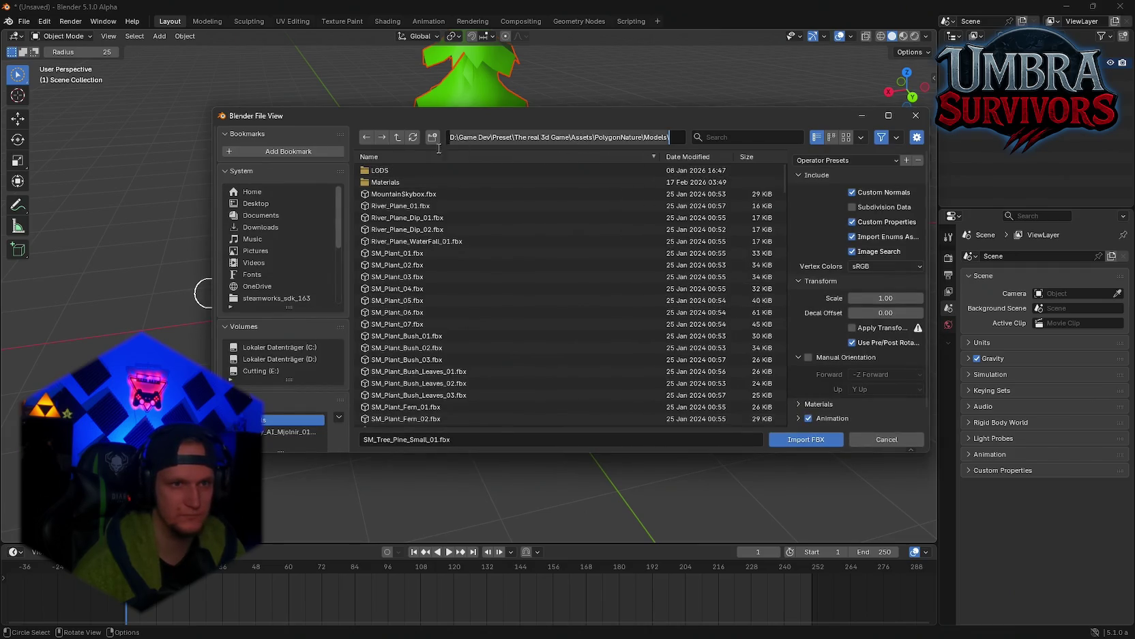
{"action": "left_click", "coordinate": [398, 138]}
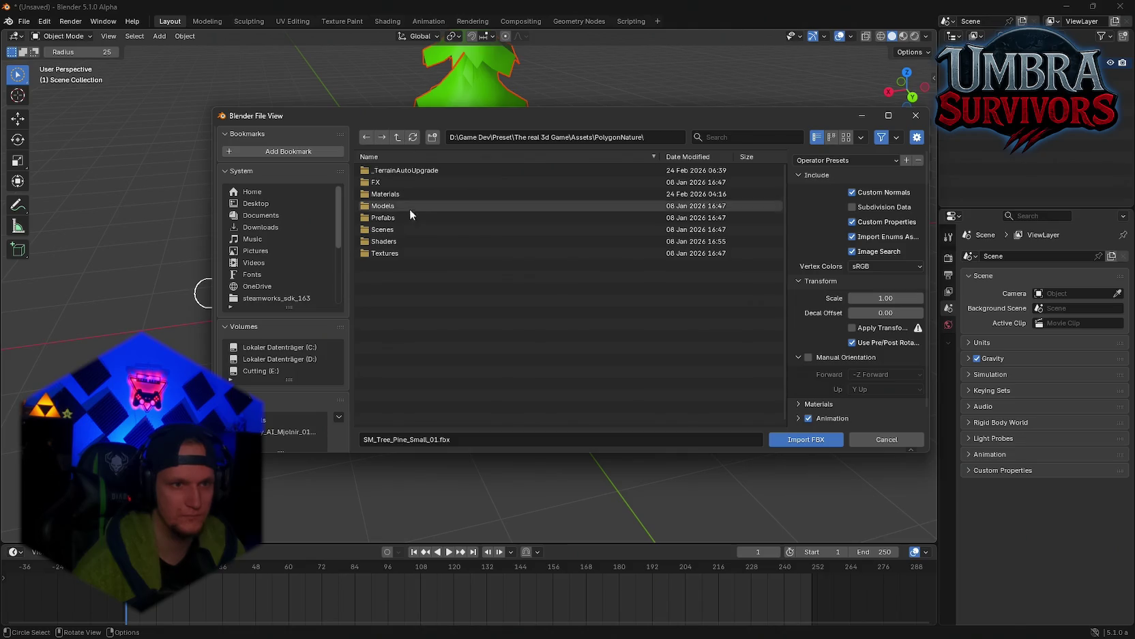
{"action": "left_click", "coordinate": [397, 137]}
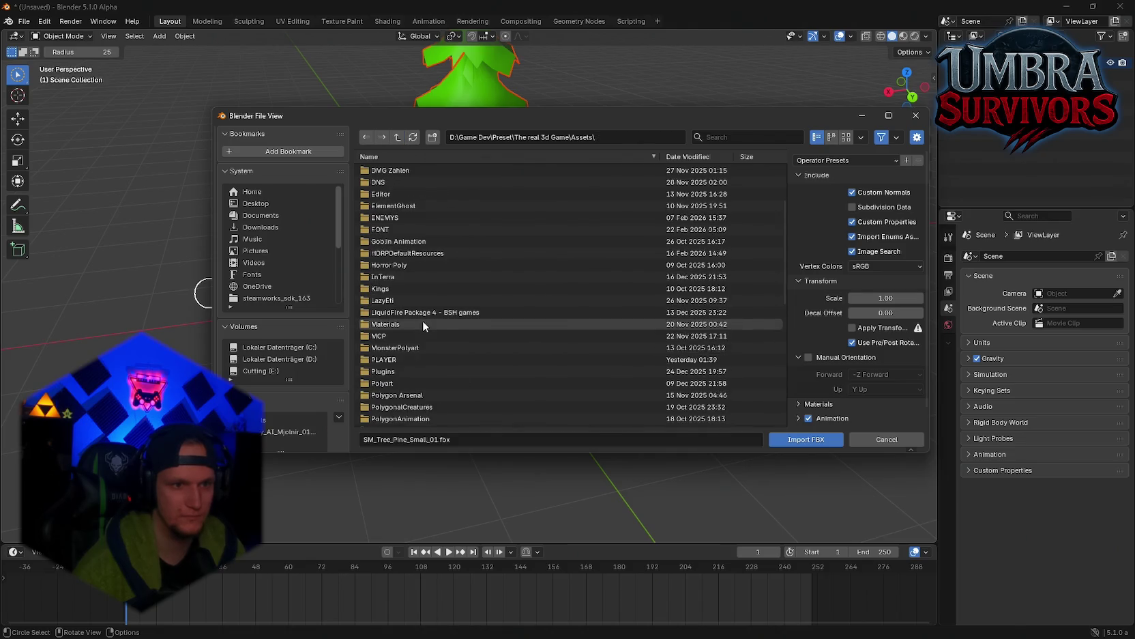
{"action": "scroll", "coordinate": [435, 348], "scroll_direction": "down", "scroll_amount": 5}
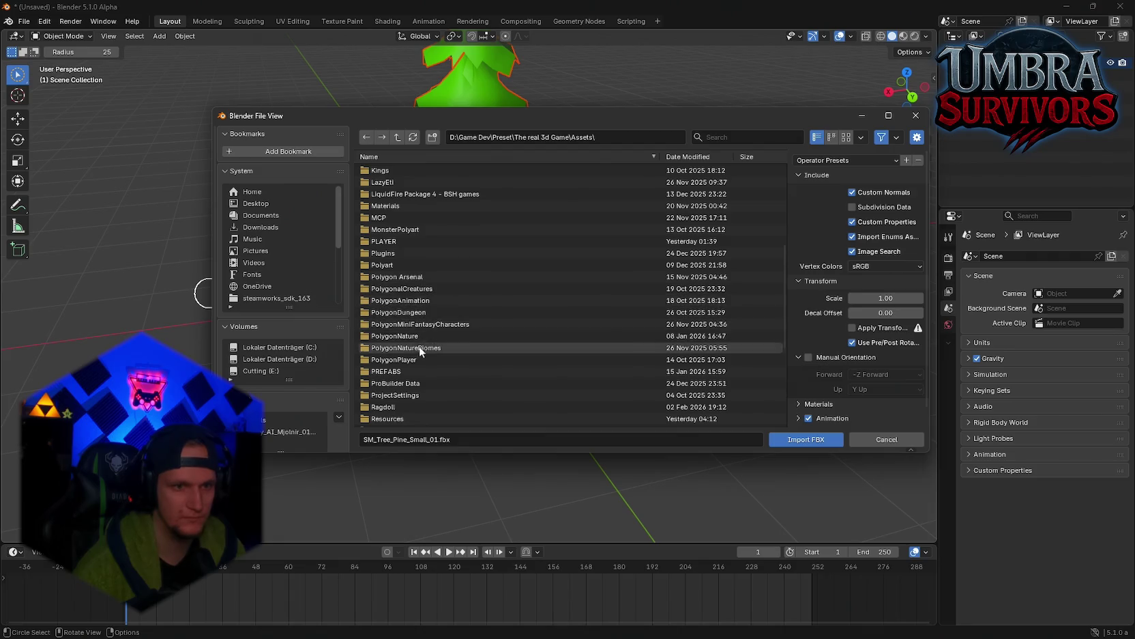
{"action": "double_click", "coordinate": [415, 346]}
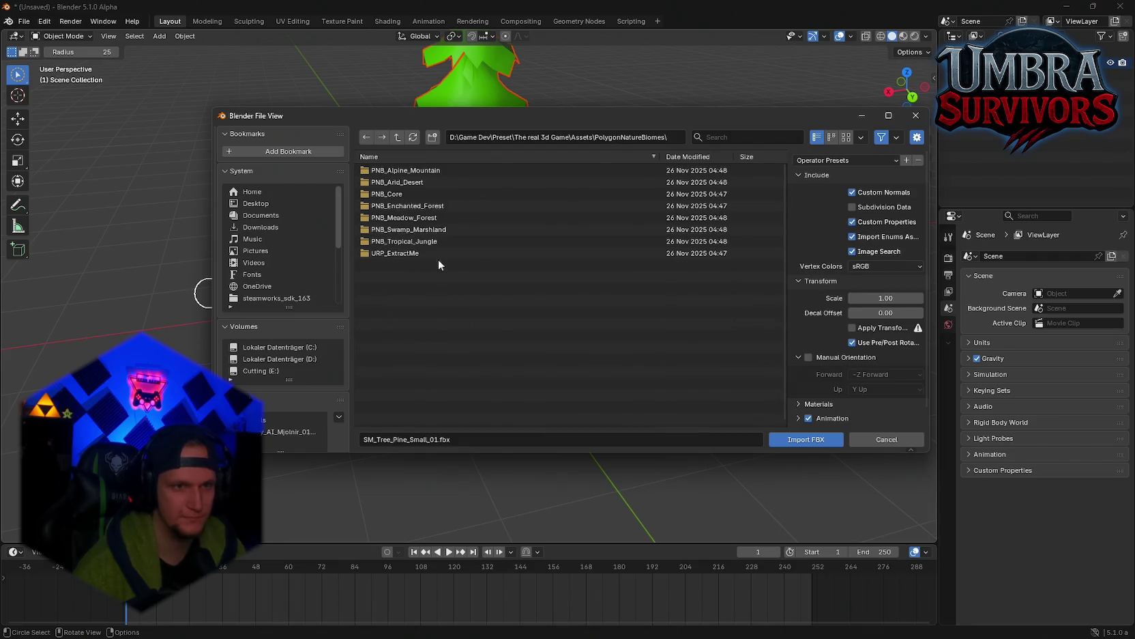
{"action": "double_click", "coordinate": [432, 170]}
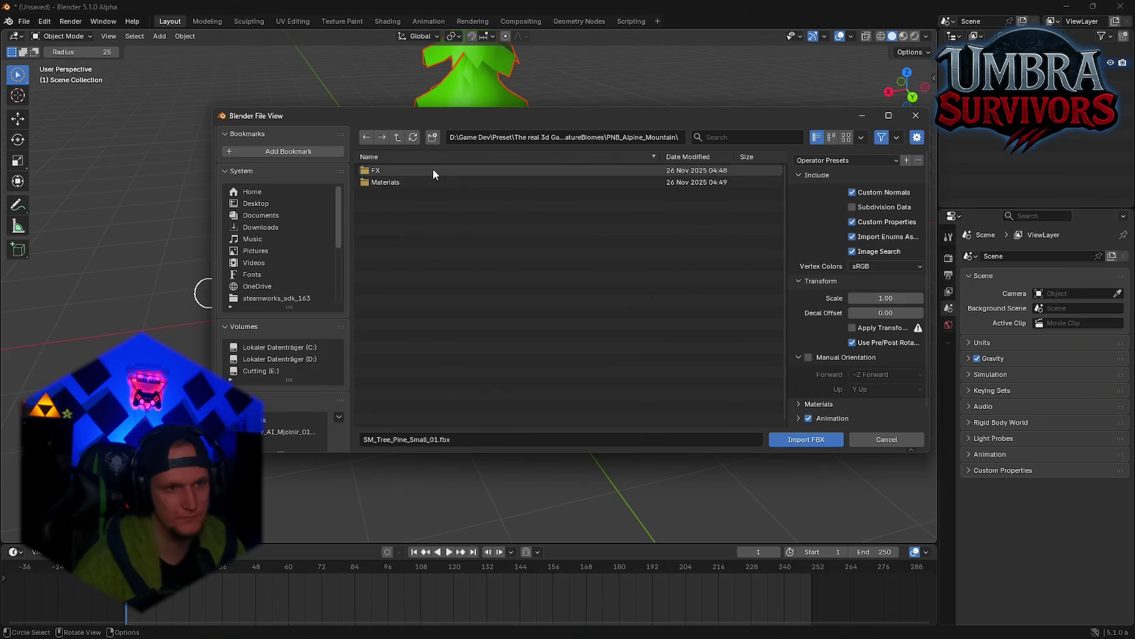
{"action": "double_click", "coordinate": [411, 180]}
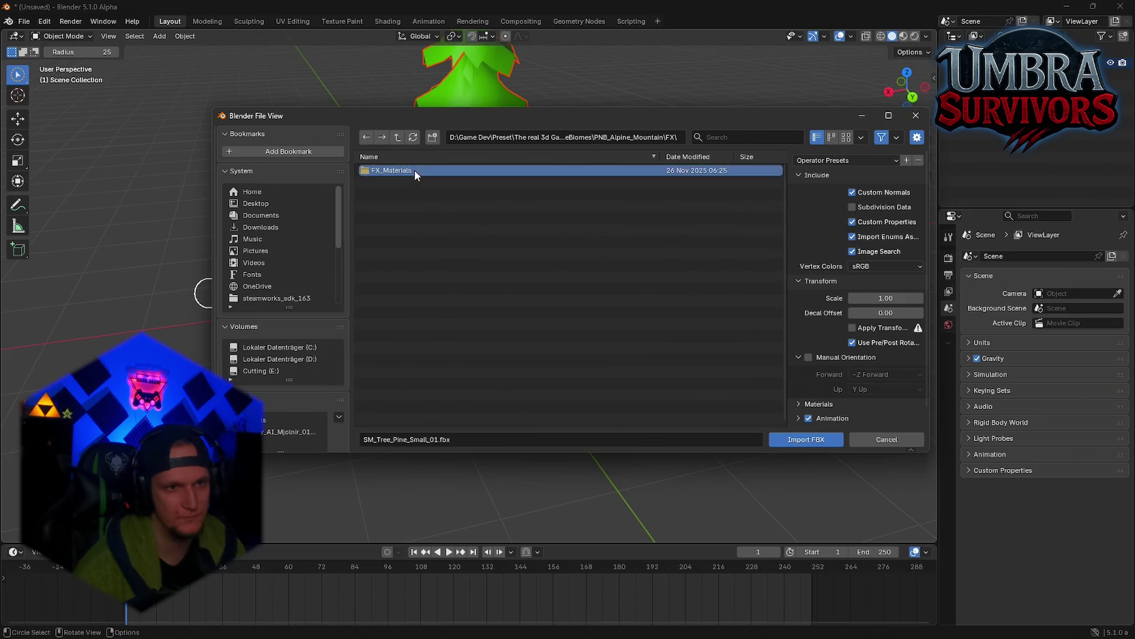
{"action": "double_click", "coordinate": [415, 169]}
{"action": "left_click", "coordinate": [398, 137]}
{"action": "left_click", "coordinate": [399, 137]}
{"action": "left_click", "coordinate": [398, 136]}
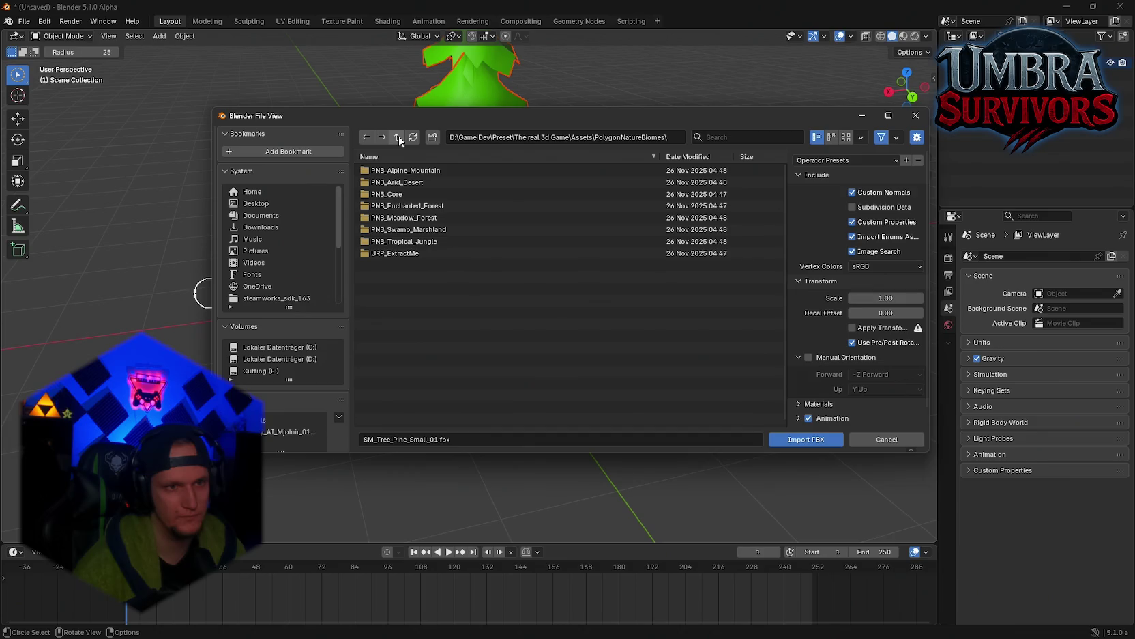
{"action": "double_click", "coordinate": [404, 251]}
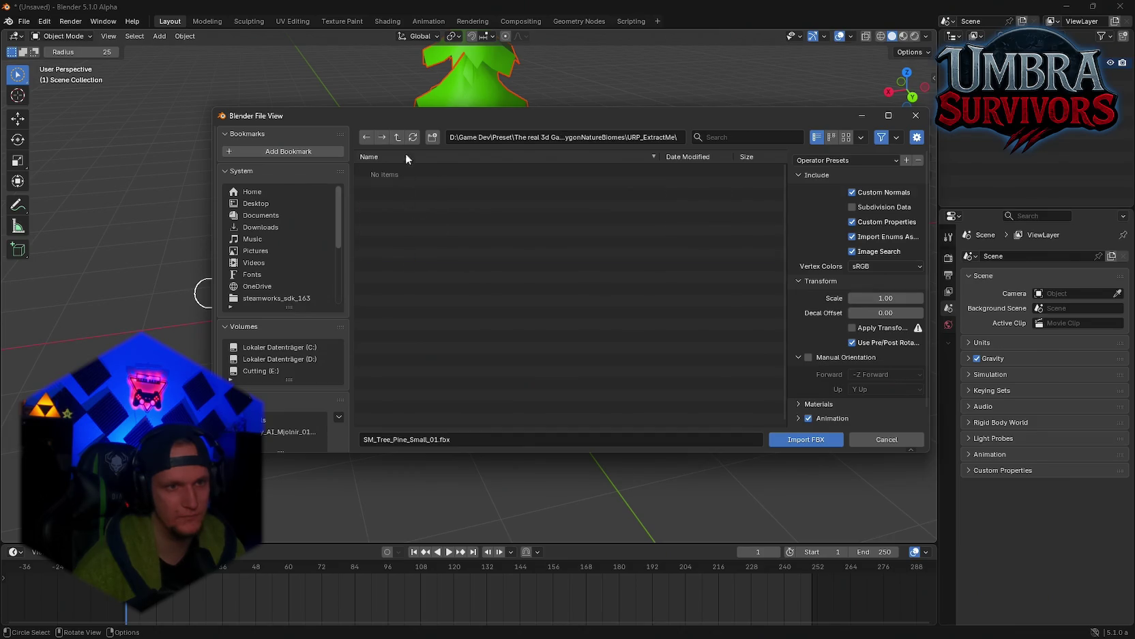
{"action": "left_click", "coordinate": [398, 137]}
Browse PNB_Arid_Desert's Materials > Plants > Cards folders, then climb back to Assets
{"action": "double_click", "coordinate": [406, 176]}
{"action": "double_click", "coordinate": [401, 181]}
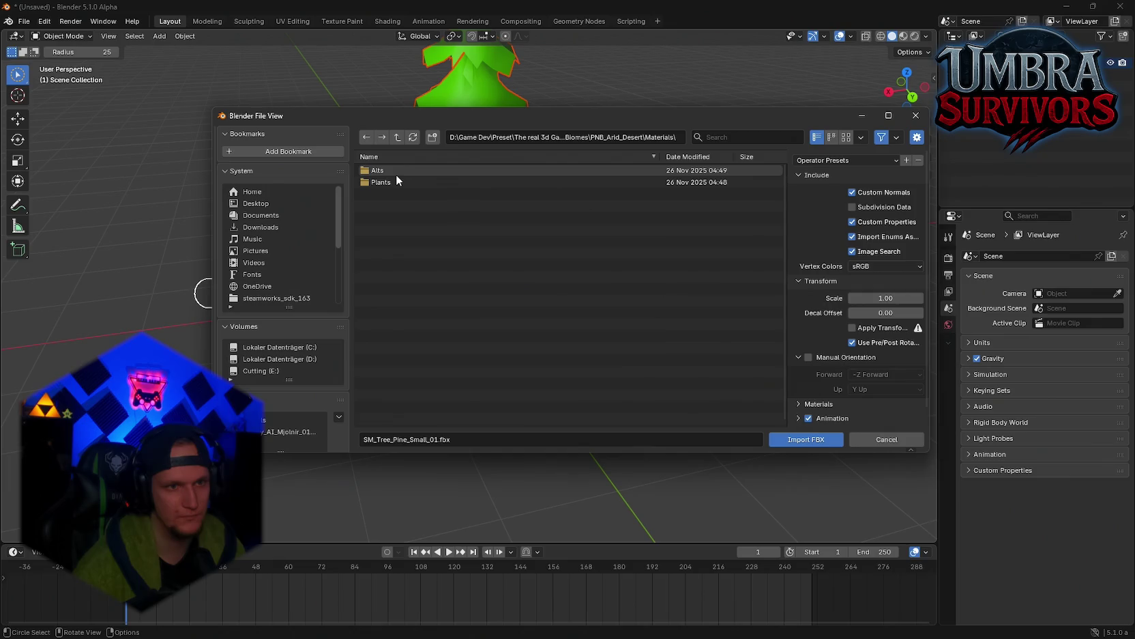
{"action": "double_click", "coordinate": [397, 181]}
{"action": "double_click", "coordinate": [394, 172]}
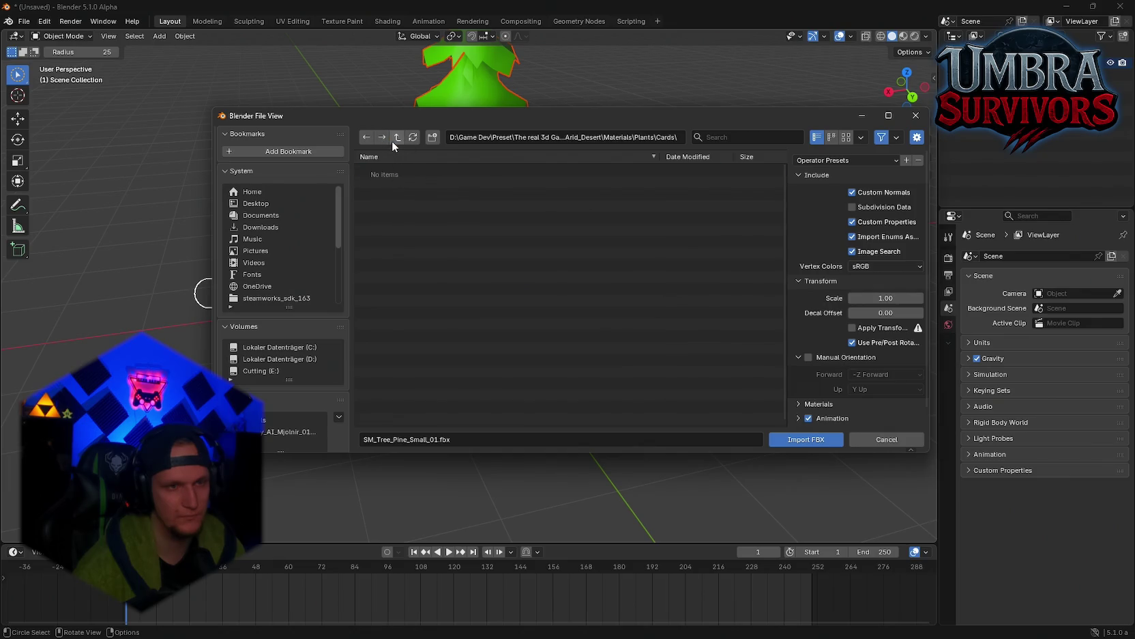
{"action": "left_click", "coordinate": [393, 140]}
{"action": "left_click", "coordinate": [394, 140]}
{"action": "left_click", "coordinate": [393, 140]}
{"action": "left_click", "coordinate": [393, 140]}
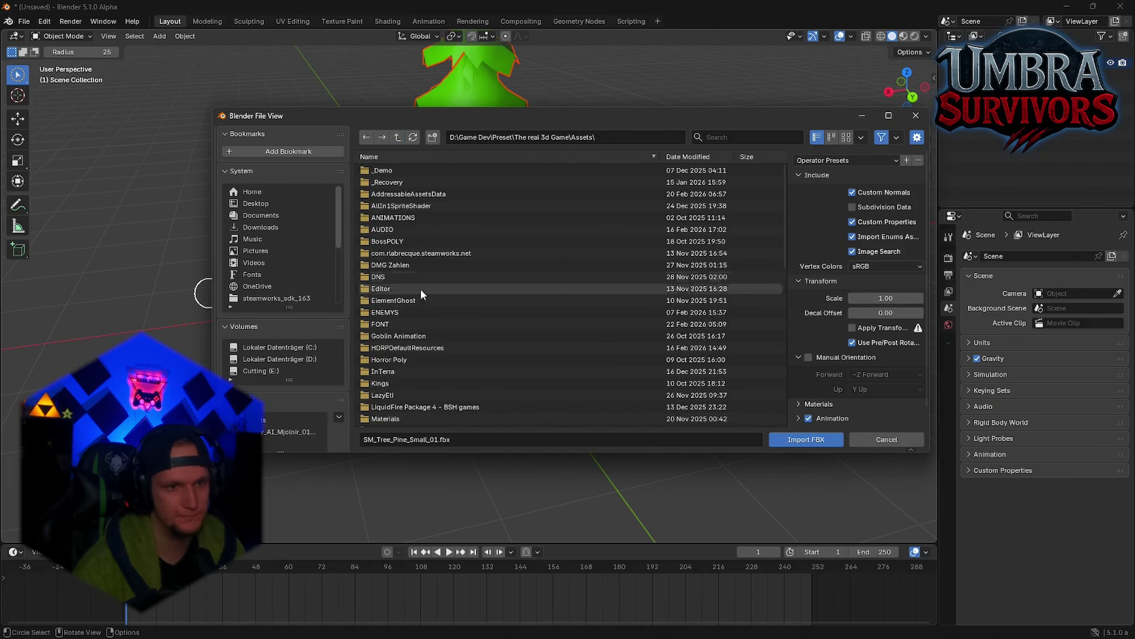
Go to PolygonNature\Models, scroll to the SM_Tree files and import another pine model
{"action": "scroll", "coordinate": [428, 317], "scroll_direction": "down", "scroll_amount": 5}
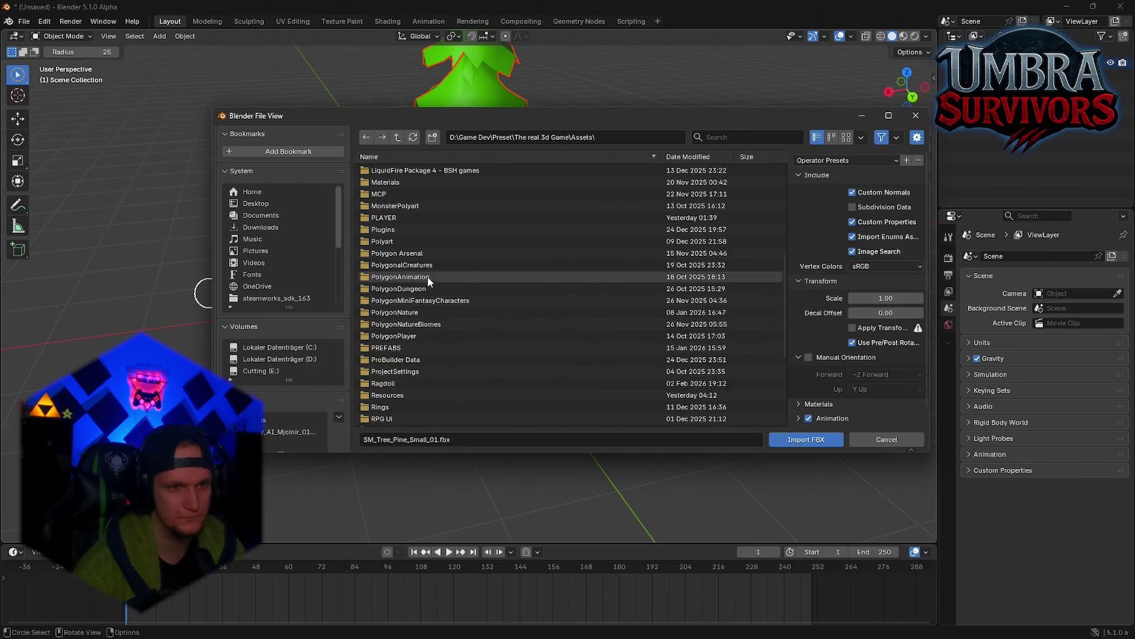
{"action": "double_click", "coordinate": [422, 313]}
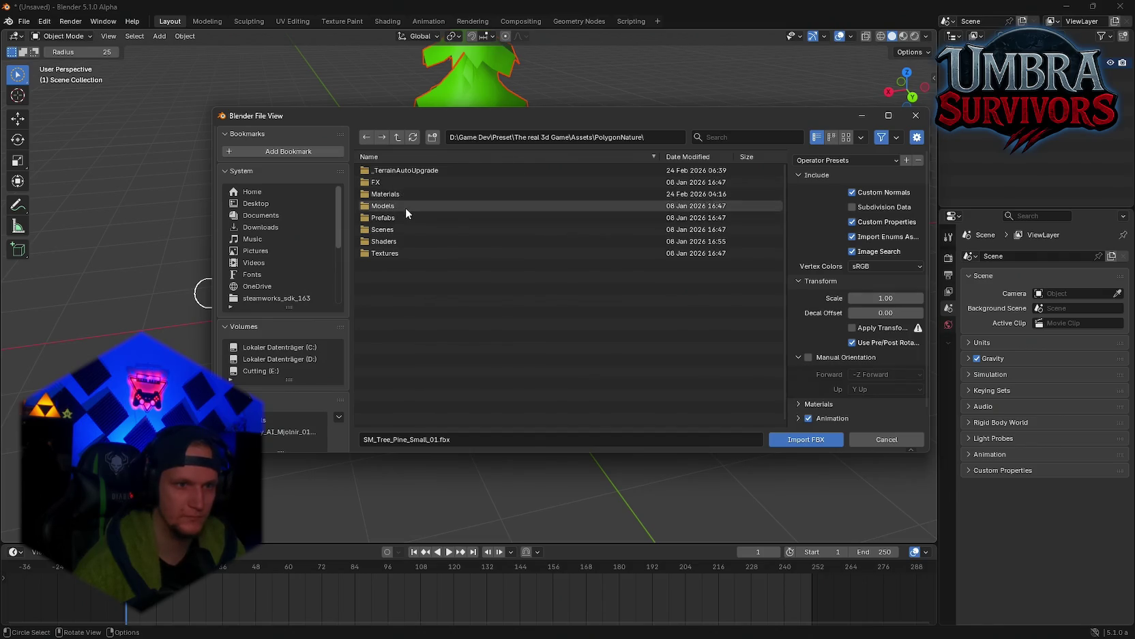
{"action": "double_click", "coordinate": [406, 206]}
{"action": "scroll", "coordinate": [489, 268], "scroll_direction": "down", "scroll_amount": 15}
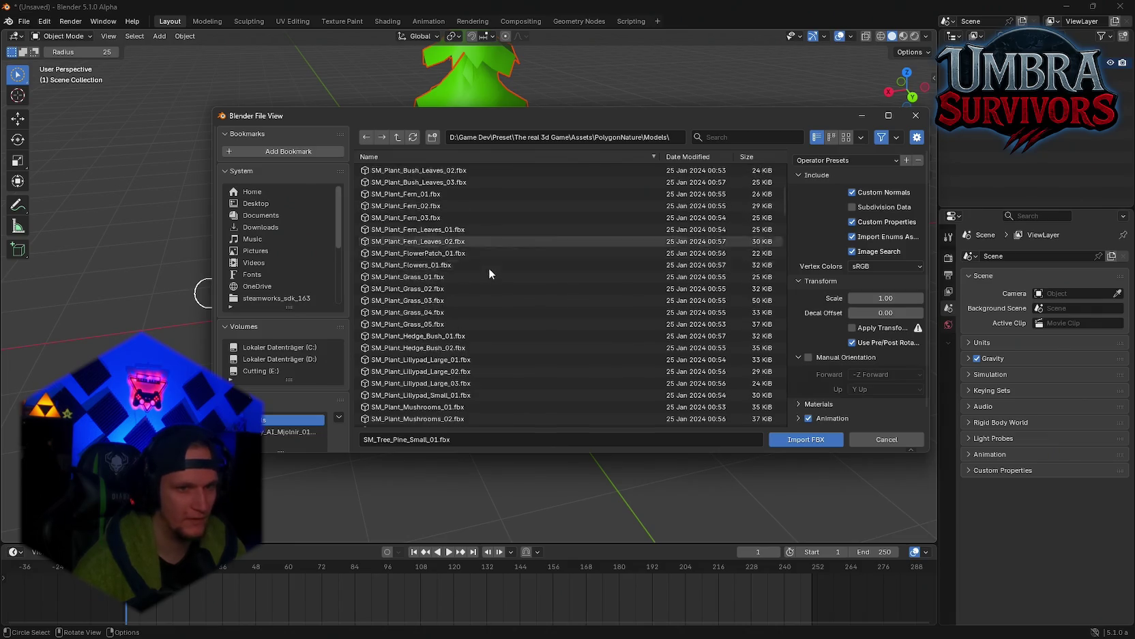
{"action": "scroll", "coordinate": [558, 323], "scroll_direction": "down", "scroll_amount": 15}
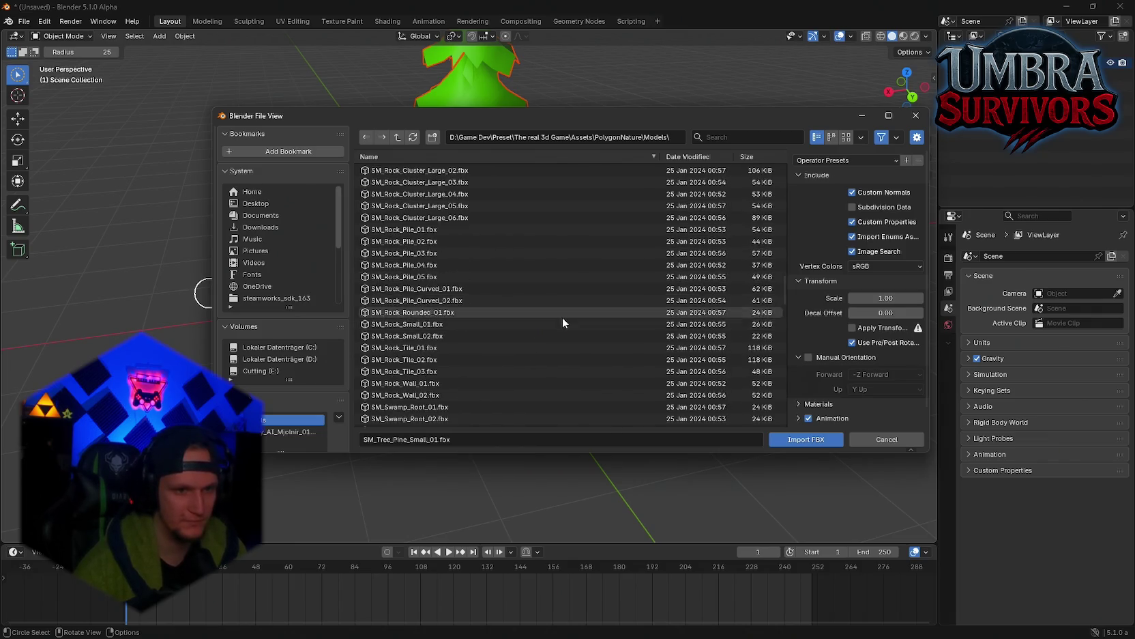
{"action": "scroll", "coordinate": [540, 349], "scroll_direction": "down", "scroll_amount": 5}
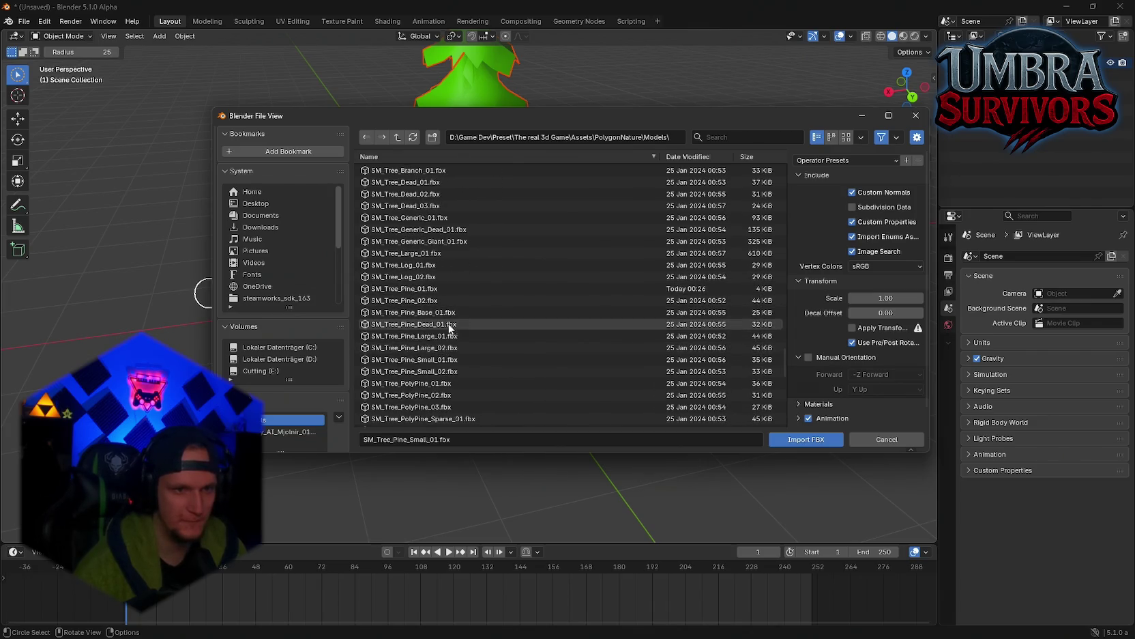
{"action": "double_click", "coordinate": [456, 335]}
{"action": "right_click", "coordinate": [532, 307]}
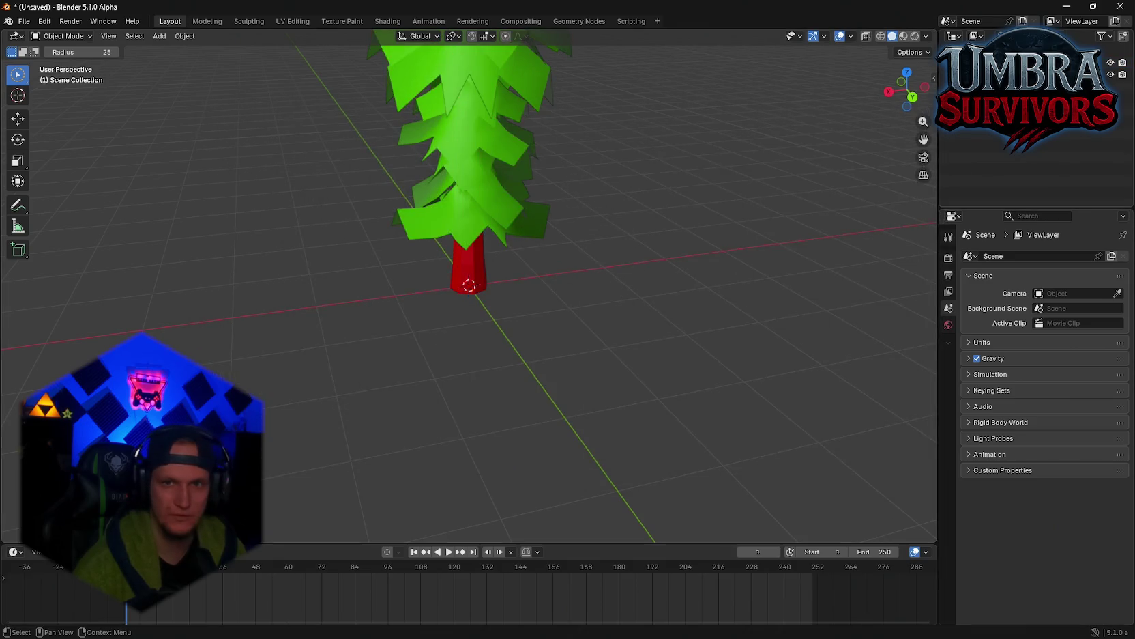
Delete the extra SM_Tree_Pine_Large_01 tree from the scene
{"action": "key", "text": "a"}
{"action": "key", "text": "Escape"}
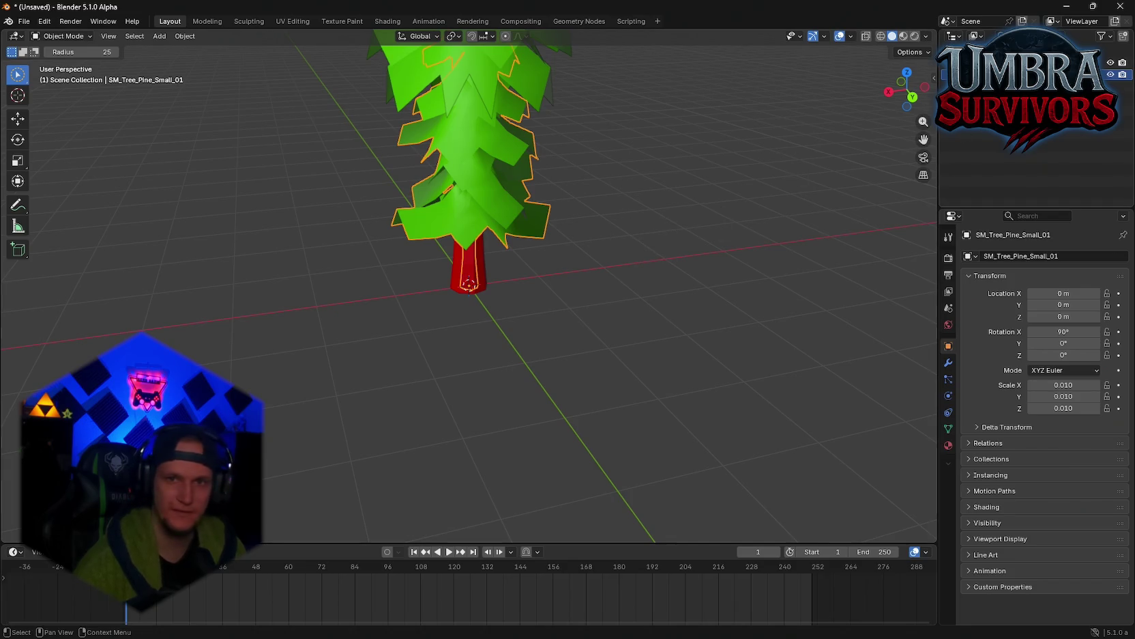
{"action": "left_click", "coordinate": [1010, 62]}
{"action": "key", "text": "Delete"}
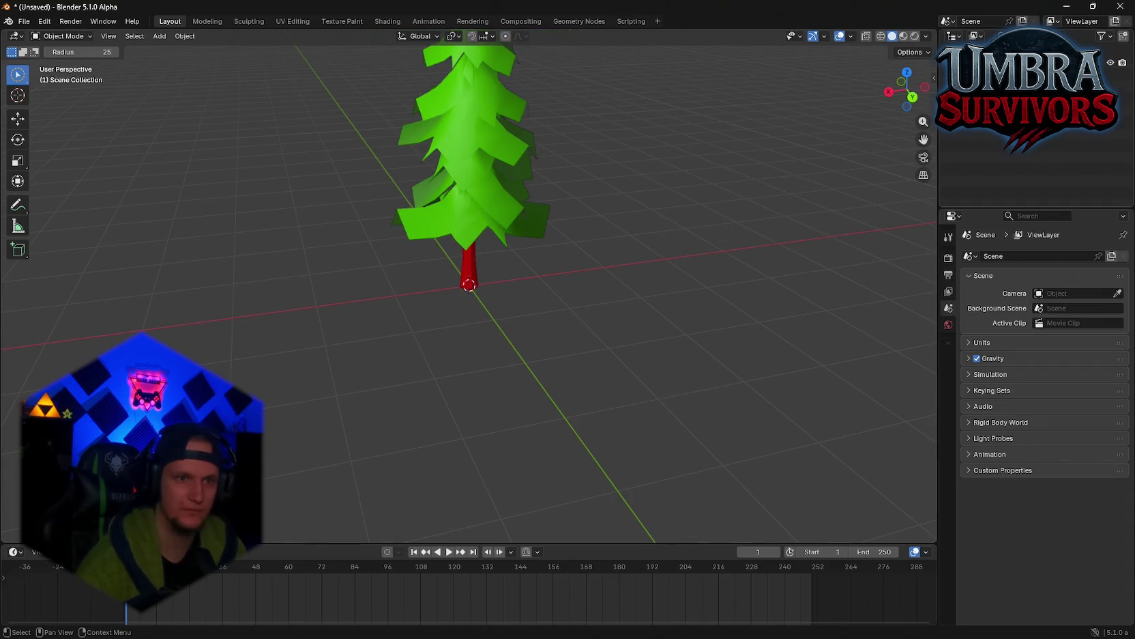
Select the small pine tree and orbit around it from several sides
{"action": "mouse_move", "coordinate": [588, 280]}
{"action": "left_mouse_down"}
{"action": "mouse_move", "coordinate": [600, 208]}
{"action": "mouse_move", "coordinate": [359, 339]}
{"action": "mouse_move", "coordinate": [413, 286]}
{"action": "mouse_move", "coordinate": [365, 198]}
{"action": "mouse_move", "coordinate": [265, 170]}
{"action": "mouse_move", "coordinate": [241, 96]}
{"action": "mouse_move", "coordinate": [195, 182]}
{"action": "mouse_move", "coordinate": [446, 169]}
{"action": "mouse_move", "coordinate": [304, 212]}
{"action": "mouse_move", "coordinate": [172, 170]}
{"action": "left_mouse_up"}
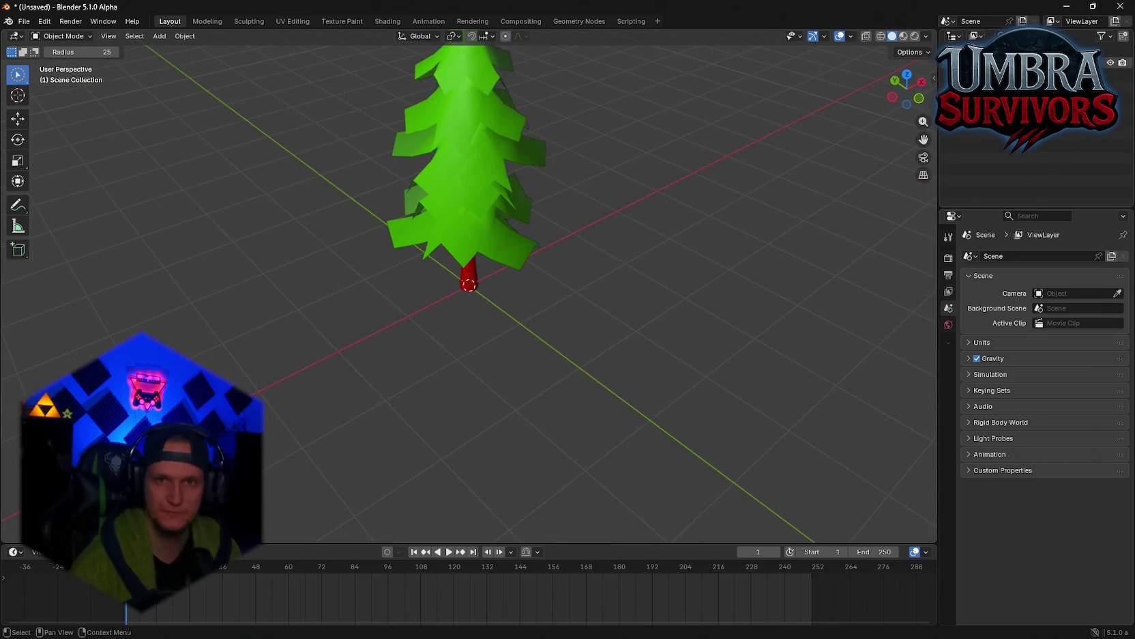
{"action": "left_click", "coordinate": [468, 157]}
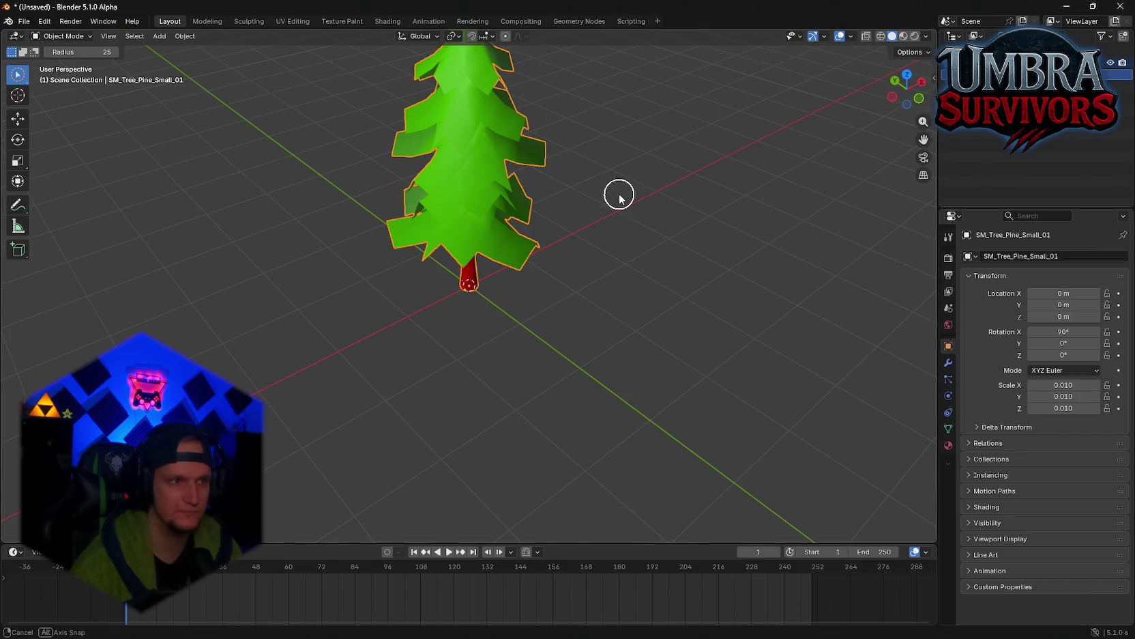
{"action": "mouse_move", "coordinate": [616, 195]}
{"action": "left_mouse_down"}
{"action": "mouse_move", "coordinate": [577, 145]}
{"action": "mouse_move", "coordinate": [466, 195]}
{"action": "mouse_move", "coordinate": [383, 180]}
{"action": "mouse_move", "coordinate": [355, 199]}
{"action": "mouse_move", "coordinate": [312, 175]}
{"action": "mouse_move", "coordinate": [259, 185]}
{"action": "mouse_move", "coordinate": [522, 167]}
{"action": "mouse_move", "coordinate": [456, 257]}
{"action": "mouse_move", "coordinate": [264, 137]}
{"action": "mouse_move", "coordinate": [479, 119]}
{"action": "mouse_move", "coordinate": [463, 145]}
{"action": "mouse_move", "coordinate": [403, 167]}
{"action": "mouse_move", "coordinate": [428, 126]}
{"action": "left_mouse_up"}
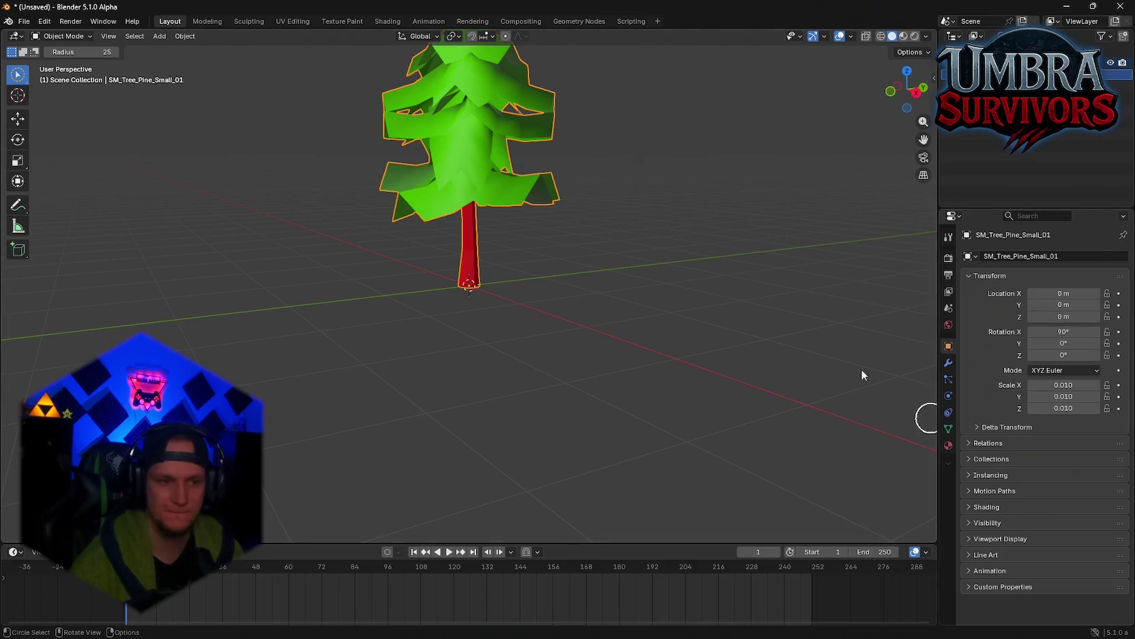
{"action": "left_click_drag", "start_coordinate": [529, 207], "coordinate": [786, 214]}
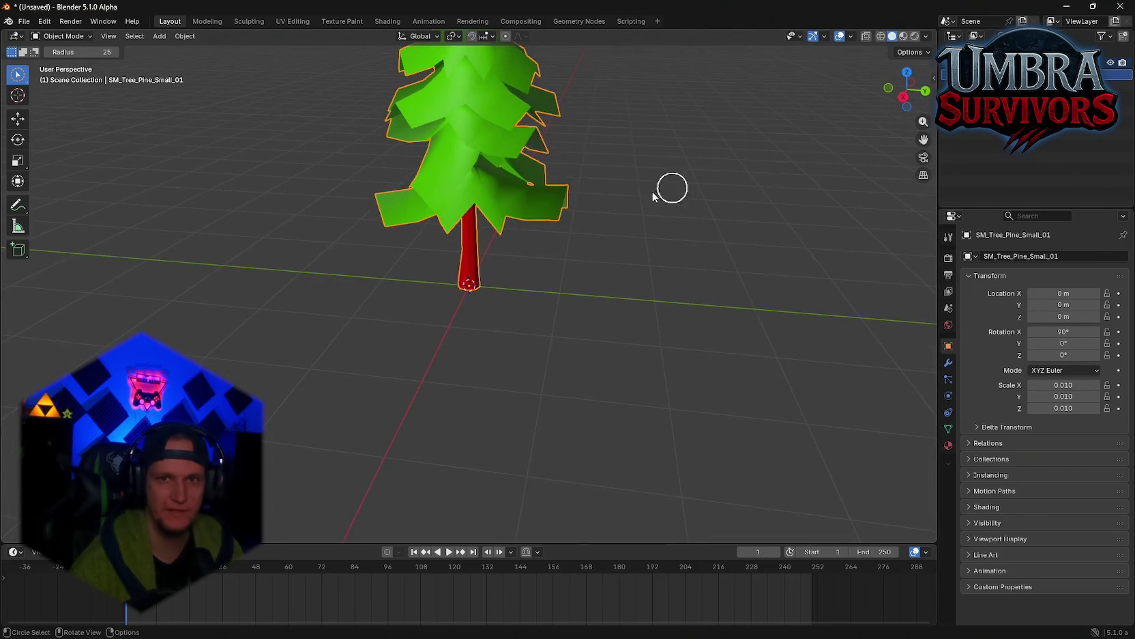
{"action": "left_click_drag", "start_coordinate": [653, 195], "coordinate": [824, 216]}
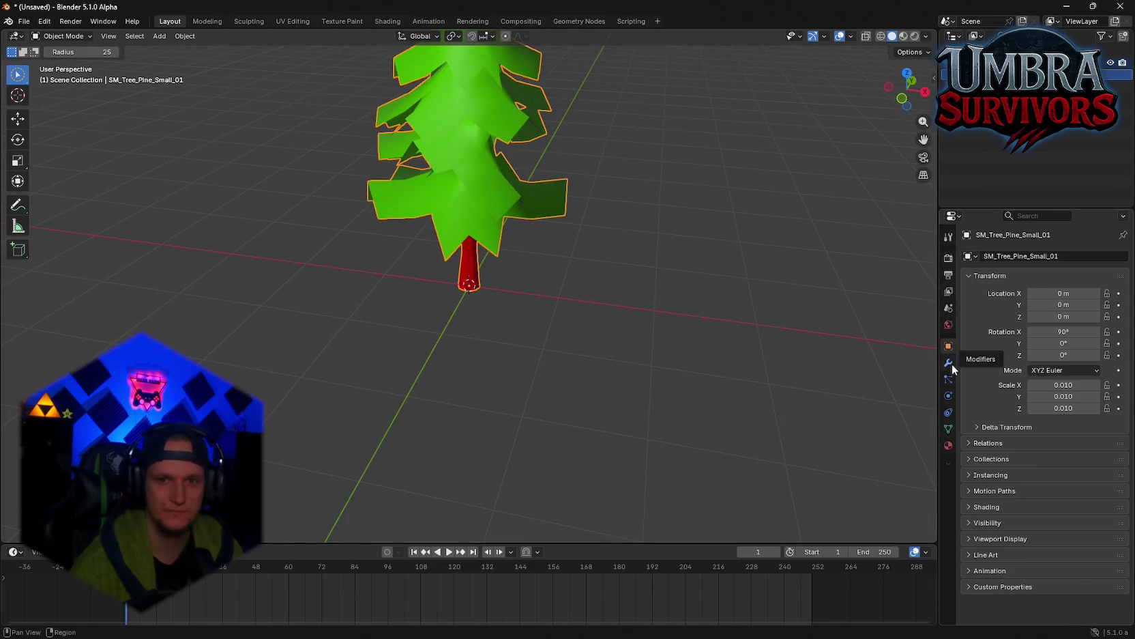
{"action": "key", "text": "alt+Tab"}
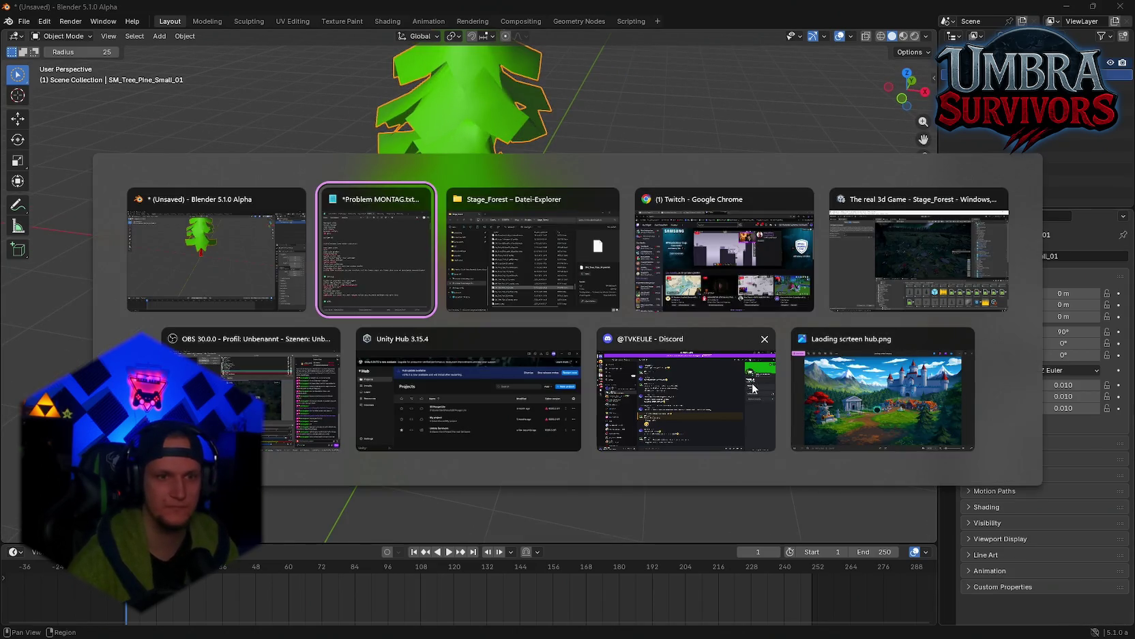
In Unity, select the SM_Tree_Pine_02 prefab and open it in prefab mode
{"action": "left_click", "coordinate": [942, 271]}
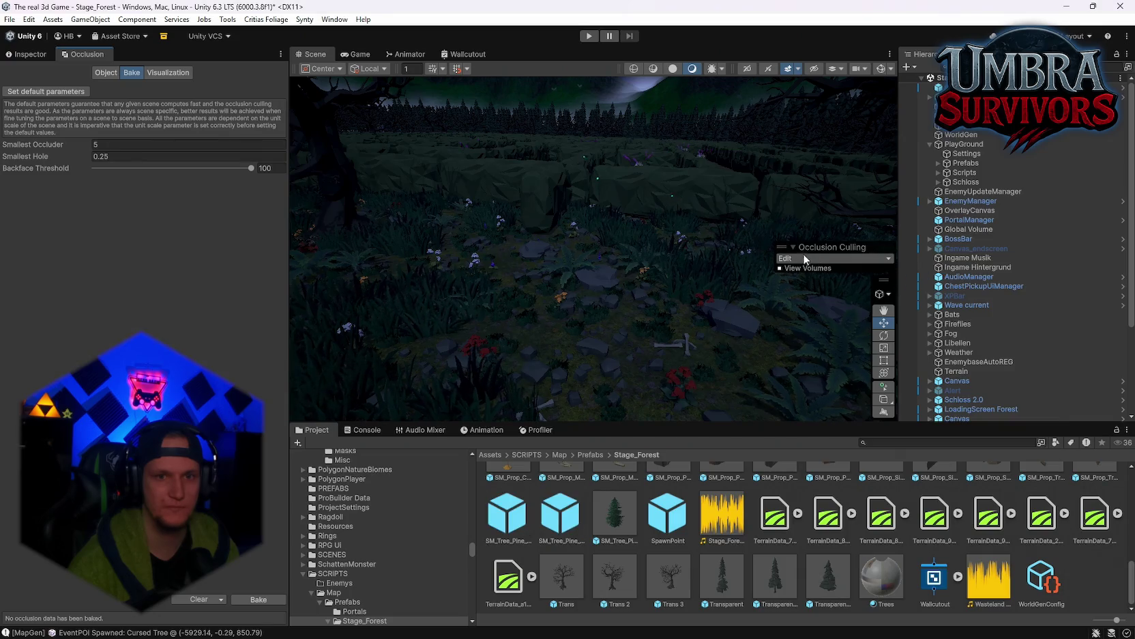
{"action": "mouse_move", "coordinate": [591, 315]}
{"action": "left_mouse_down"}
{"action": "mouse_move", "coordinate": [589, 253]}
{"action": "mouse_move", "coordinate": [509, 256]}
{"action": "mouse_move", "coordinate": [380, 236]}
{"action": "mouse_move", "coordinate": [307, 259]}
{"action": "left_mouse_up"}
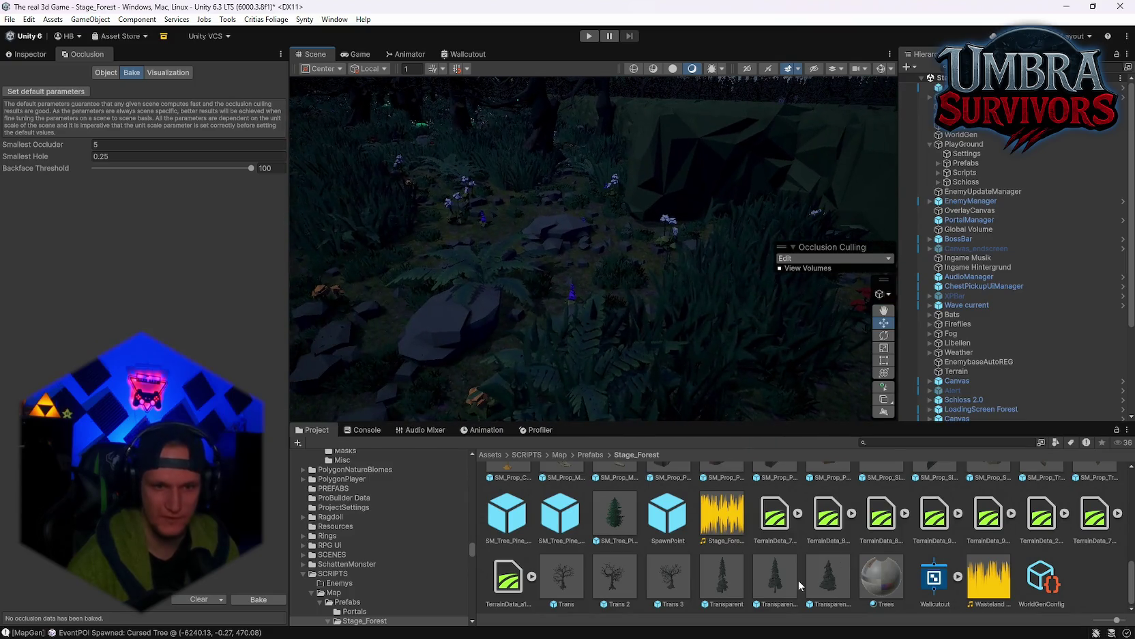
{"action": "left_click", "coordinate": [616, 513]}
{"action": "scroll", "coordinate": [646, 555], "scroll_direction": "up", "scroll_amount": 2}
{"action": "scroll", "coordinate": [646, 556], "scroll_direction": "down", "scroll_amount": 2}
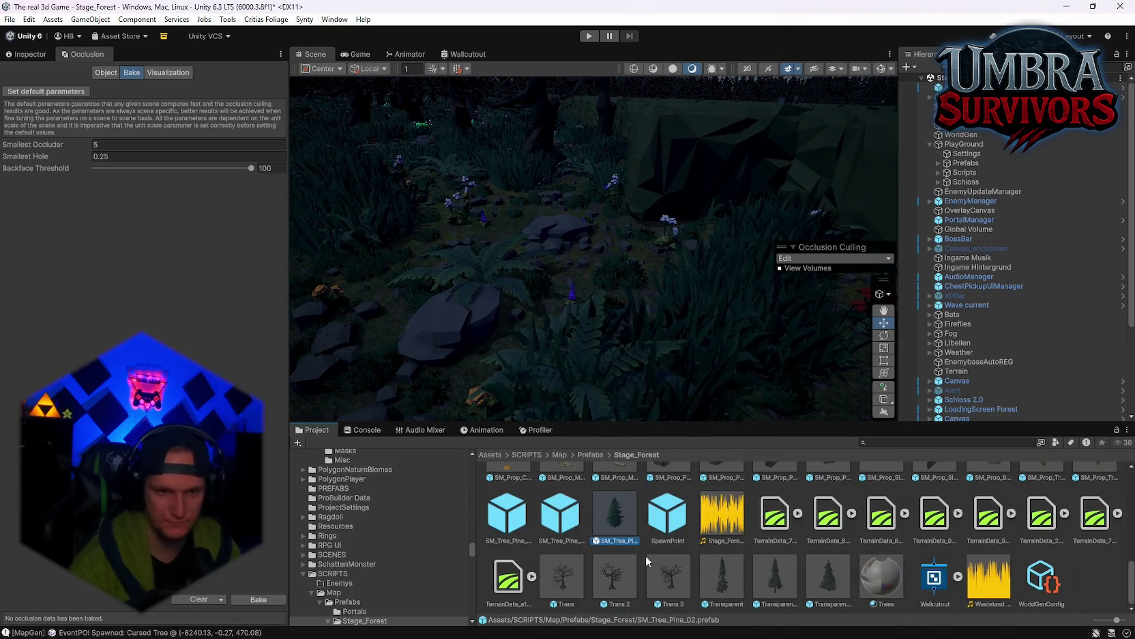
{"action": "scroll", "coordinate": [683, 570], "scroll_direction": "up", "scroll_amount": 1}
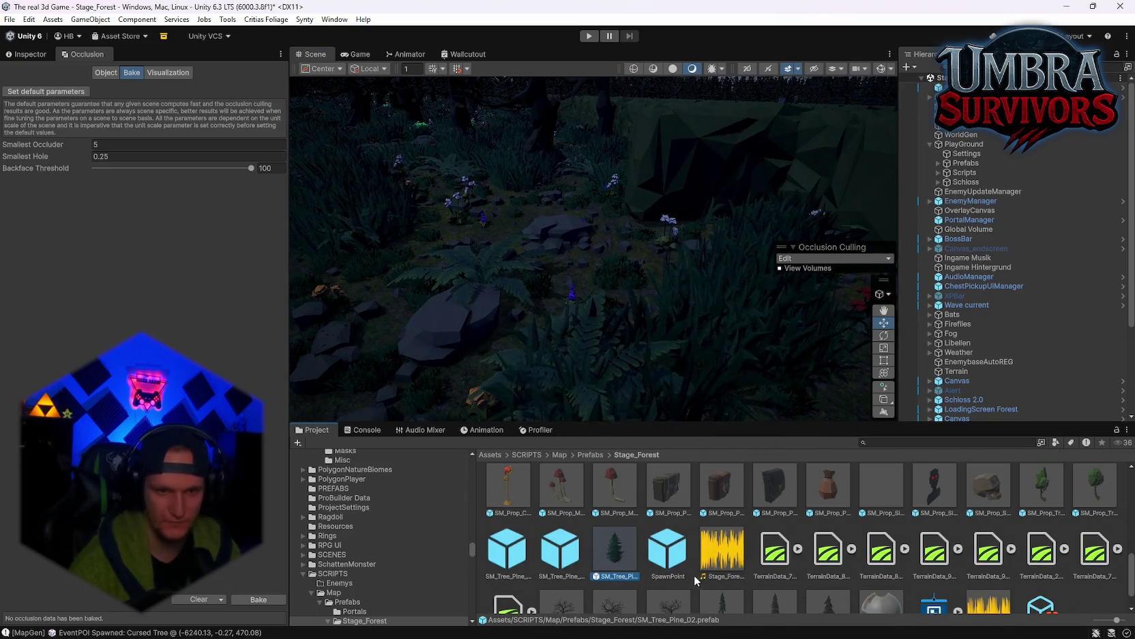
{"action": "left_click", "coordinate": [27, 54]}
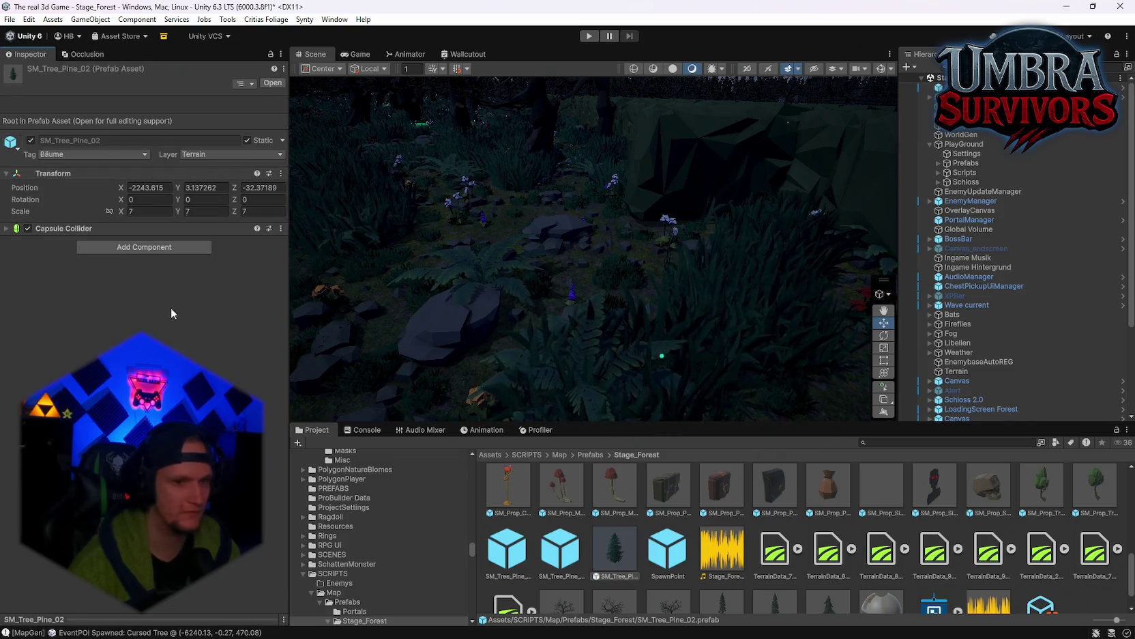
{"action": "double_click", "coordinate": [617, 554]}
Select the prefab's child mesh and check the SM_Tree_Pine_02 mesh's vertex stats
{"action": "scroll", "coordinate": [665, 228], "scroll_direction": "down", "scroll_amount": 3}
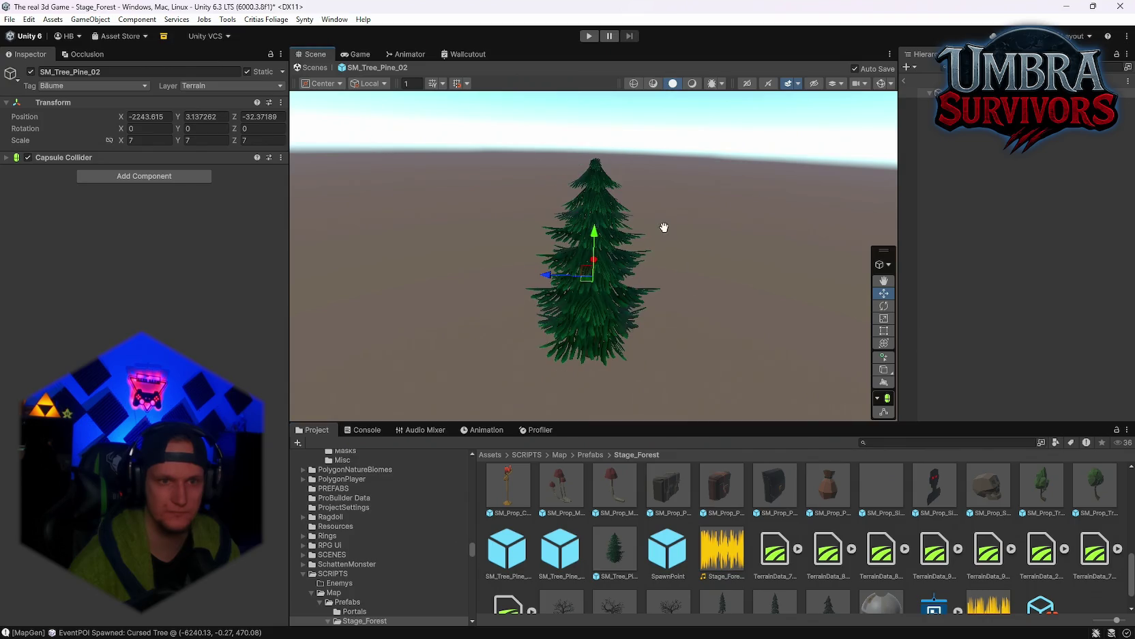
{"action": "scroll", "coordinate": [656, 249], "scroll_direction": "up", "scroll_amount": 3}
{"action": "scroll", "coordinate": [693, 188], "scroll_direction": "down", "scroll_amount": 3}
{"action": "scroll", "coordinate": [688, 217], "scroll_direction": "up", "scroll_amount": 3}
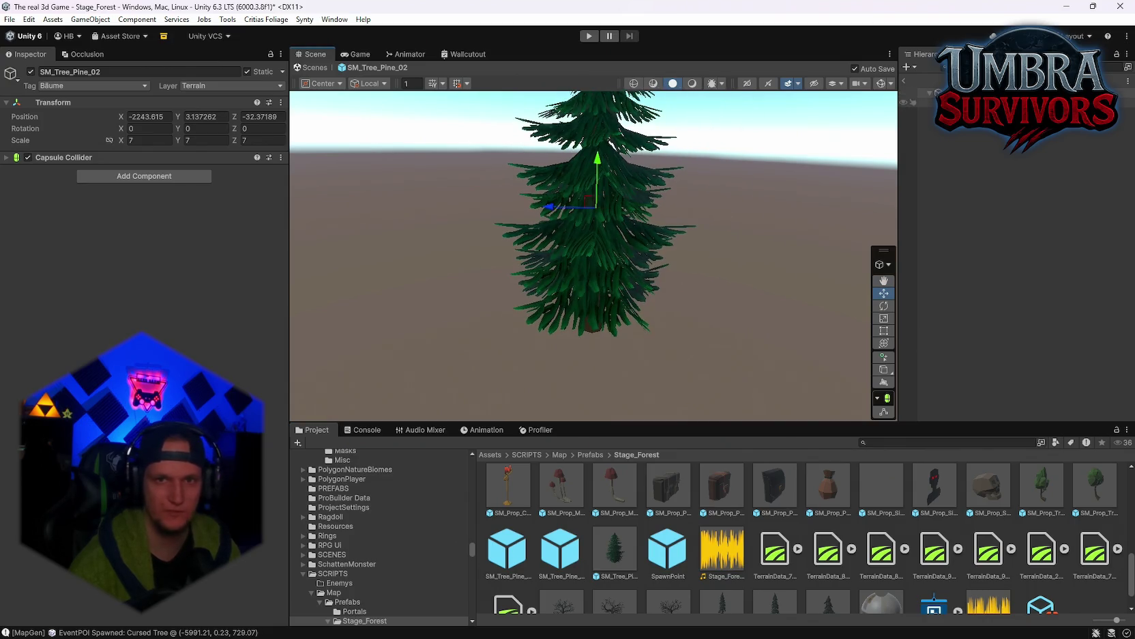
{"action": "left_click", "coordinate": [918, 102]}
{"action": "left_click", "coordinate": [147, 172]}
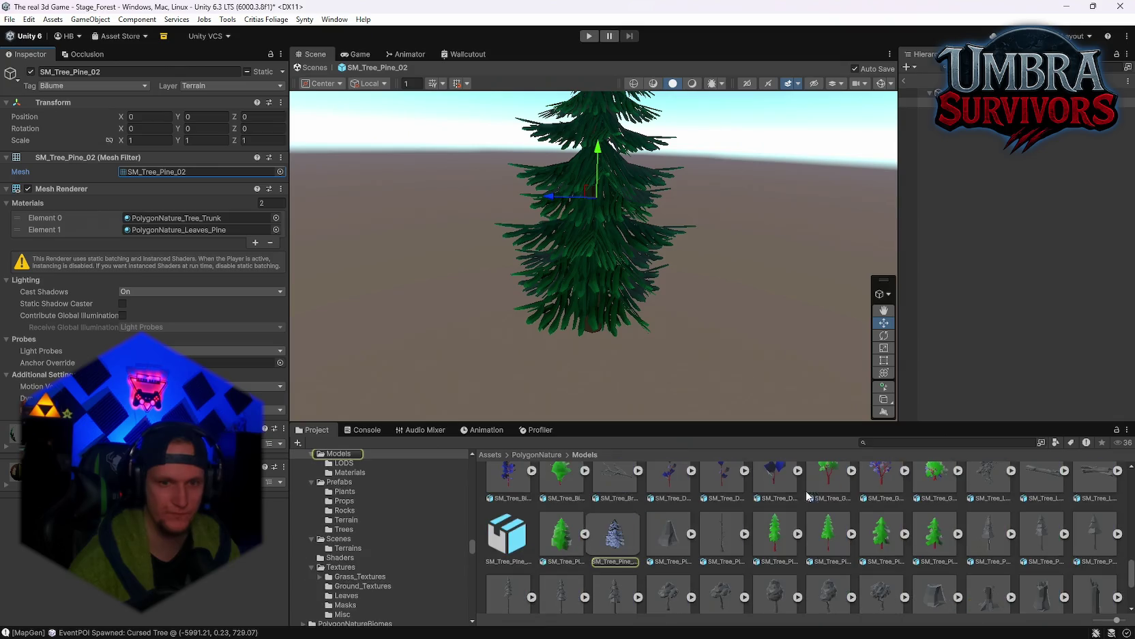
{"action": "left_click", "coordinate": [616, 546]}
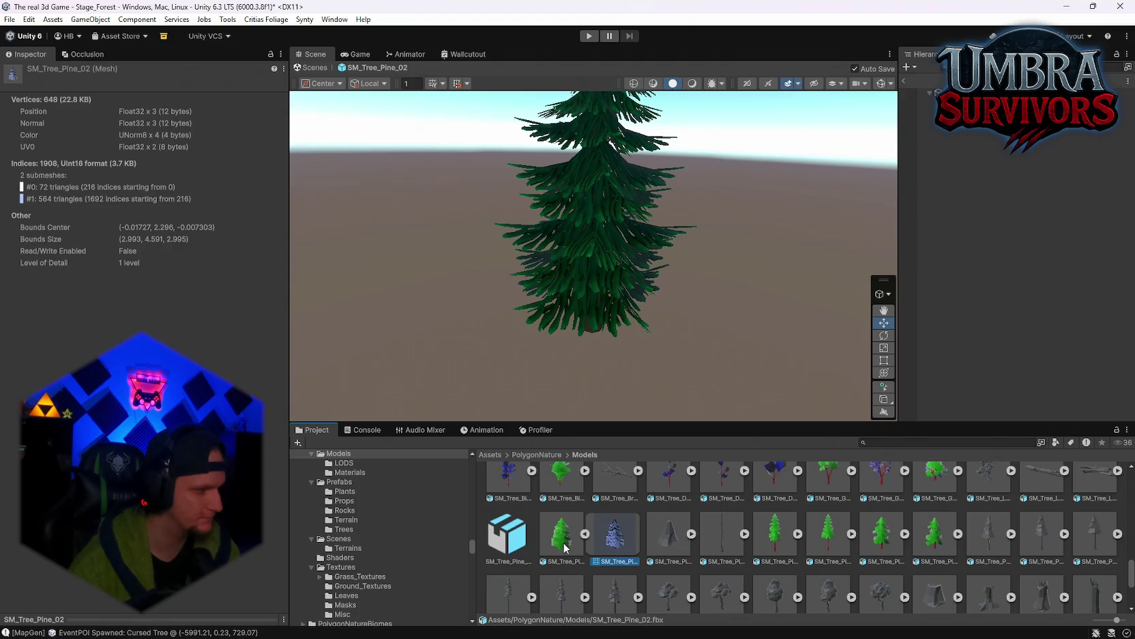
{"action": "key", "text": "alt+Tab"}
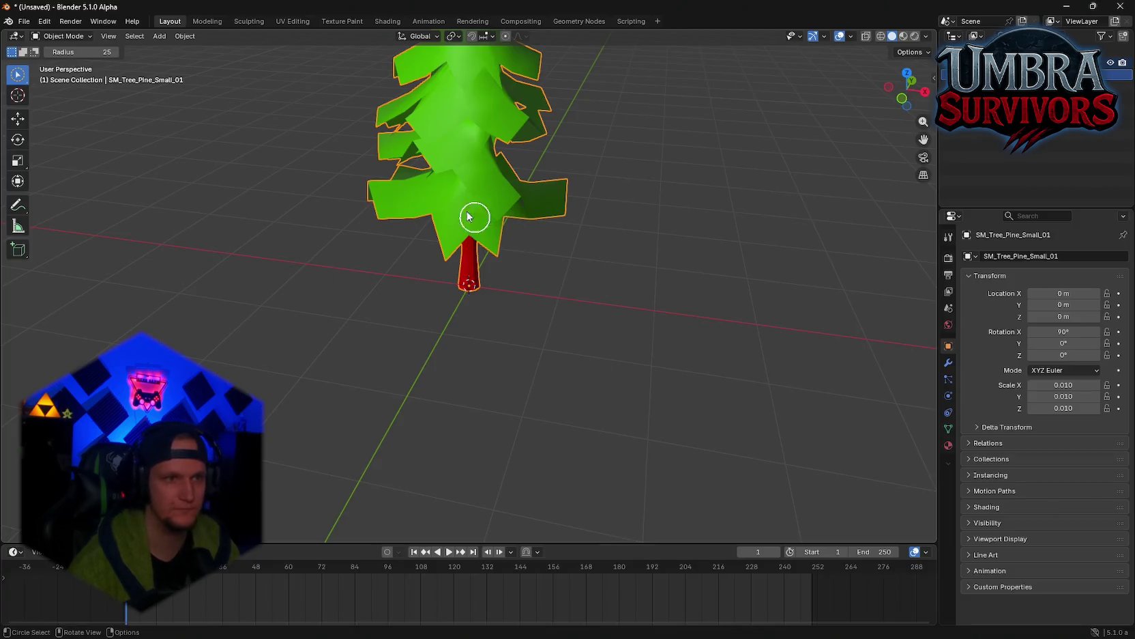
Enter Edit Mode on the pine tree and inspect its trunk vertices from several angles
{"action": "key", "text": "Tab"}
{"action": "mouse_move", "coordinate": [503, 234]}
{"action": "left_mouse_down"}
{"action": "mouse_move", "coordinate": [511, 291]}
{"action": "mouse_move", "coordinate": [578, 243]}
{"action": "mouse_move", "coordinate": [603, 245]}
{"action": "mouse_move", "coordinate": [628, 213]}
{"action": "mouse_move", "coordinate": [686, 244]}
{"action": "mouse_move", "coordinate": [578, 223]}
{"action": "mouse_move", "coordinate": [667, 233]}
{"action": "left_mouse_up"}
{"action": "scroll", "coordinate": [505, 320], "scroll_direction": "up", "scroll_amount": 3}
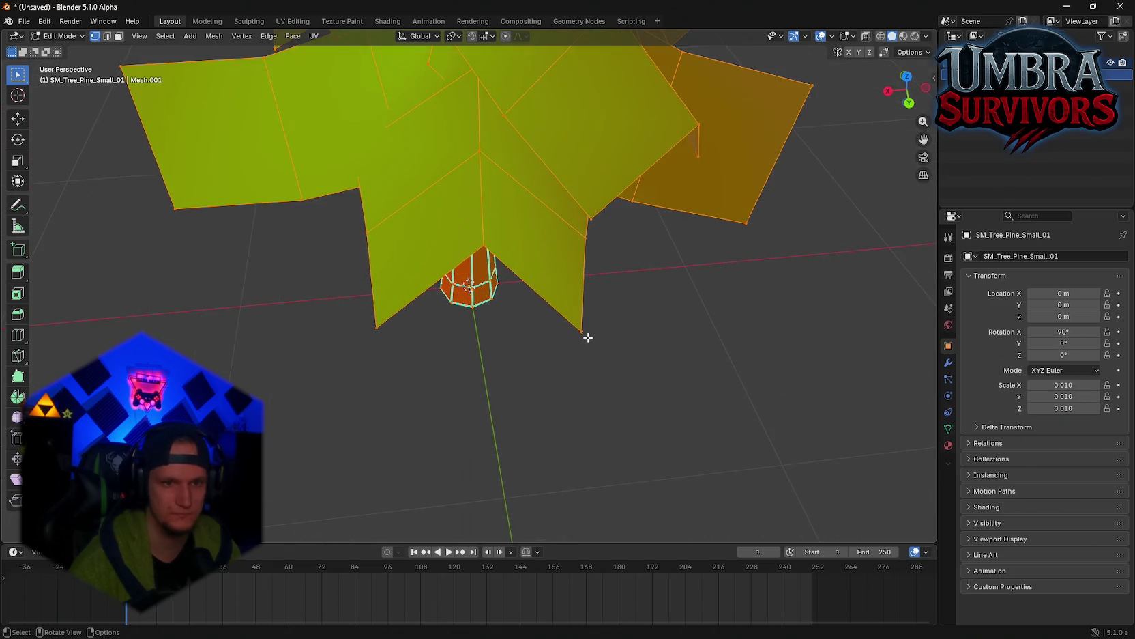
{"action": "mouse_move", "coordinate": [592, 350]}
{"action": "left_mouse_down"}
{"action": "mouse_move", "coordinate": [576, 337]}
{"action": "mouse_move", "coordinate": [563, 353]}
{"action": "mouse_move", "coordinate": [551, 156]}
{"action": "left_mouse_up"}
{"action": "scroll", "coordinate": [686, 380], "scroll_direction": "down", "scroll_amount": 4}
{"action": "key", "text": "b"}
{"action": "right_click", "coordinate": [477, 302]}
{"action": "mouse_move", "coordinate": [489, 295]}
{"action": "left_mouse_down"}
{"action": "mouse_move", "coordinate": [478, 301]}
{"action": "mouse_move", "coordinate": [479, 187]}
{"action": "mouse_move", "coordinate": [496, 280]}
{"action": "left_mouse_up"}
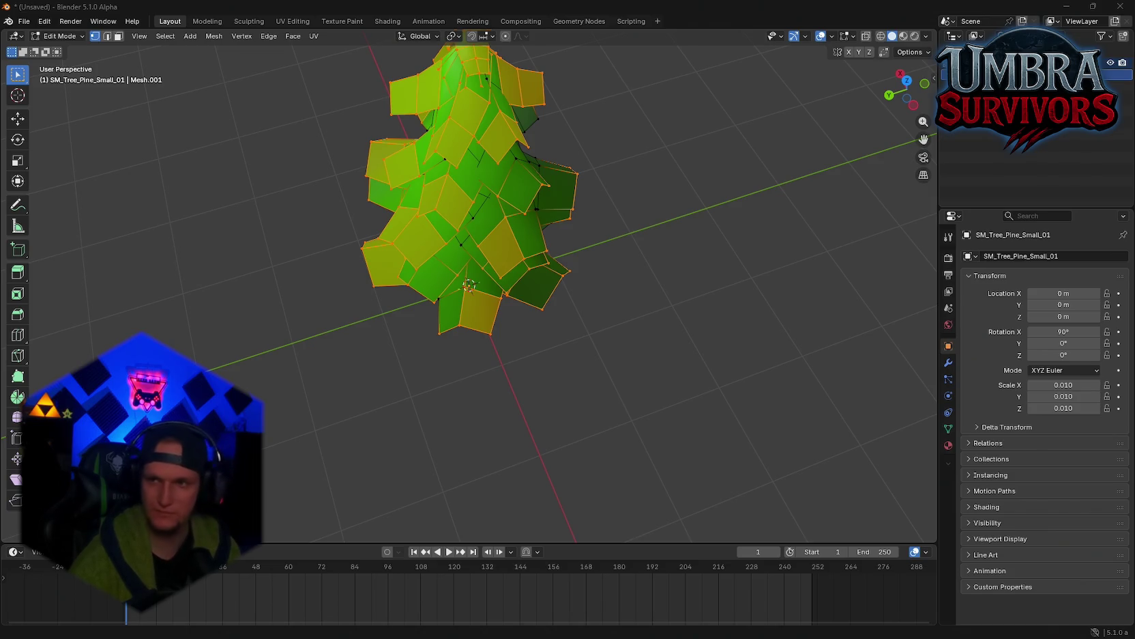
{"action": "mouse_move", "coordinate": [471, 218]}
{"action": "left_mouse_down"}
{"action": "mouse_move", "coordinate": [515, 190]}
{"action": "mouse_move", "coordinate": [505, 204]}
{"action": "mouse_move", "coordinate": [517, 230]}
{"action": "left_mouse_up"}
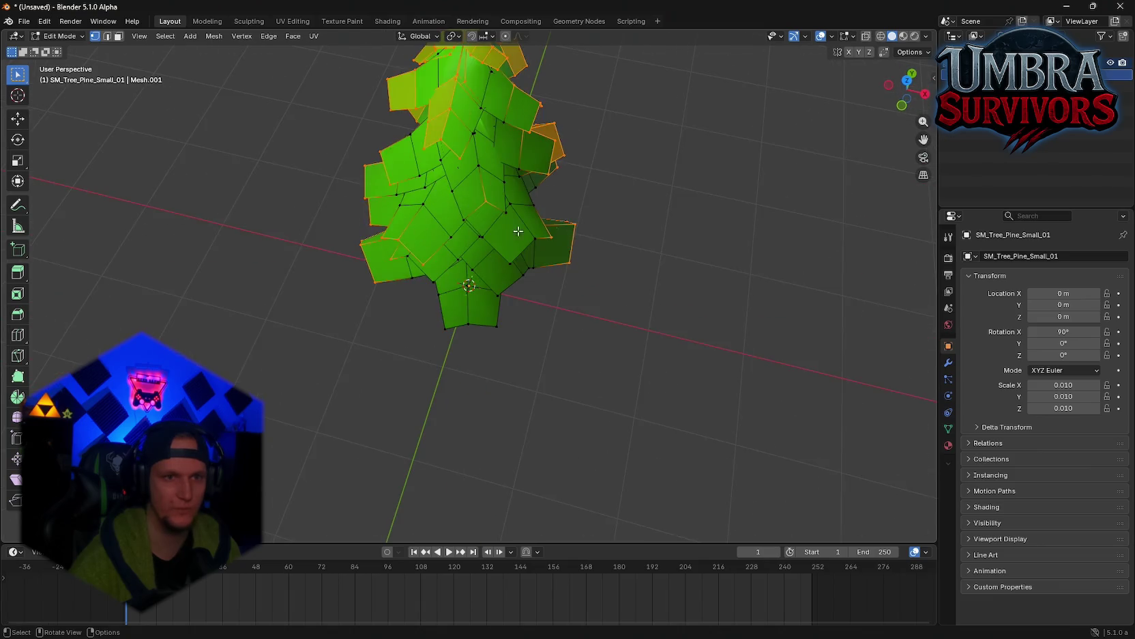
{"action": "scroll", "coordinate": [639, 198], "scroll_direction": "down", "scroll_amount": 3}
Select the entire tree mesh, finishing with Select > All
{"action": "key", "text": "a"}
{"action": "mouse_move", "coordinate": [406, 304]}
{"action": "left_mouse_down"}
{"action": "mouse_move", "coordinate": [478, 205]}
{"action": "mouse_move", "coordinate": [578, 109]}
{"action": "mouse_move", "coordinate": [591, 175]}
{"action": "left_mouse_up"}
{"action": "left_click", "coordinate": [613, 208]}
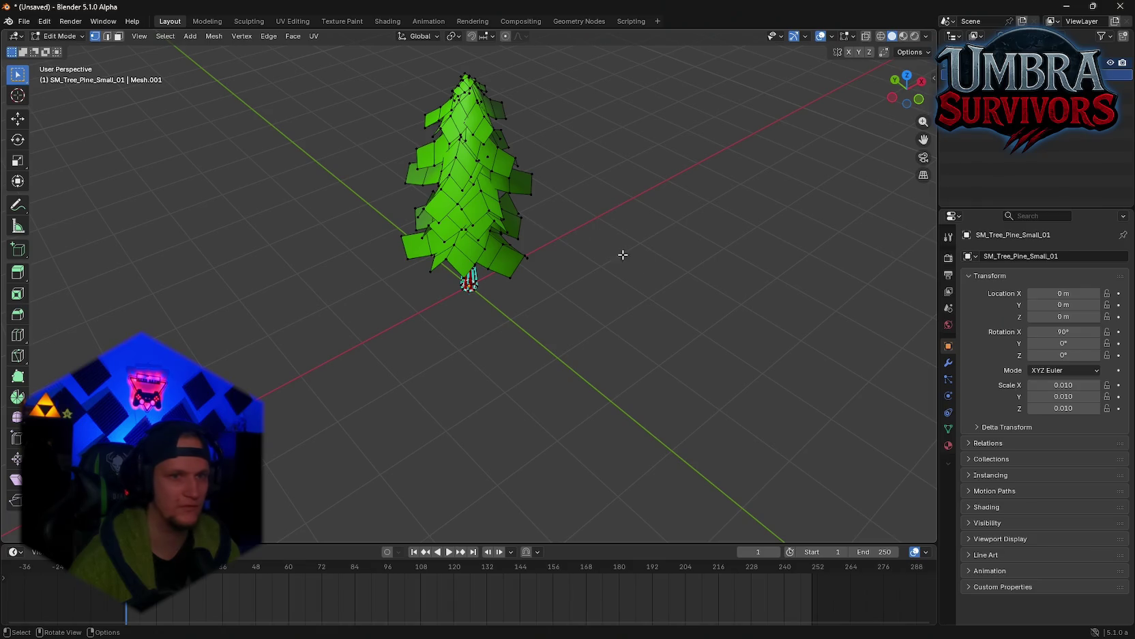
{"action": "left_click_drag", "start_coordinate": [621, 253], "coordinate": [580, 243]}
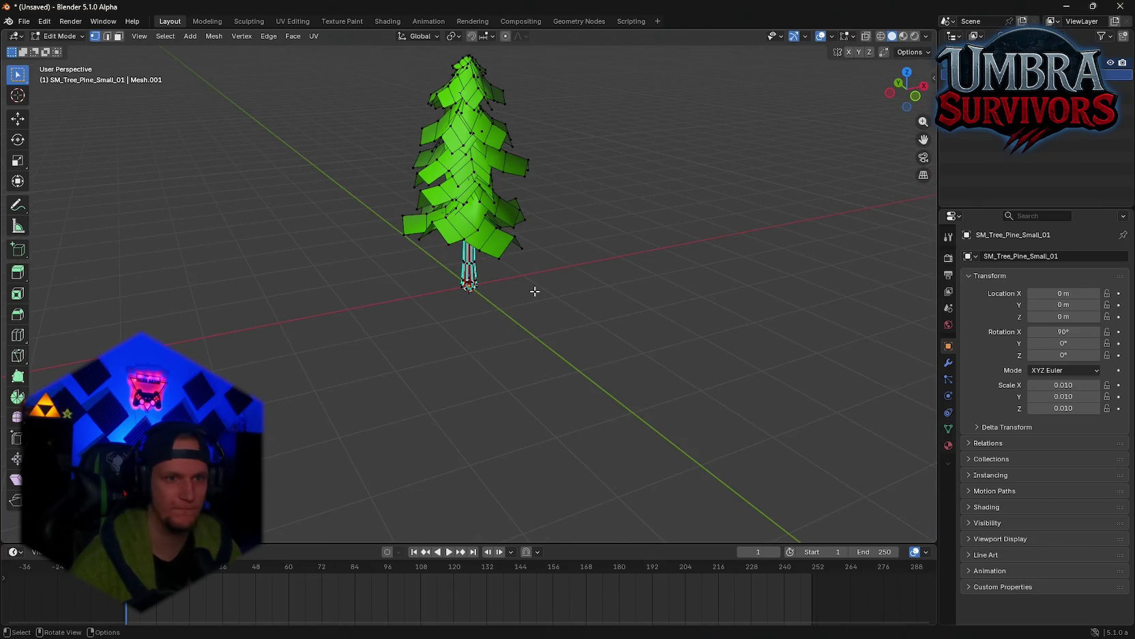
{"action": "key", "text": "a"}
{"action": "mouse_move", "coordinate": [553, 172]}
{"action": "left_mouse_down"}
{"action": "mouse_move", "coordinate": [572, 218]}
{"action": "mouse_move", "coordinate": [555, 111]}
{"action": "mouse_move", "coordinate": [430, 337]}
{"action": "mouse_move", "coordinate": [673, 223]}
{"action": "mouse_move", "coordinate": [563, 210]}
{"action": "mouse_move", "coordinate": [456, 235]}
{"action": "mouse_move", "coordinate": [504, 188]}
{"action": "mouse_move", "coordinate": [333, 415]}
{"action": "mouse_move", "coordinate": [653, 228]}
{"action": "mouse_move", "coordinate": [634, 243]}
{"action": "left_mouse_up"}
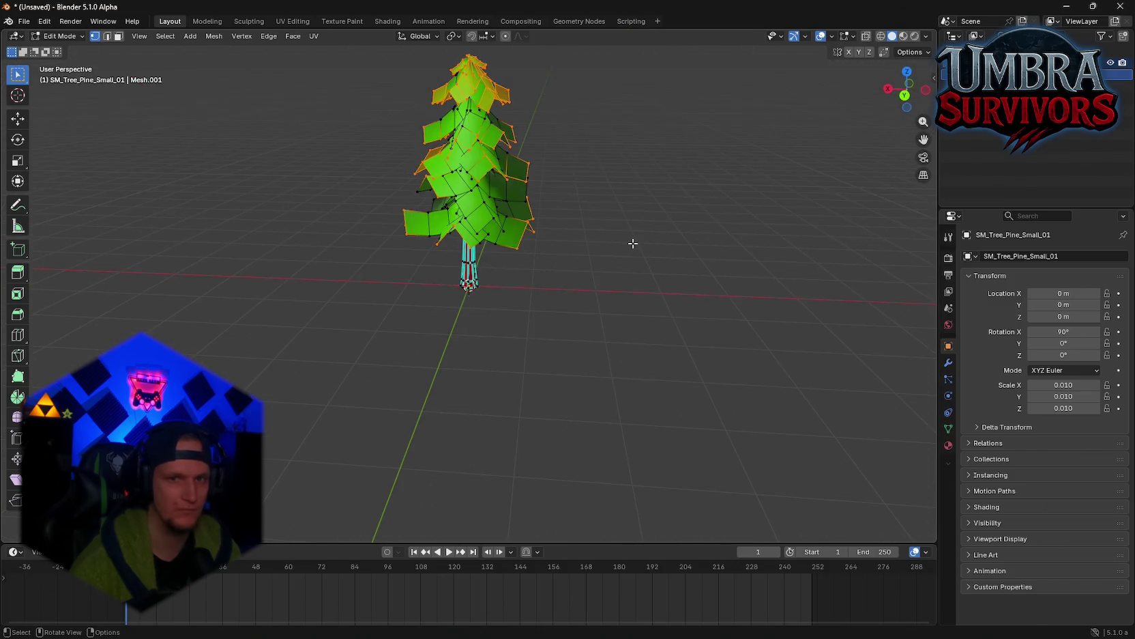
{"action": "left_click", "coordinate": [633, 243]}
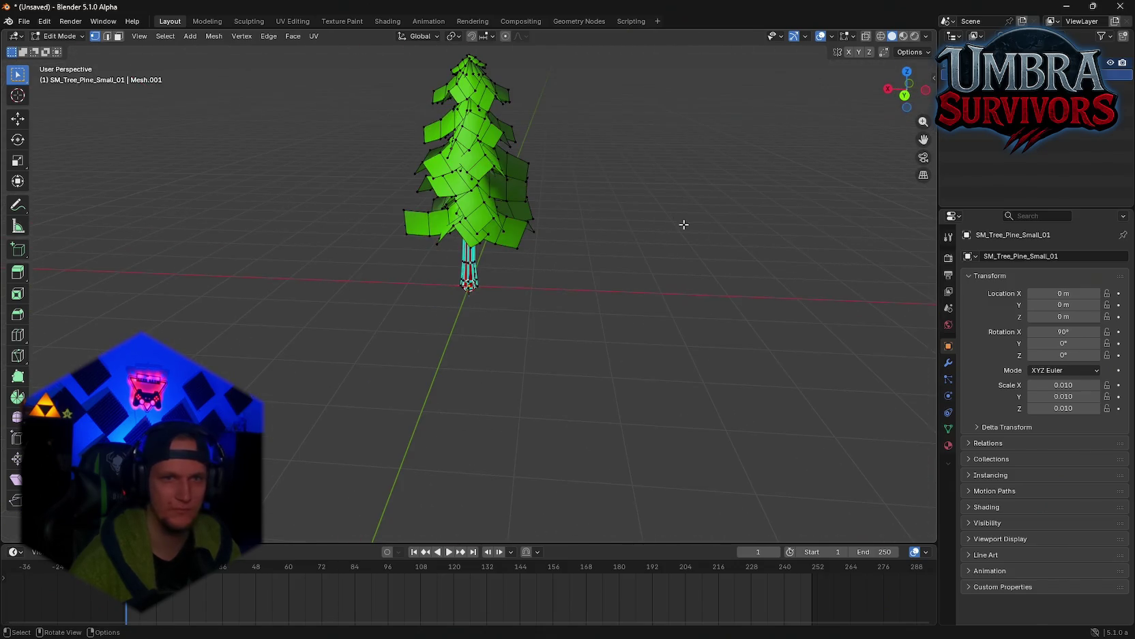
{"action": "left_click", "coordinate": [157, 31]}
{"action": "left_click", "coordinate": [170, 50]}
{"action": "mouse_move", "coordinate": [519, 225]}
{"action": "left_mouse_down"}
{"action": "mouse_move", "coordinate": [570, 208]}
{"action": "mouse_move", "coordinate": [487, 220]}
{"action": "left_mouse_up"}
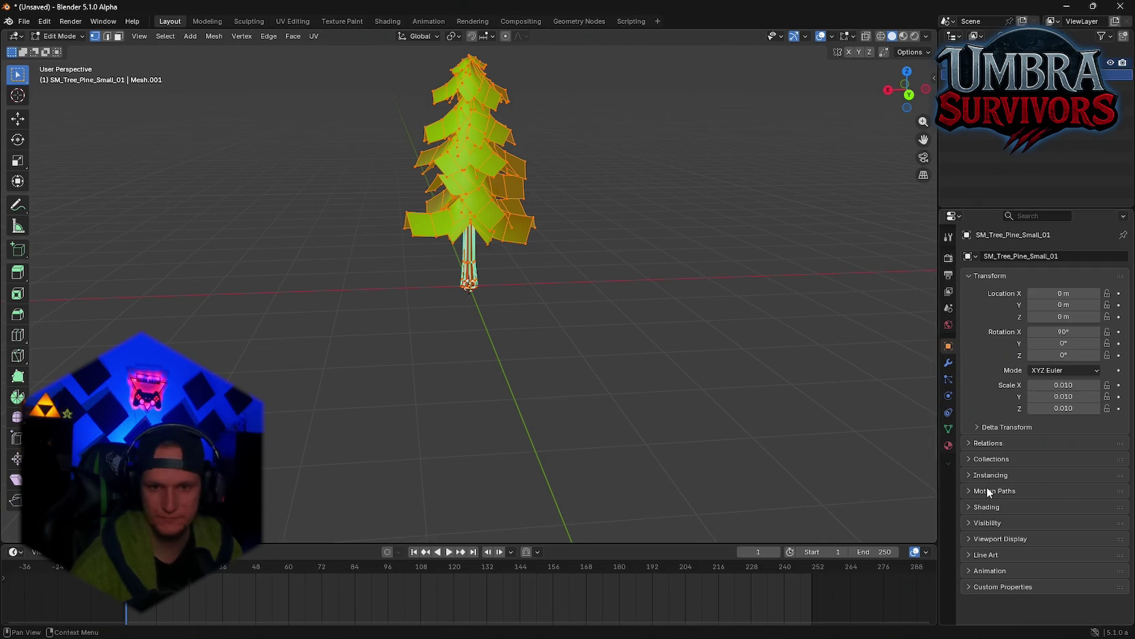
Expand and collapse the Visibility and Shading panels, then minimise Blender
{"action": "left_click", "coordinate": [972, 524]}
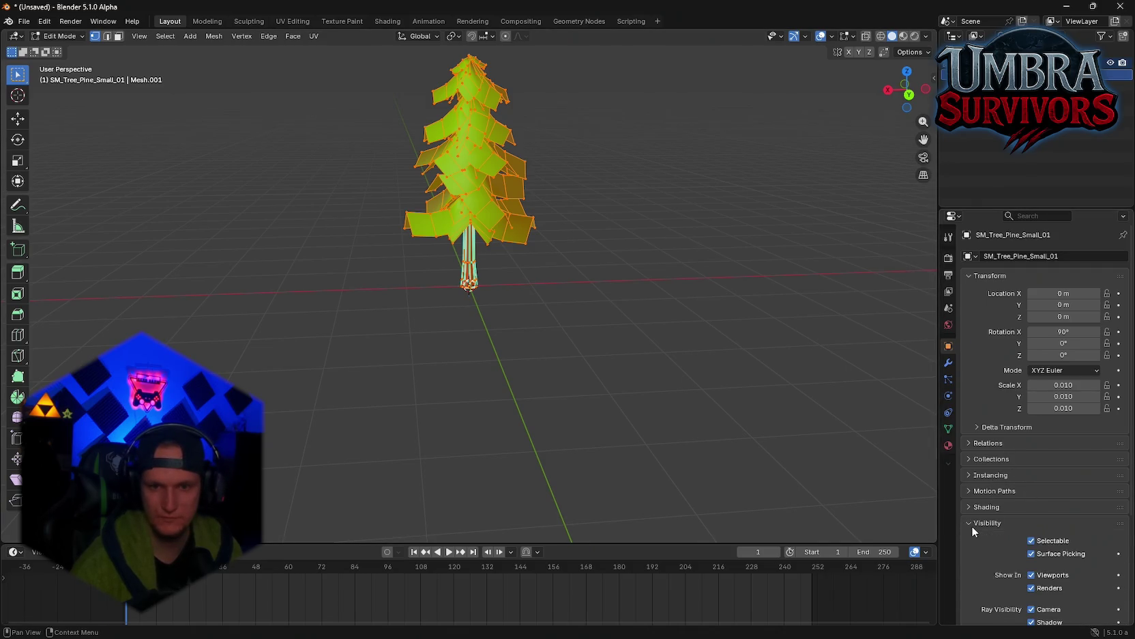
{"action": "left_click", "coordinate": [972, 521]}
{"action": "left_click", "coordinate": [974, 508]}
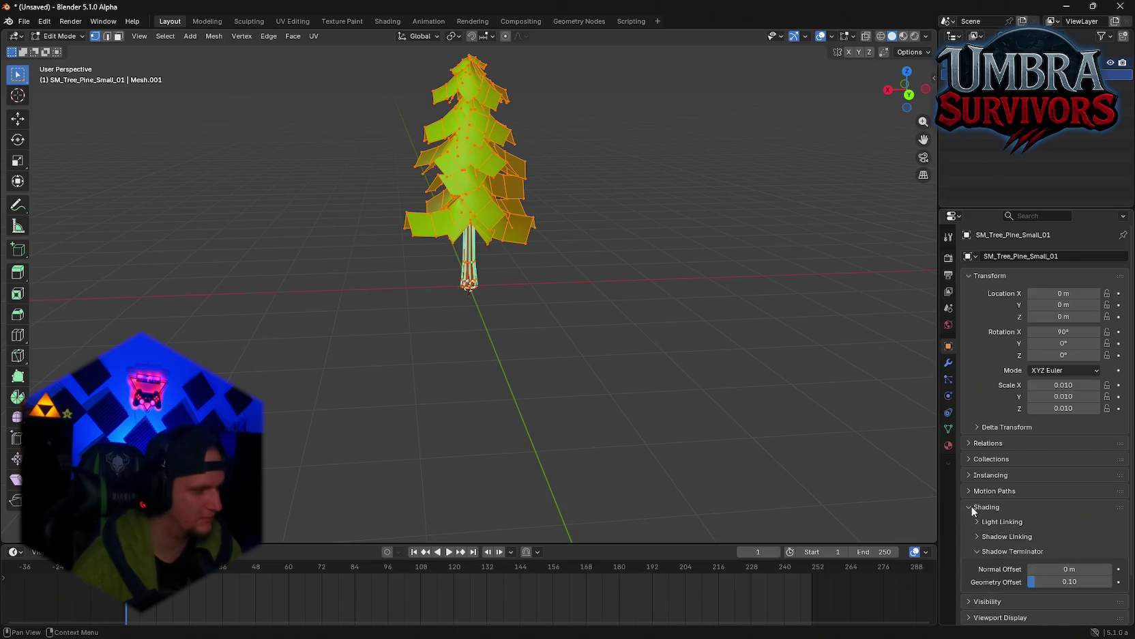
{"action": "left_click", "coordinate": [973, 508]}
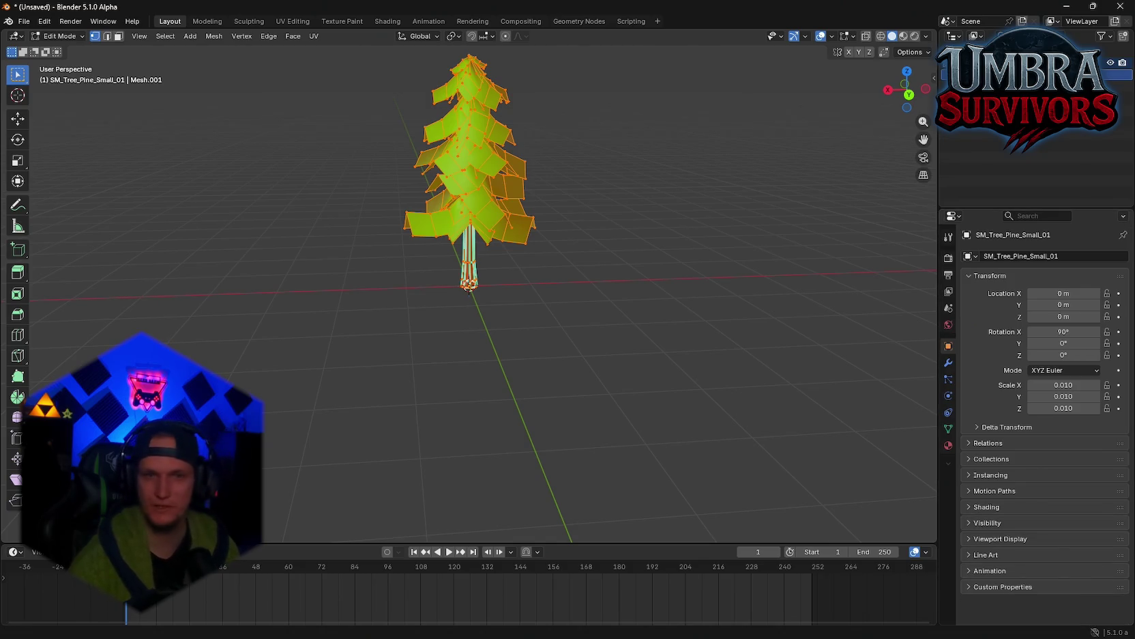
{"action": "key", "text": "super+shift+s"}
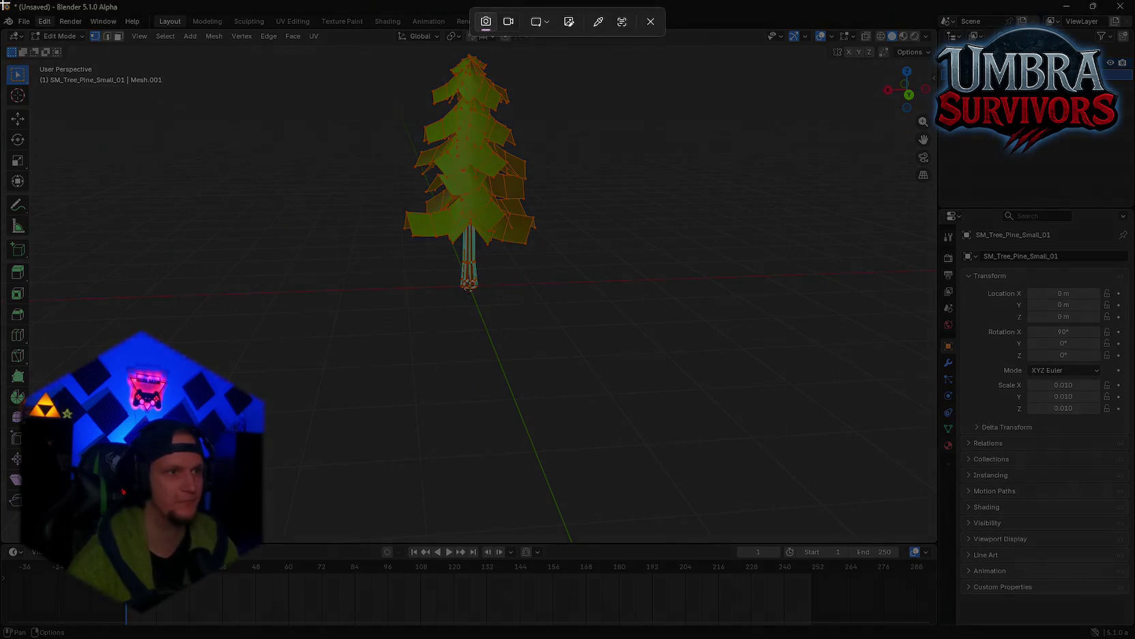
{"action": "key", "text": "Escape"}
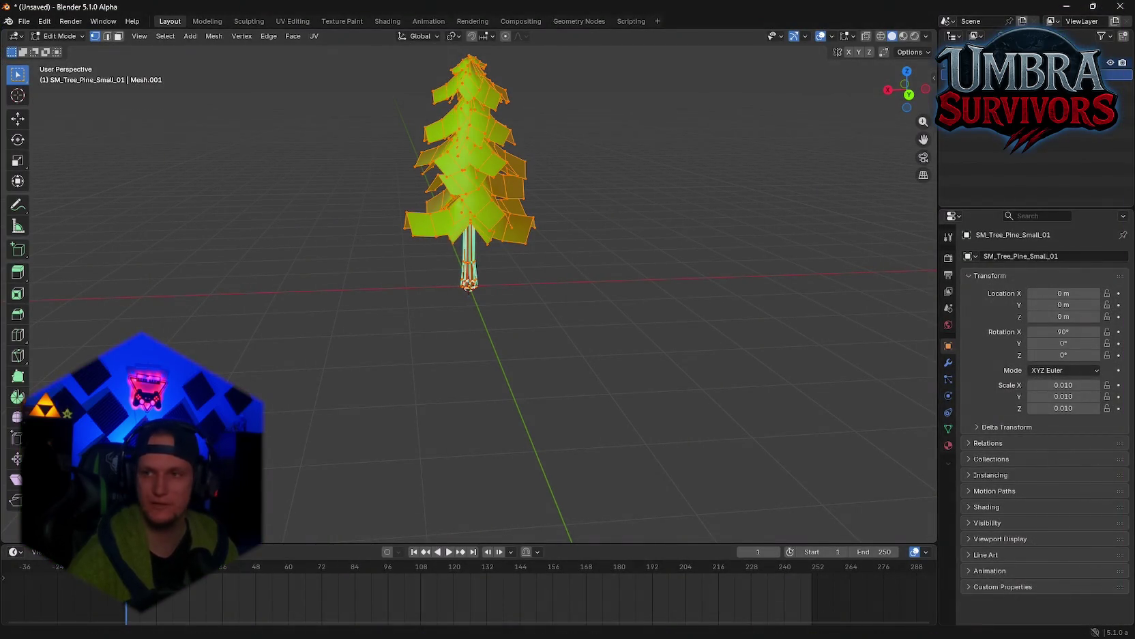
{"action": "mouse_move", "coordinate": [615, 162]}
{"action": "left_mouse_down"}
{"action": "mouse_move", "coordinate": [398, 233]}
{"action": "mouse_move", "coordinate": [293, 196]}
{"action": "mouse_move", "coordinate": [723, 198]}
{"action": "left_mouse_up"}
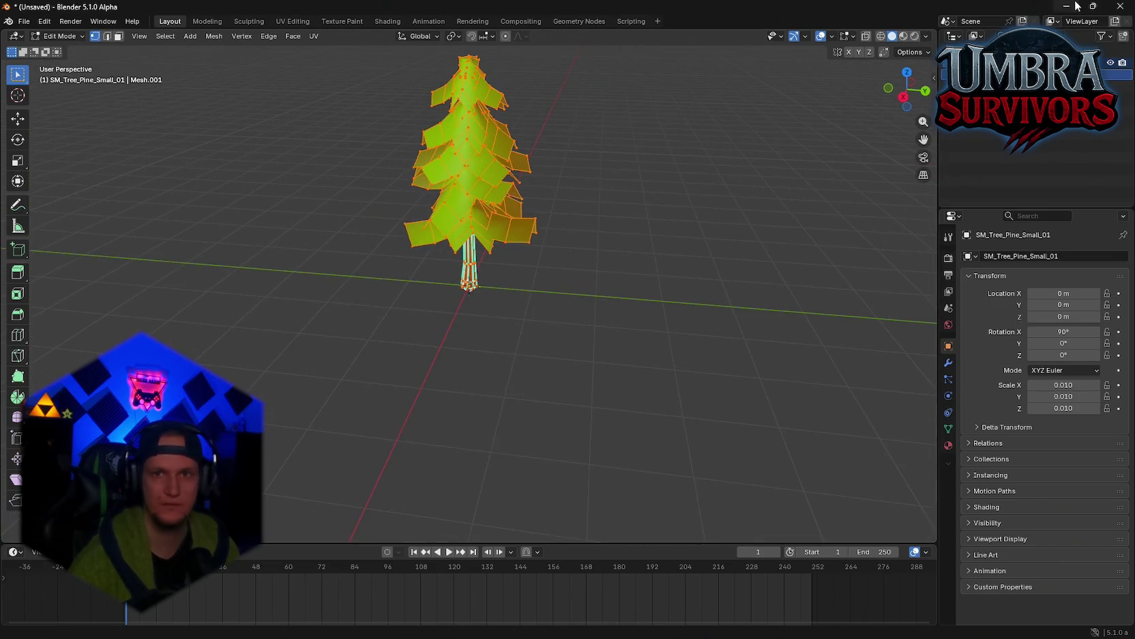
{"action": "left_click", "coordinate": [1076, 5]}
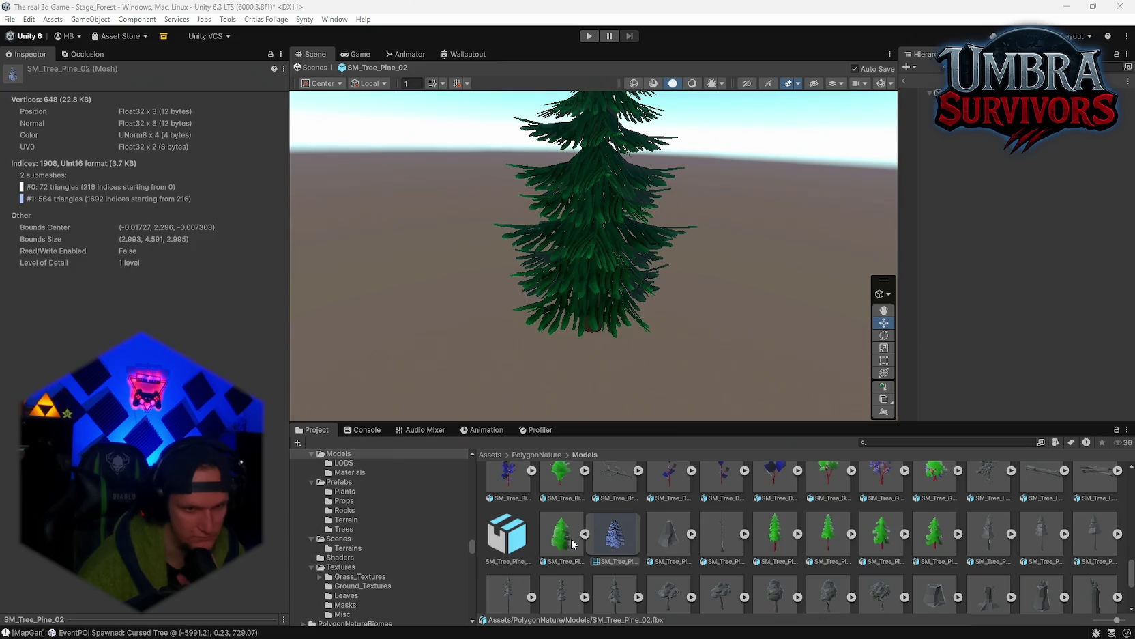
{"action": "scroll", "coordinate": [647, 552], "scroll_direction": "up", "scroll_amount": 2}
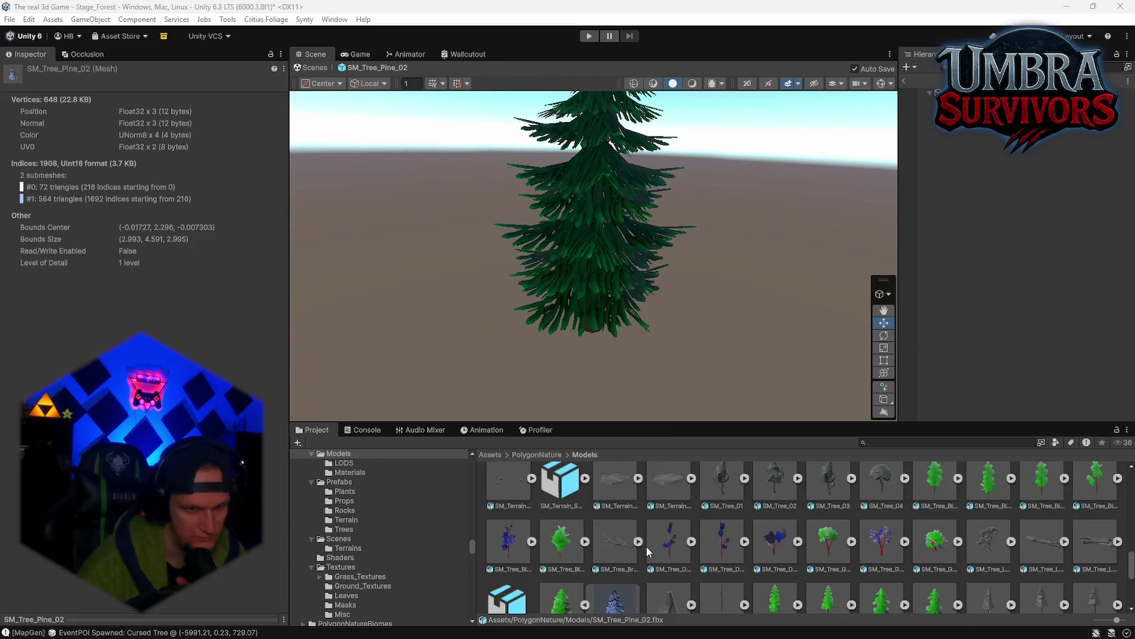
{"action": "scroll", "coordinate": [647, 552], "scroll_direction": "down", "scroll_amount": 2}
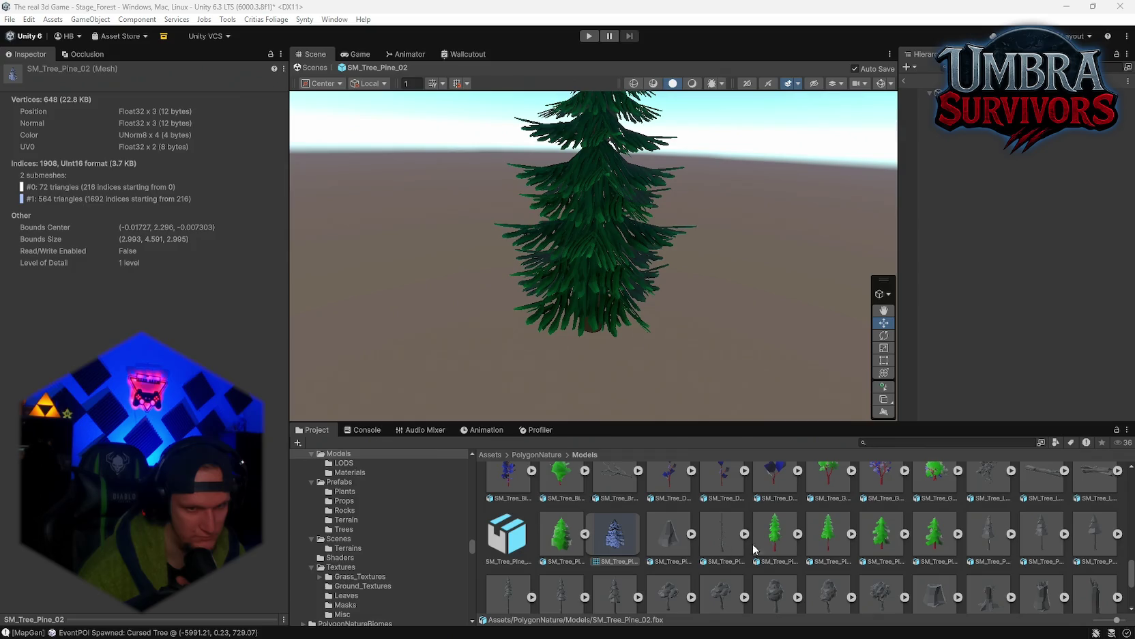
{"action": "left_click", "coordinate": [904, 534]}
{"action": "left_click", "coordinate": [918, 93]}
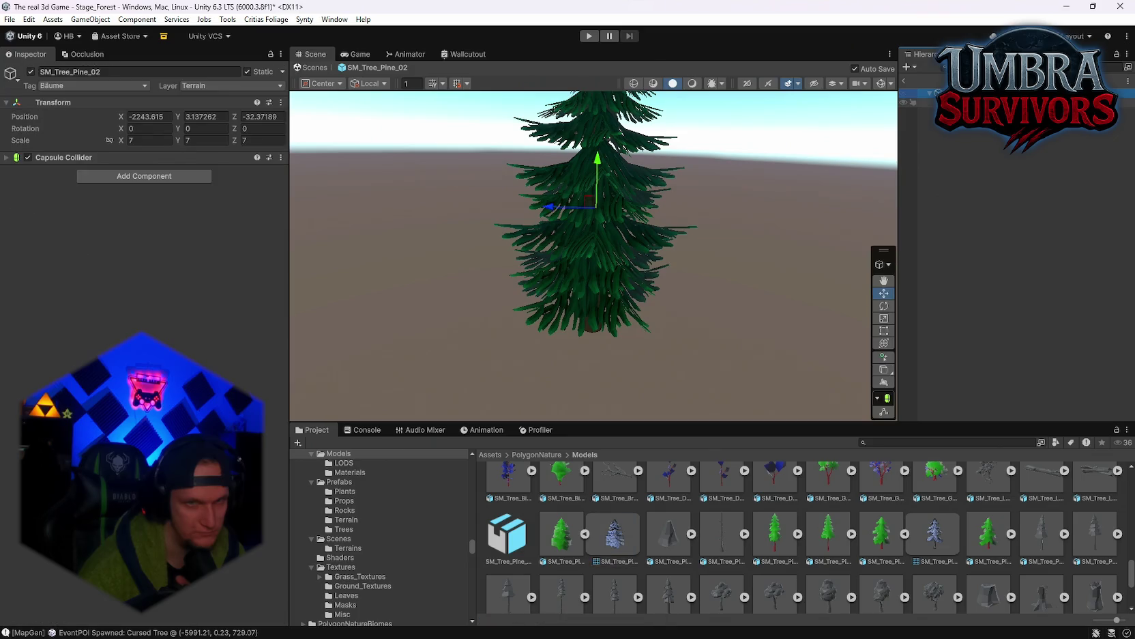
{"action": "left_click", "coordinate": [930, 540]}
{"action": "left_click_drag", "start_coordinate": [930, 547], "coordinate": [142, 177]}
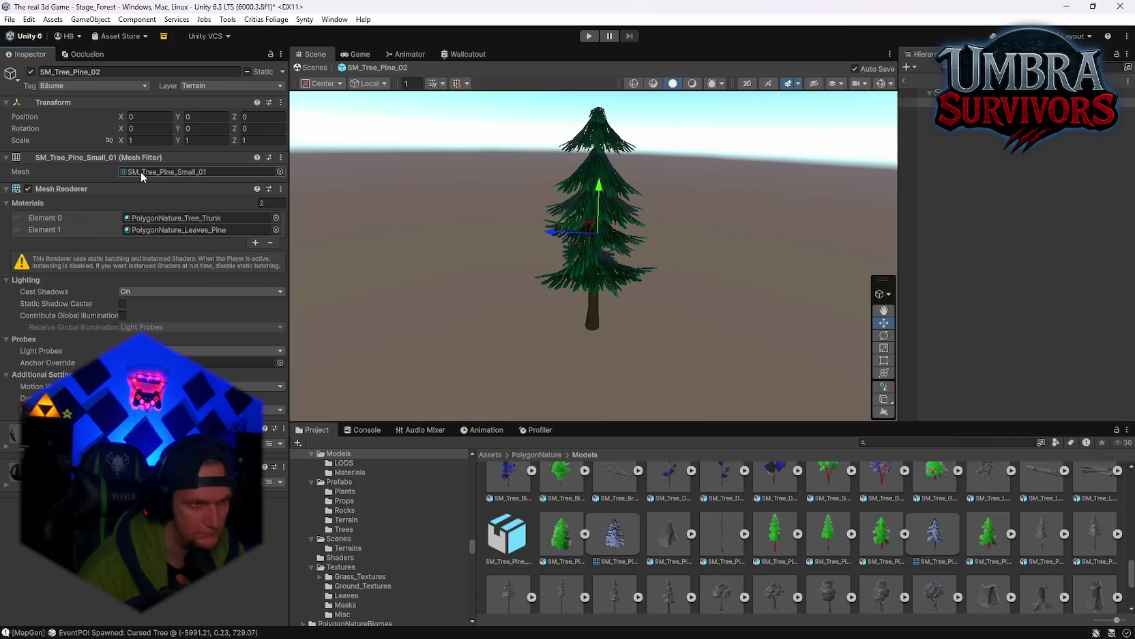
{"action": "left_click_drag", "start_coordinate": [165, 221], "coordinate": [147, 171]}
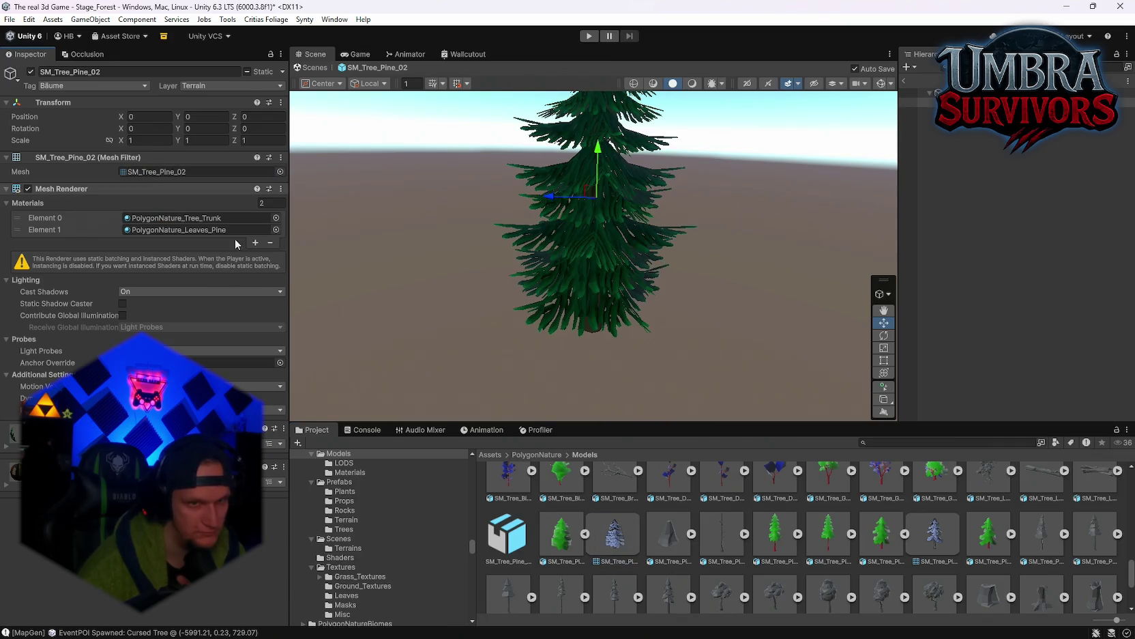
{"action": "left_click_drag", "start_coordinate": [657, 318], "coordinate": [635, 319]}
{"action": "left_click", "coordinate": [611, 546]}
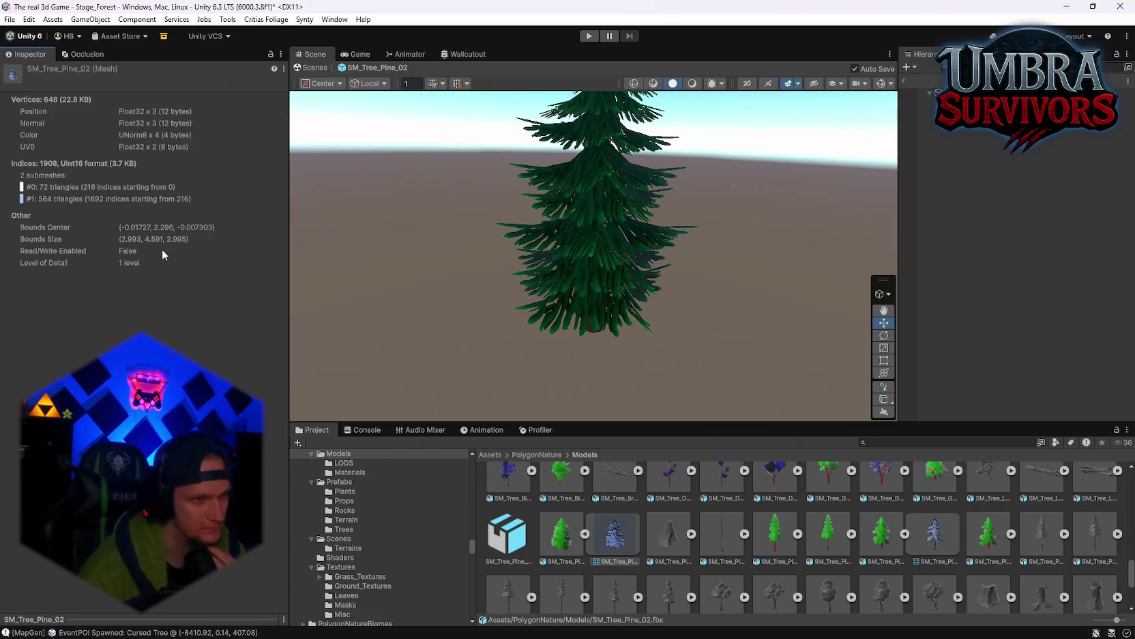
{"action": "key", "text": "super+shift+s"}
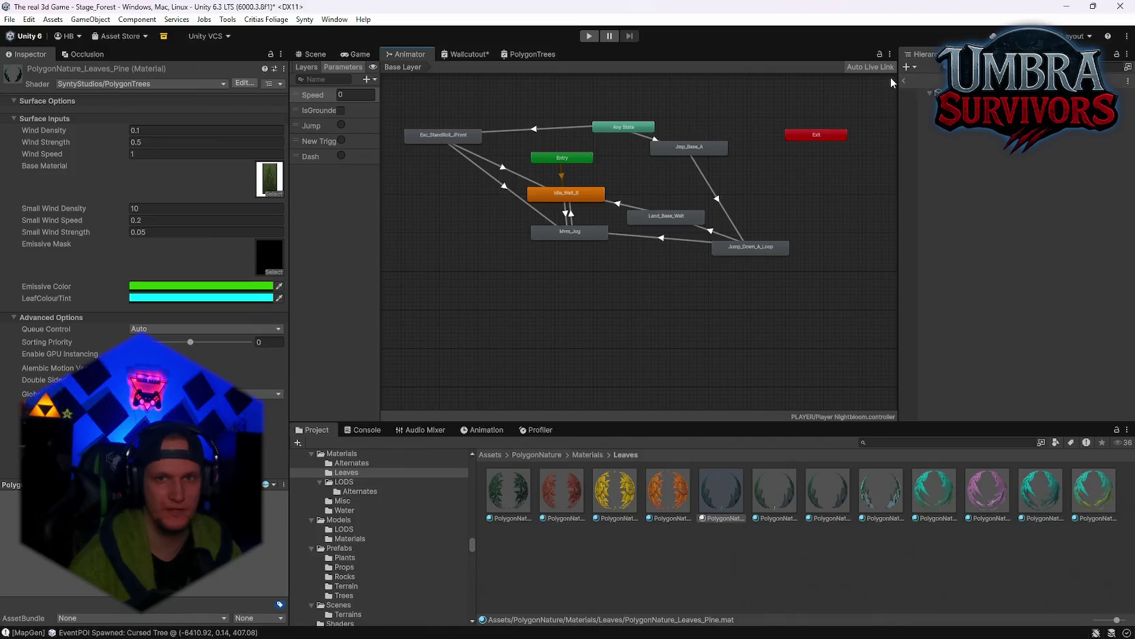
Select the pine tree in the scene and open the SM_Tree_Pine_02 model's import settings
{"action": "left_click", "coordinate": [362, 54]}
{"action": "left_click", "coordinate": [311, 54]}
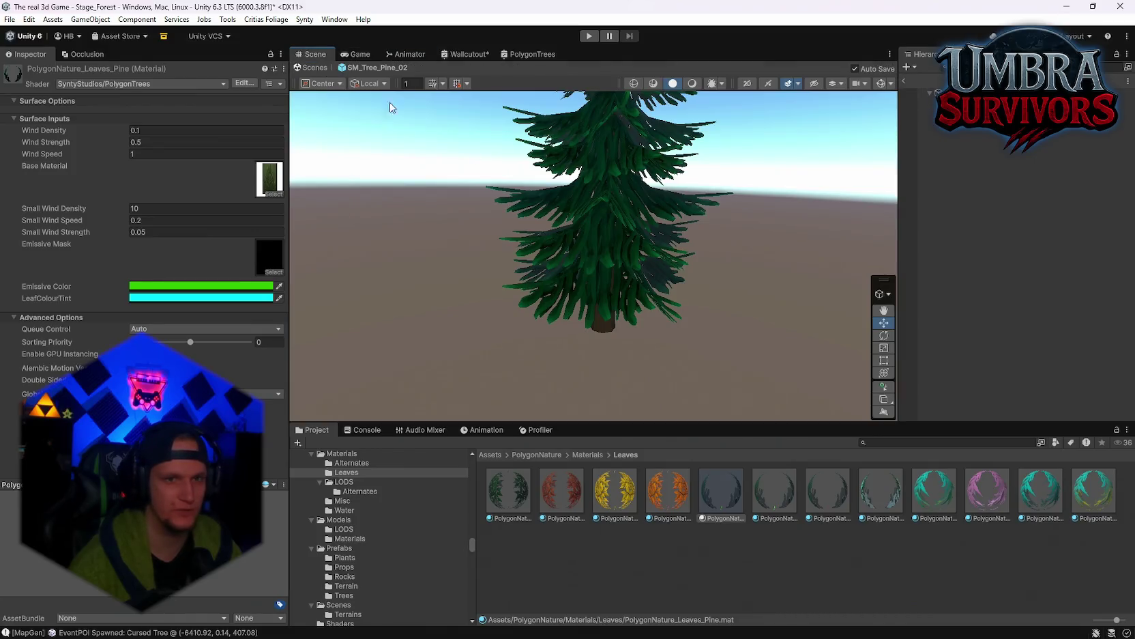
{"action": "scroll", "coordinate": [554, 252], "scroll_direction": "up", "scroll_amount": 10}
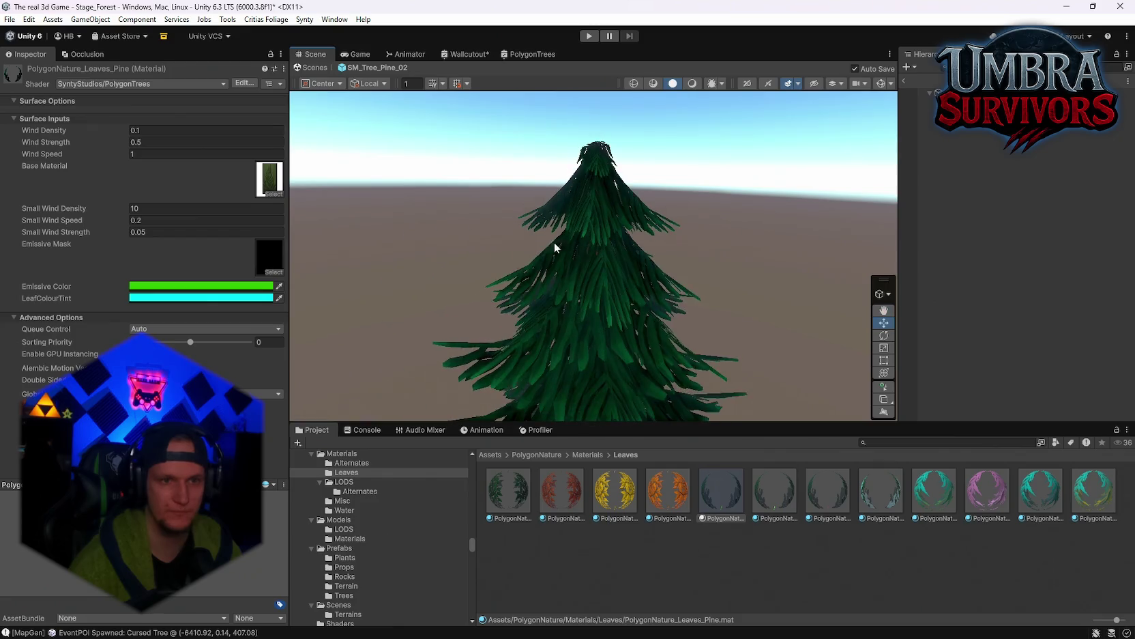
{"action": "left_click", "coordinate": [424, 273]}
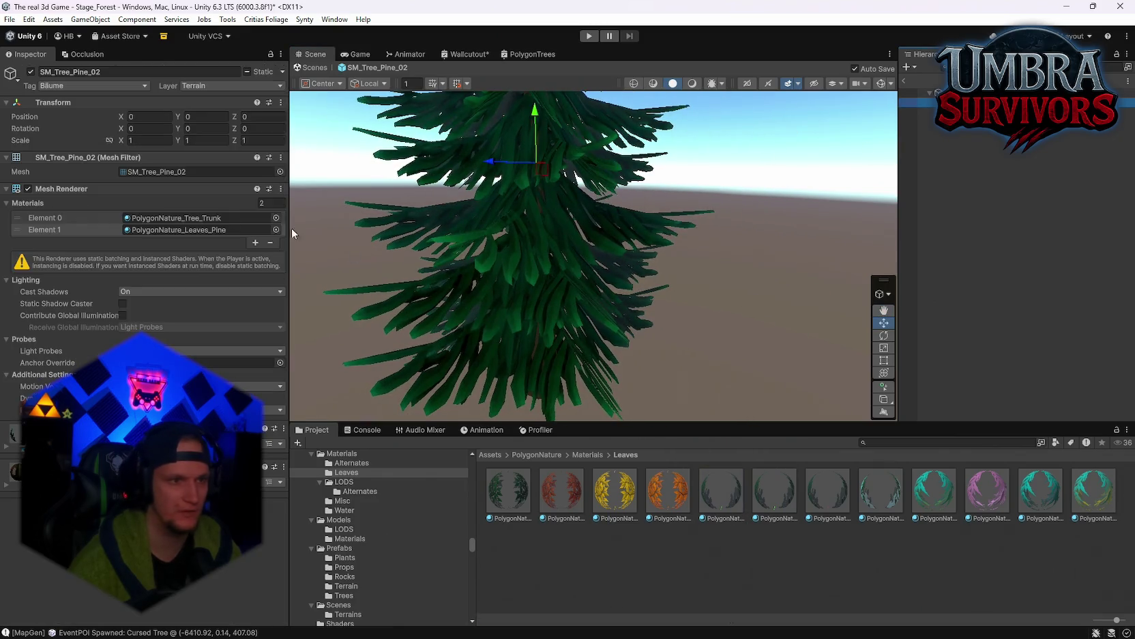
{"action": "left_click", "coordinate": [153, 171]}
{"action": "left_click", "coordinate": [561, 532]}
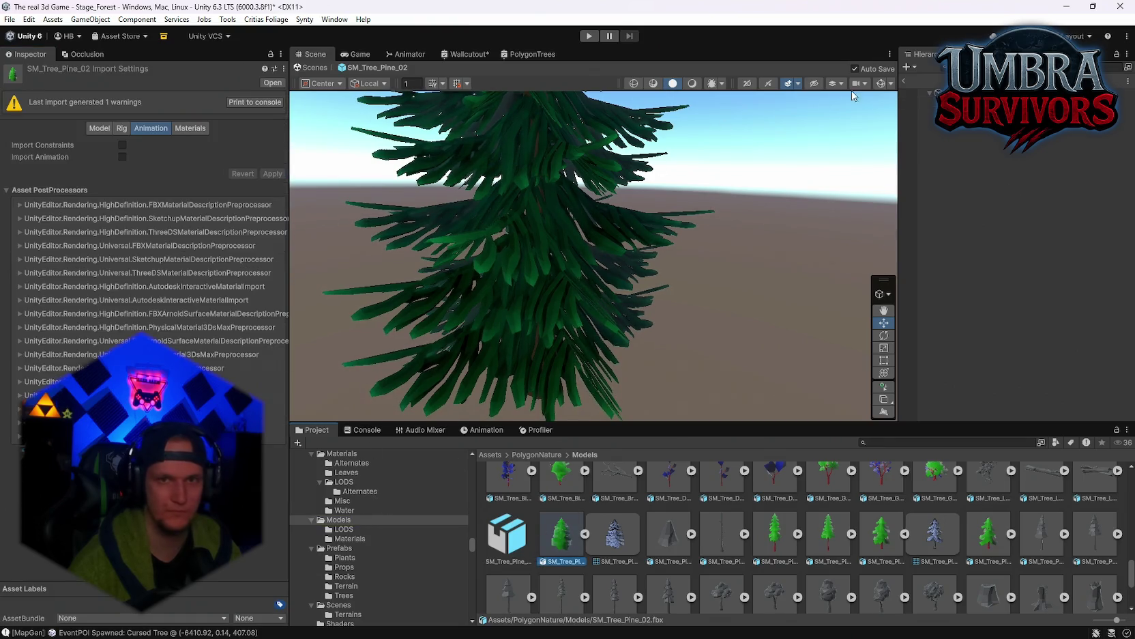
Try dragging another pine into the scene, then cancel the placement
{"action": "scroll", "coordinate": [684, 312], "scroll_direction": "down", "scroll_amount": 5}
{"action": "mouse_move", "coordinate": [591, 524]}
{"action": "left_mouse_down"}
{"action": "mouse_move", "coordinate": [703, 345]}
{"action": "mouse_move", "coordinate": [669, 352]}
{"action": "left_mouse_up"}
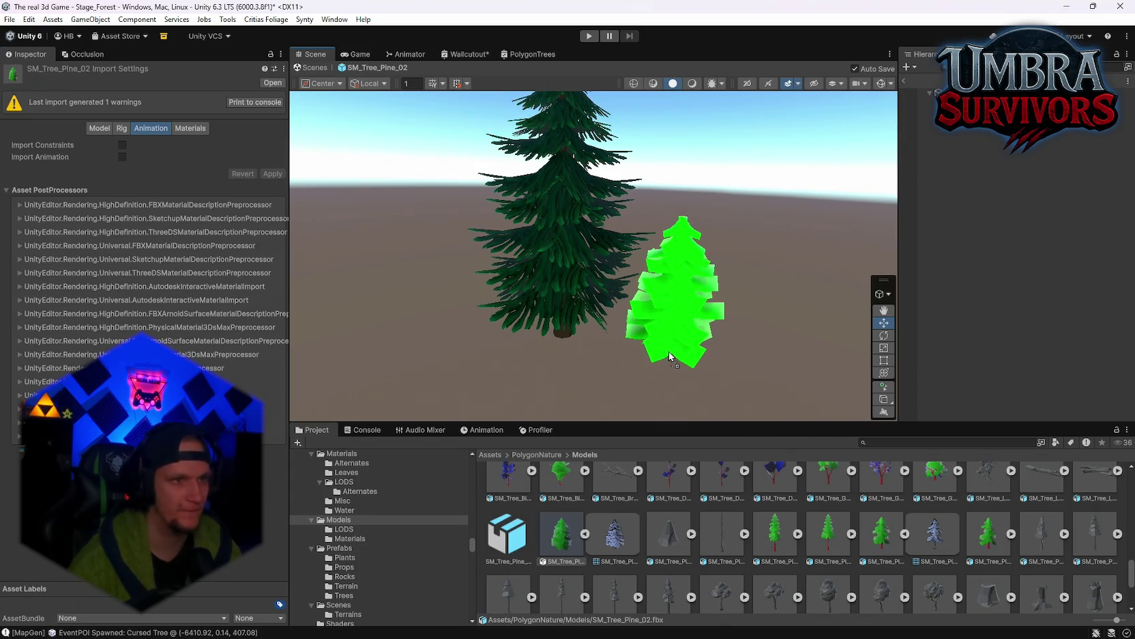
{"action": "key", "text": "Escape"}
{"action": "scroll", "coordinate": [580, 228], "scroll_direction": "up", "scroll_amount": 6}
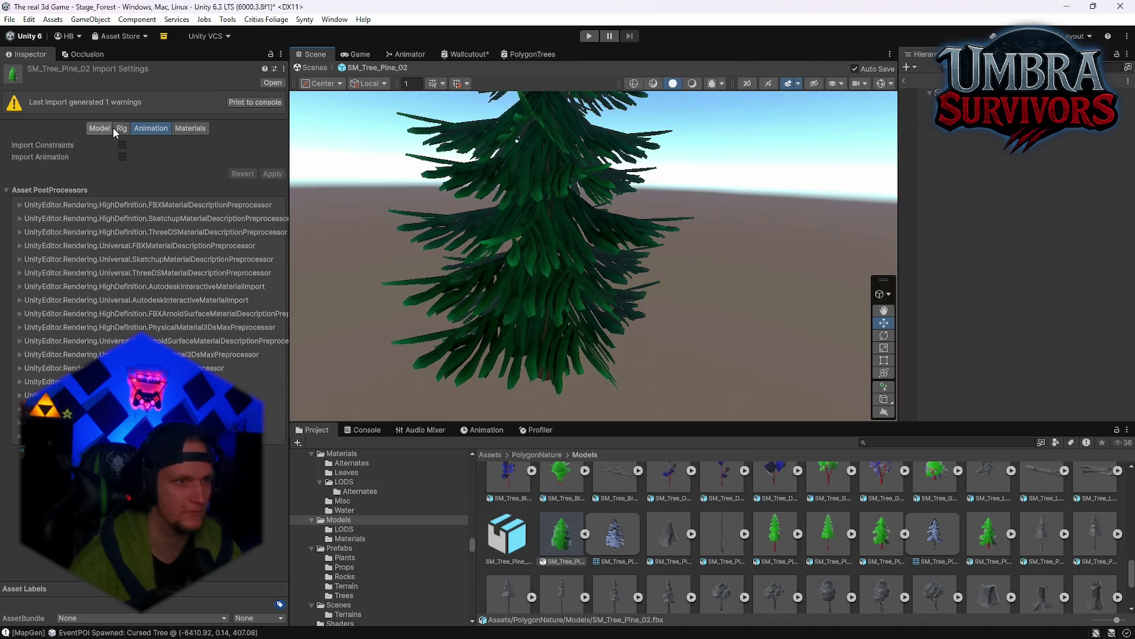
Log and read the ImportFBX missing tangents/binormals warning, then open the Rig settings
{"action": "left_click", "coordinate": [237, 102]}
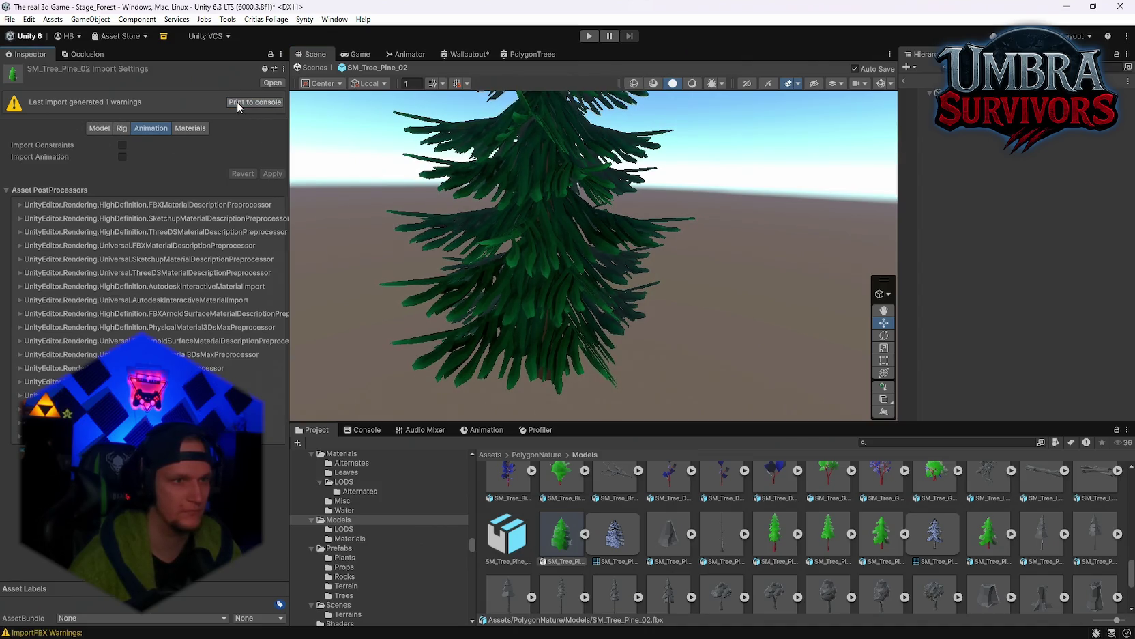
{"action": "left_click", "coordinate": [362, 433]}
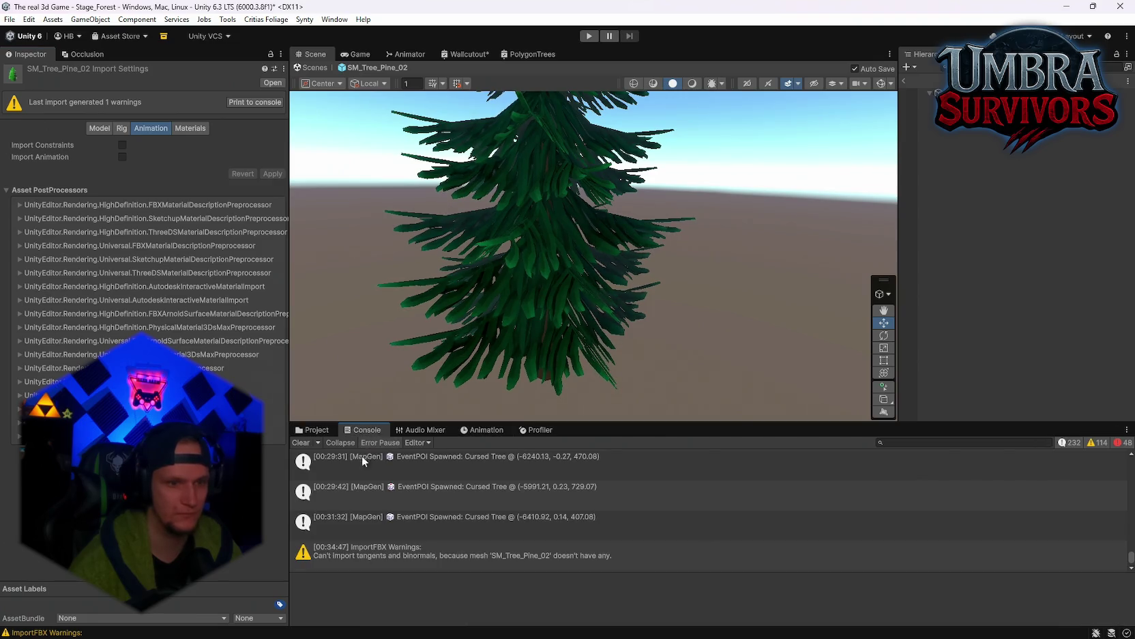
{"action": "left_click", "coordinate": [402, 563]}
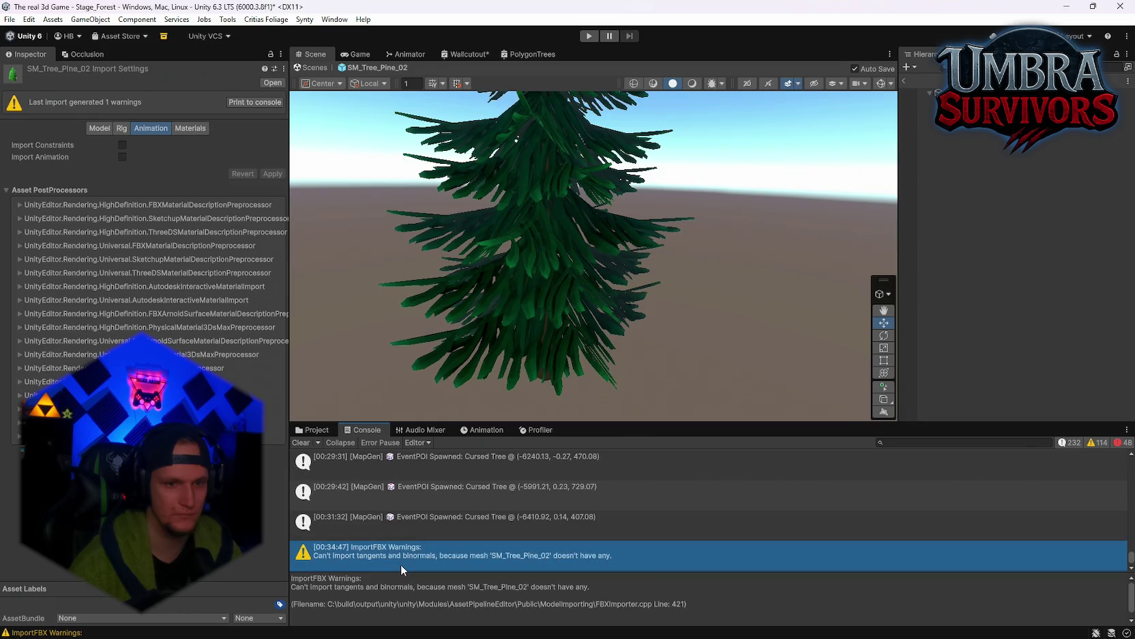
{"action": "left_click", "coordinate": [311, 430]}
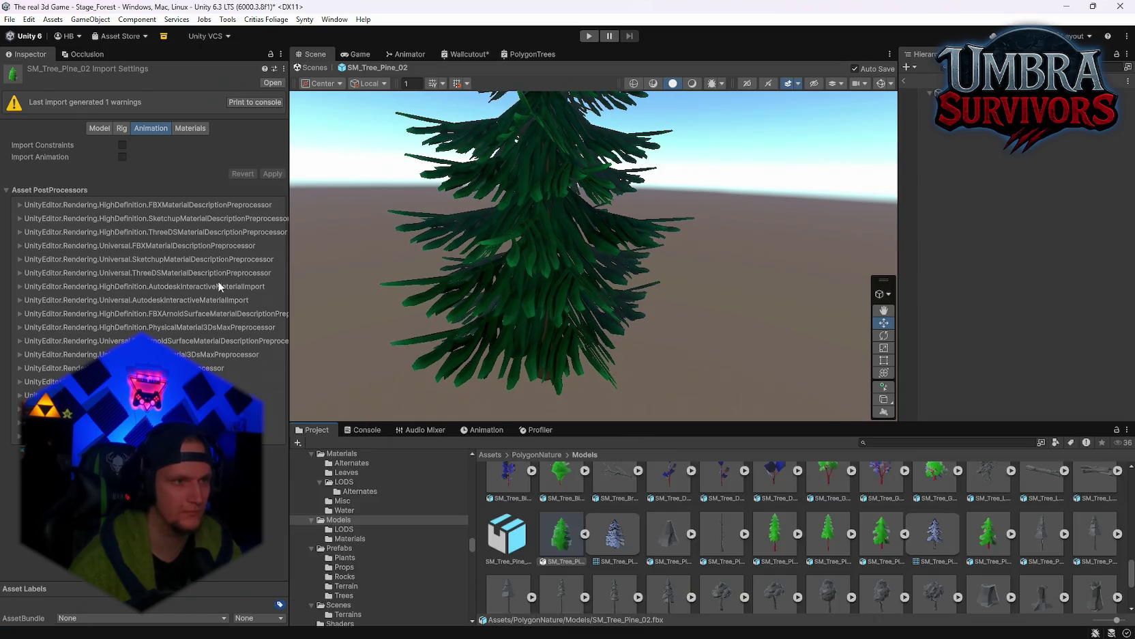
{"action": "left_click", "coordinate": [120, 130]}
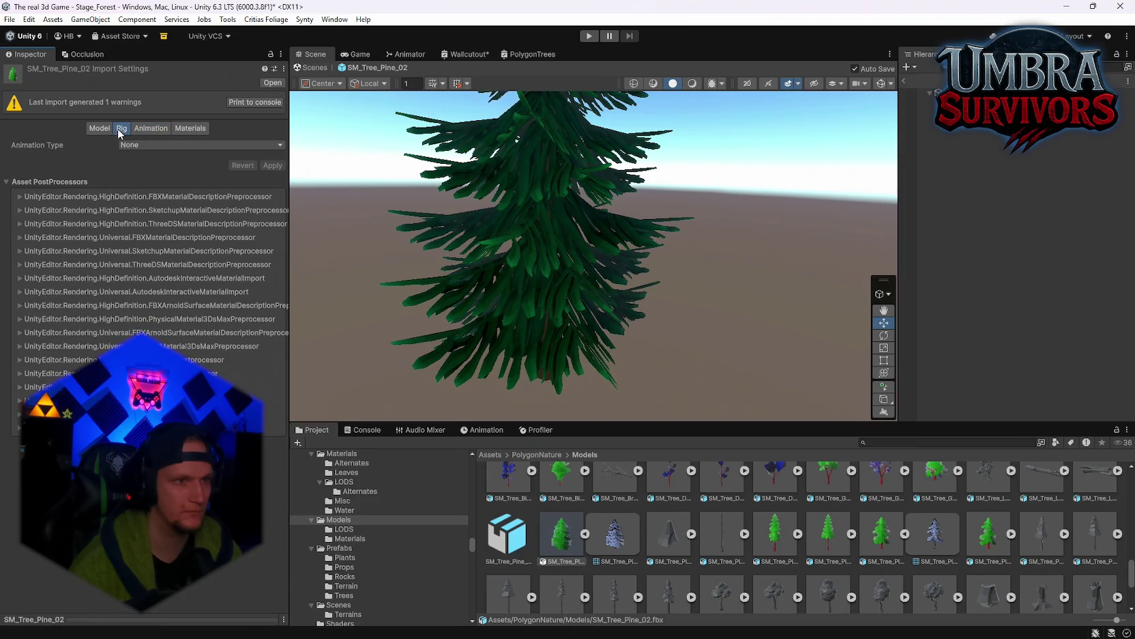
Keep Animation Type as None and set the pine model's import Scale Factor to 6
{"action": "left_click", "coordinate": [129, 145]}
{"action": "left_click", "coordinate": [136, 151]}
{"action": "left_click", "coordinate": [95, 129]}
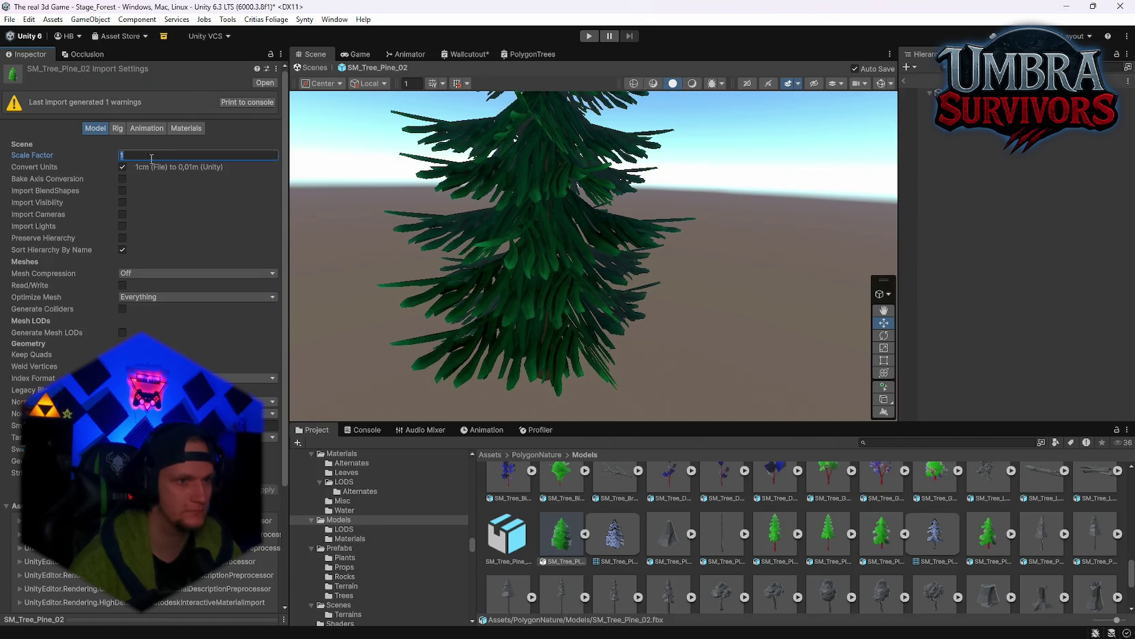
{"action": "type", "text": "6"}
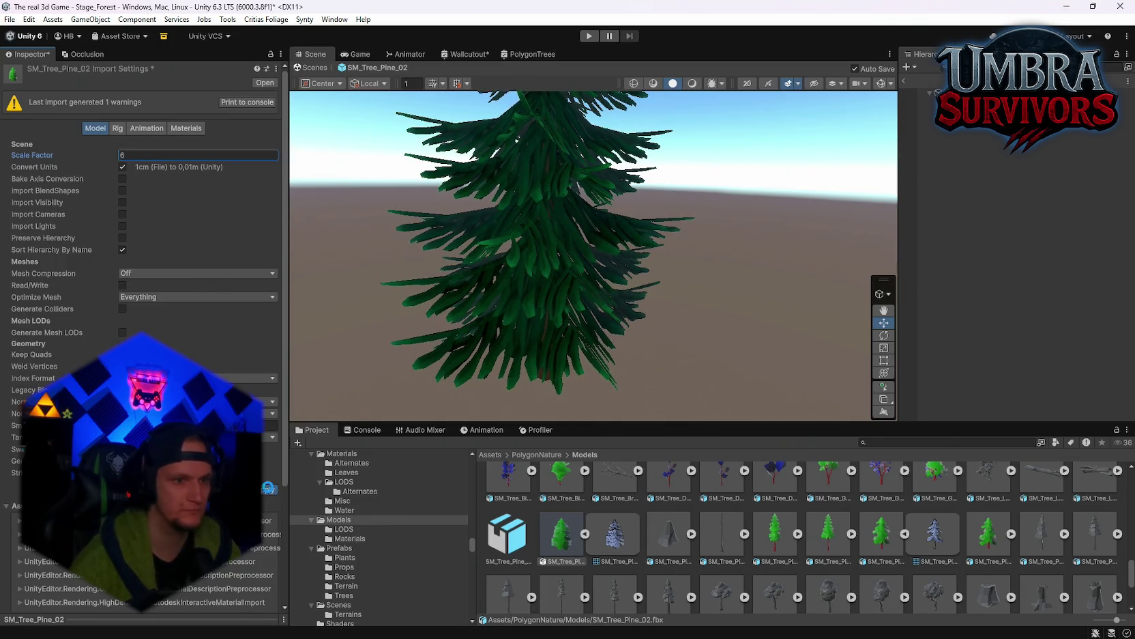
{"action": "left_click", "coordinate": [267, 489]}
{"action": "scroll", "coordinate": [617, 271], "scroll_direction": "down", "scroll_amount": 5}
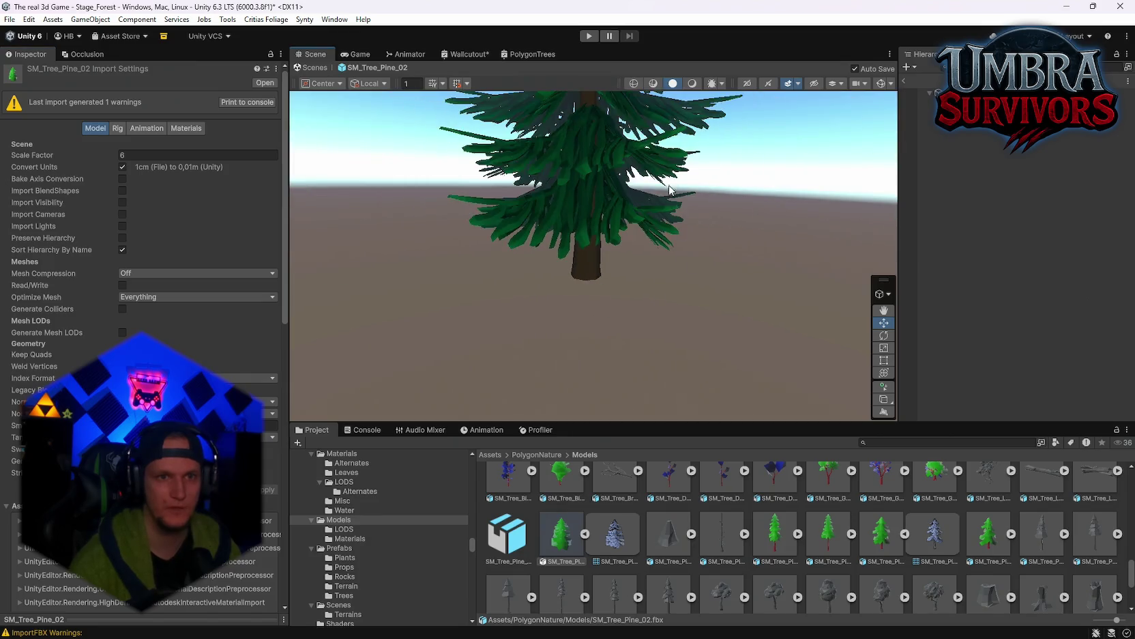
{"action": "scroll", "coordinate": [670, 190], "scroll_direction": "down", "scroll_amount": 3}
Set the selected pine tree's scale to 1, 1, 1 and frame it in the view
{"action": "left_click", "coordinate": [915, 94]}
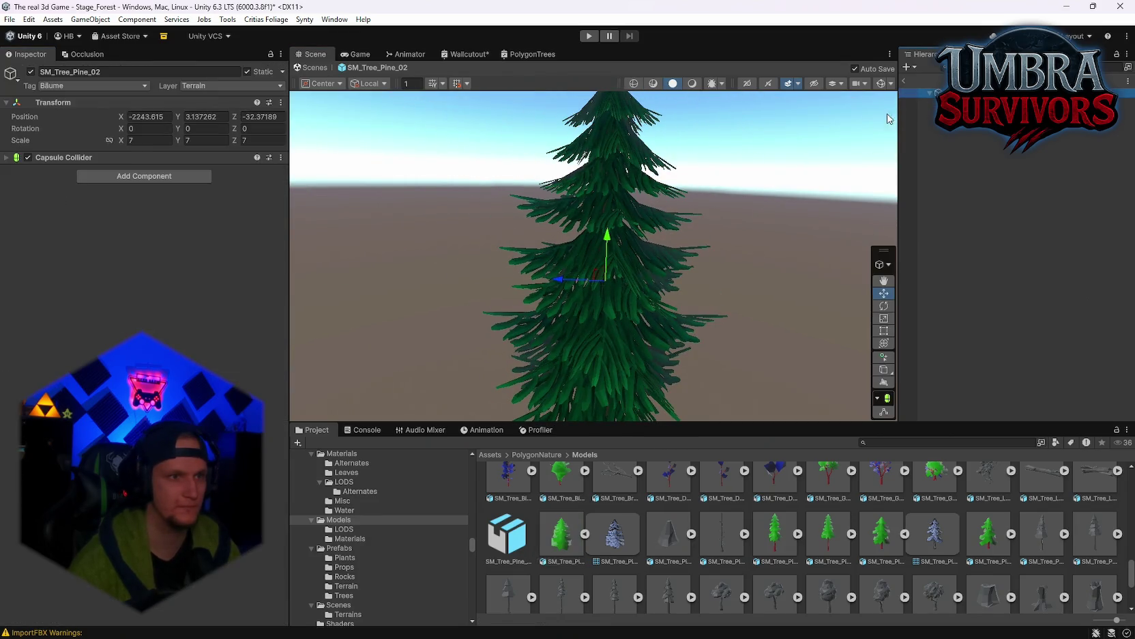
{"action": "type", "text": "1"}
{"action": "key", "text": "Tab"}
{"action": "type", "text": "1"}
{"action": "left_click", "coordinate": [260, 140]}
{"action": "type", "text": "1"}
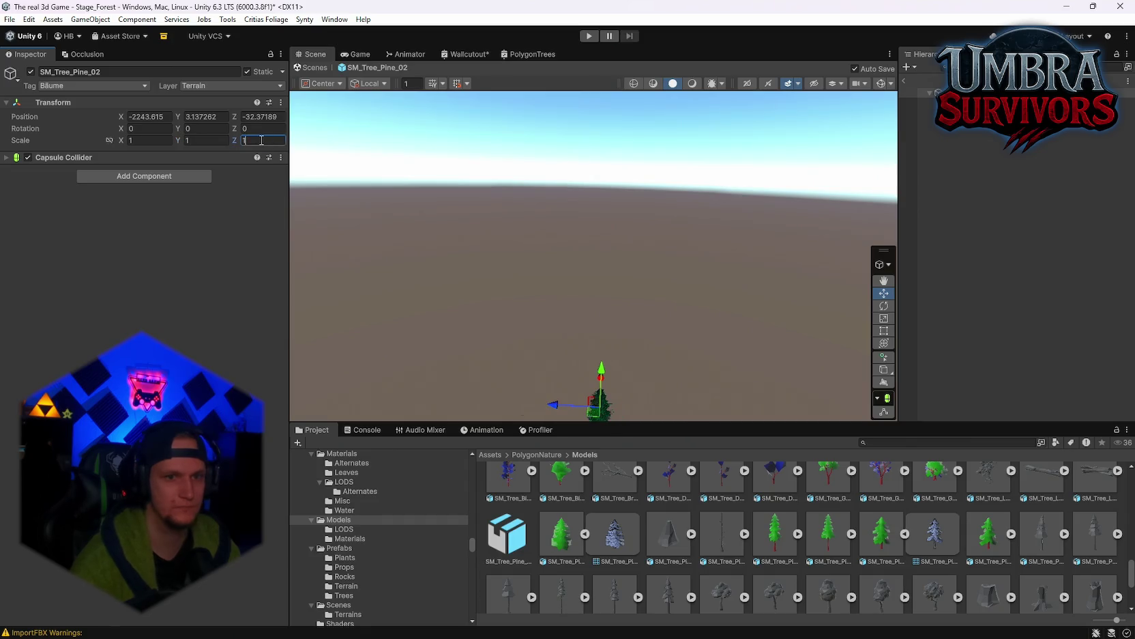
{"action": "key", "text": "Return"}
{"action": "key", "text": "f"}
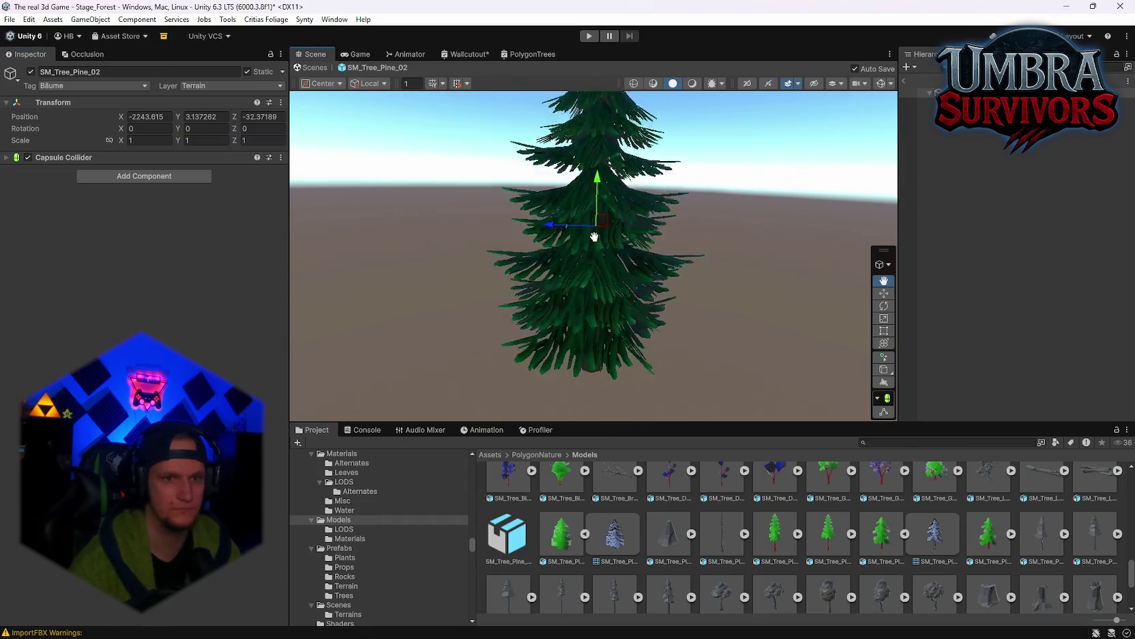
Change the pine model's import Scale Factor to 7 and reselect the tree
{"action": "left_click", "coordinate": [574, 561]}
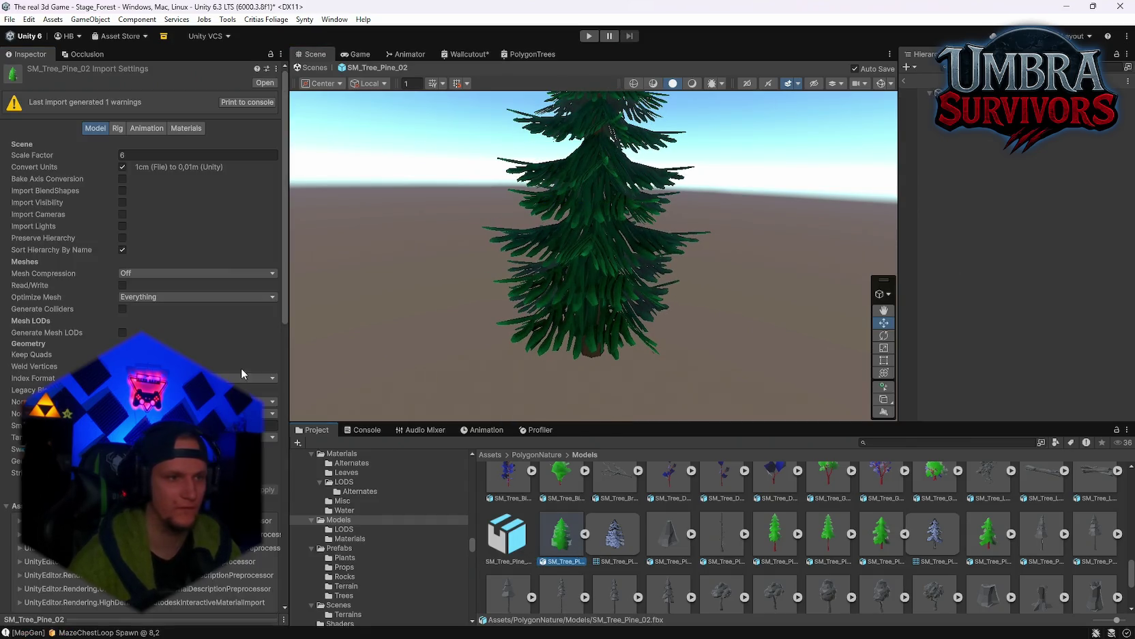
{"action": "left_click", "coordinate": [127, 155]}
{"action": "type", "text": "7"}
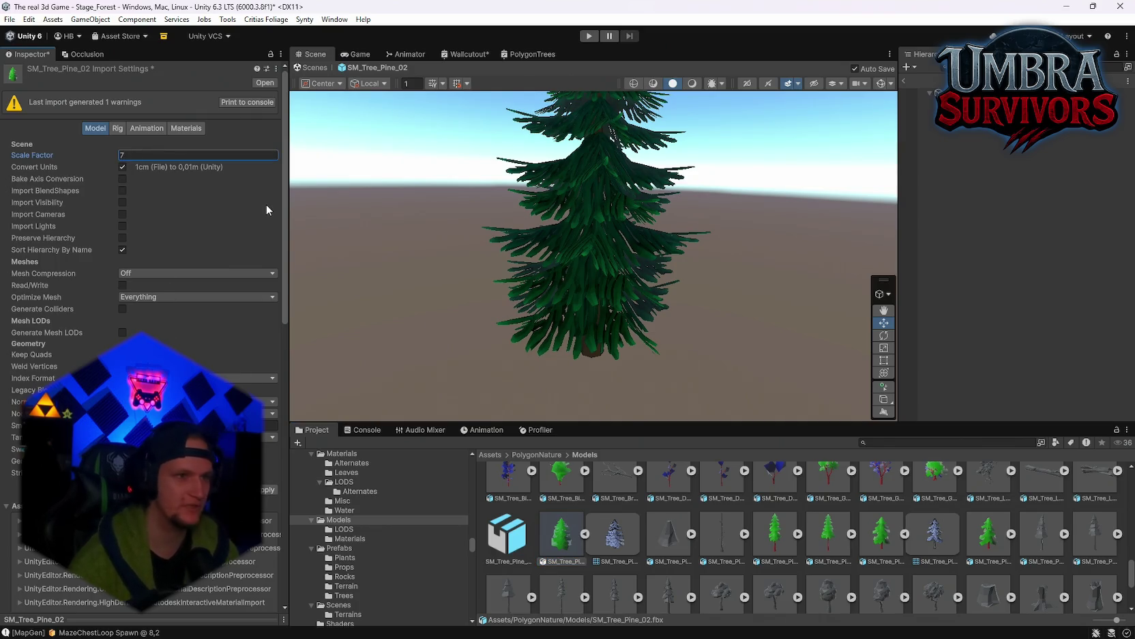
{"action": "left_click", "coordinate": [948, 93]}
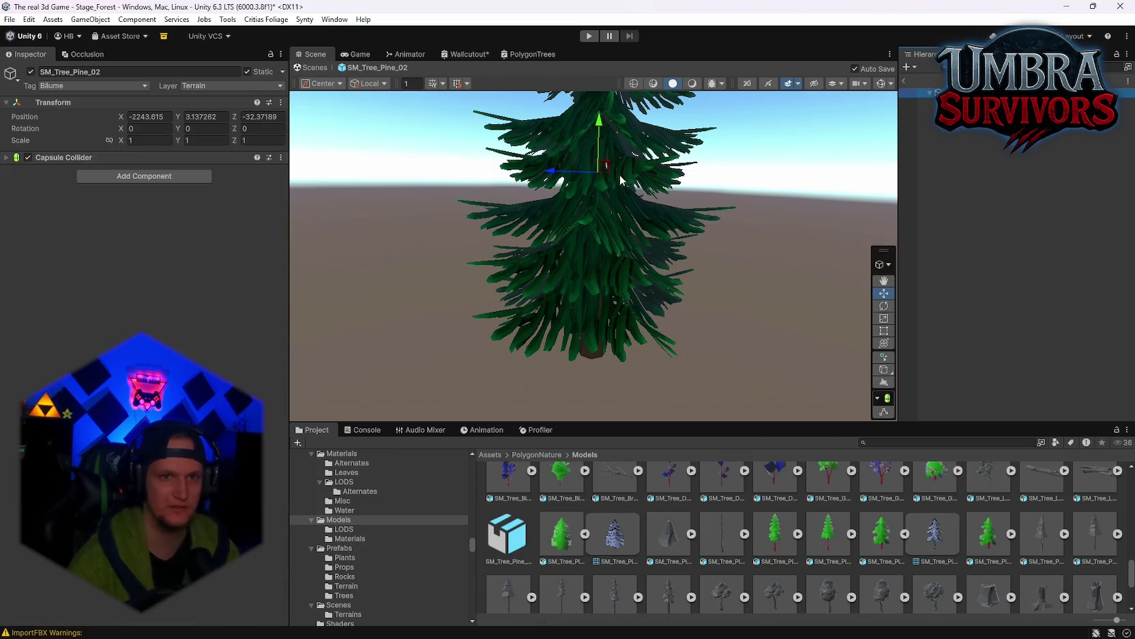
{"action": "scroll", "coordinate": [614, 242], "scroll_direction": "down", "scroll_amount": 3}
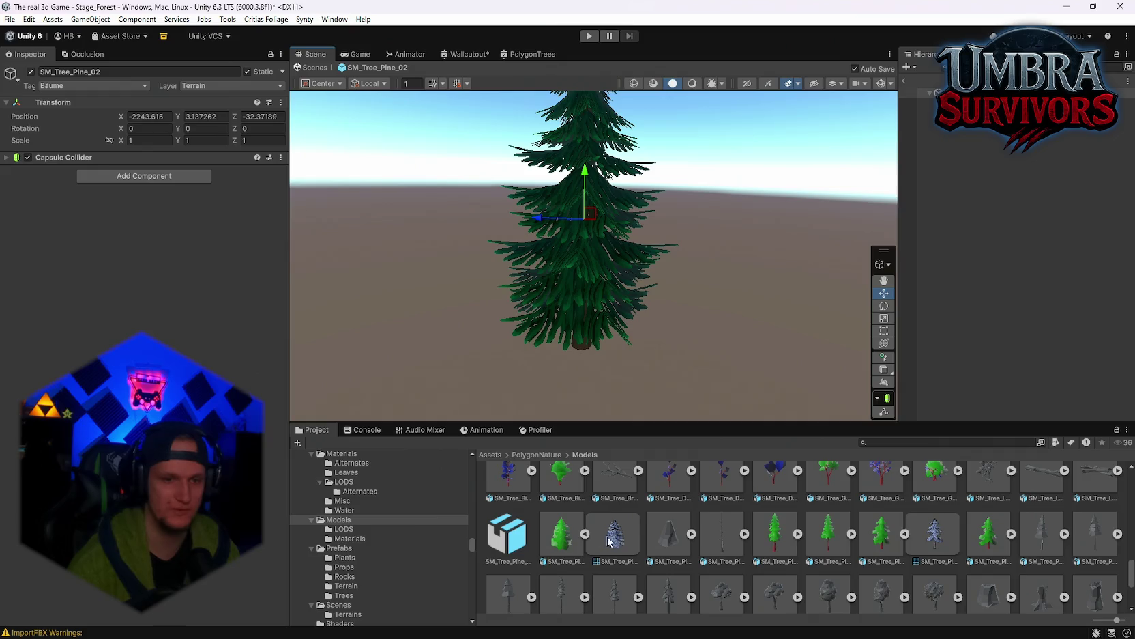
Reopen the pine model's import settings, then go back from the tree preview to the forest scene
{"action": "left_click", "coordinate": [561, 534]}
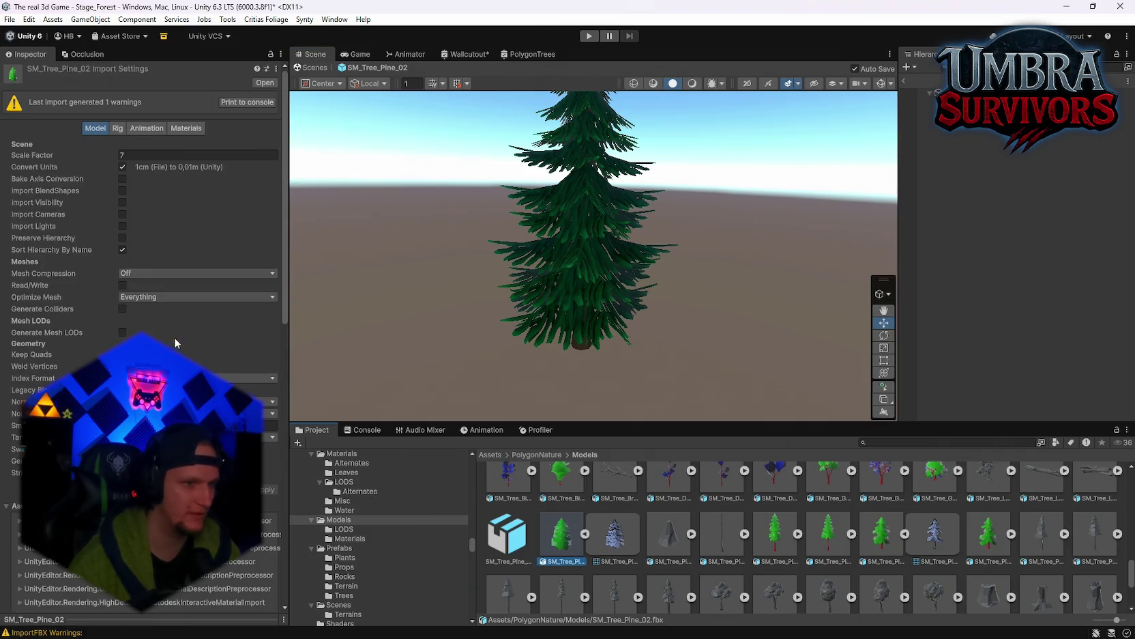
{"action": "left_click", "coordinate": [146, 297]}
{"action": "left_click", "coordinate": [60, 300]}
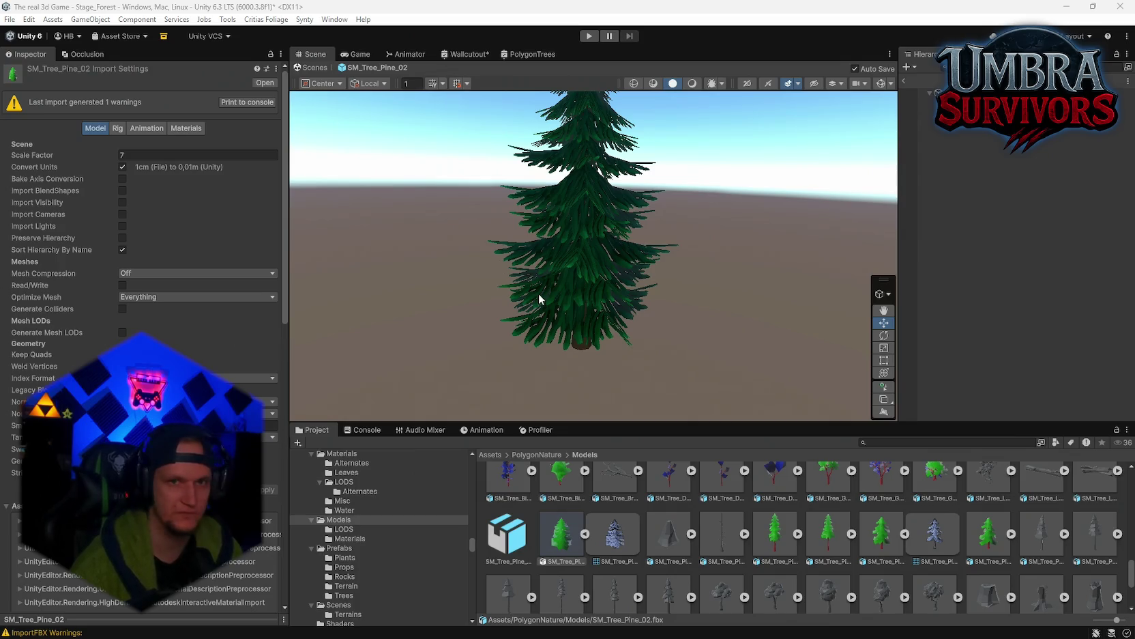
{"action": "left_click", "coordinate": [314, 68]}
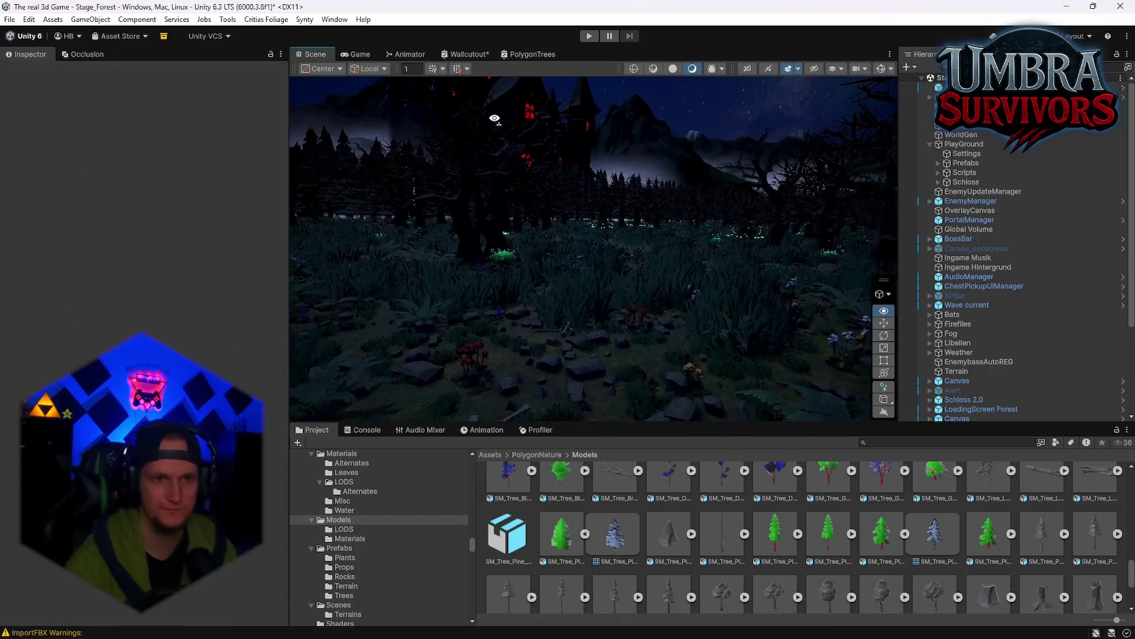
Fly over the stage and save the pending Wallcutout shader graph changes
{"action": "key", "text": "w"}
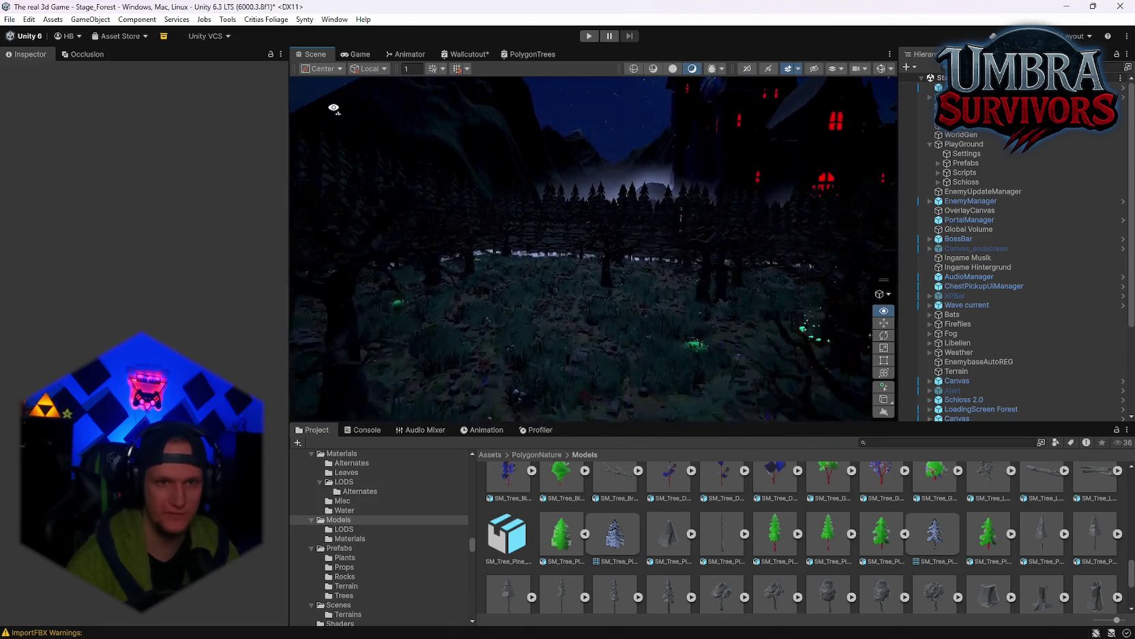
{"action": "mouse_move", "coordinate": [338, 126]}
{"action": "left_mouse_down"}
{"action": "mouse_move", "coordinate": [139, 122]}
{"action": "mouse_move", "coordinate": [192, 94]}
{"action": "mouse_move", "coordinate": [537, 188]}
{"action": "left_mouse_up"}
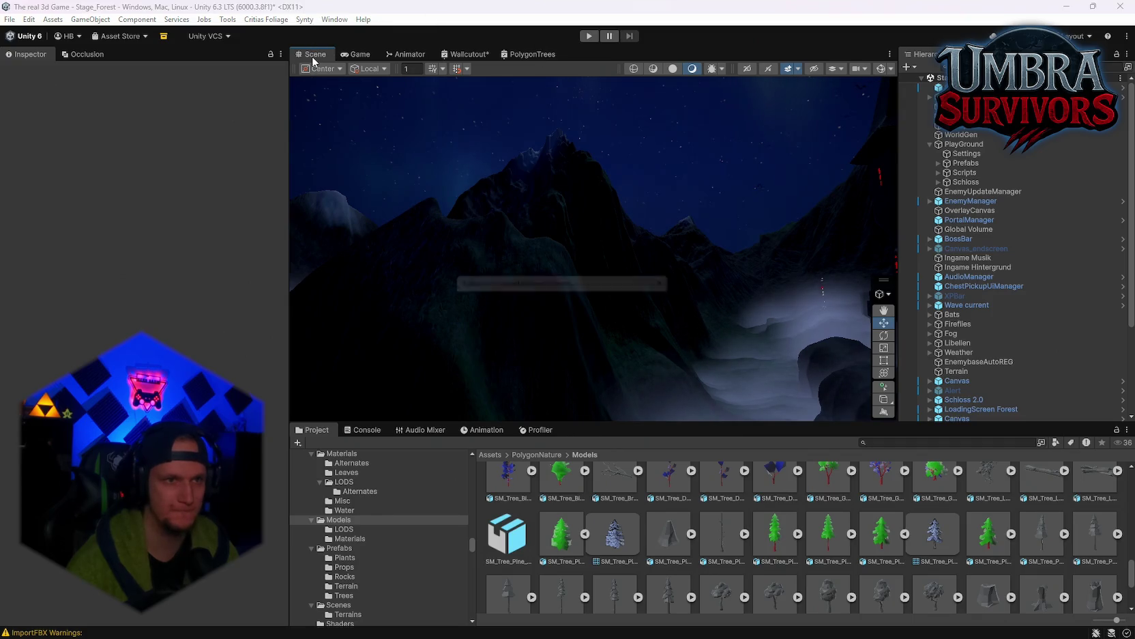
{"action": "left_click", "coordinate": [648, 354]}
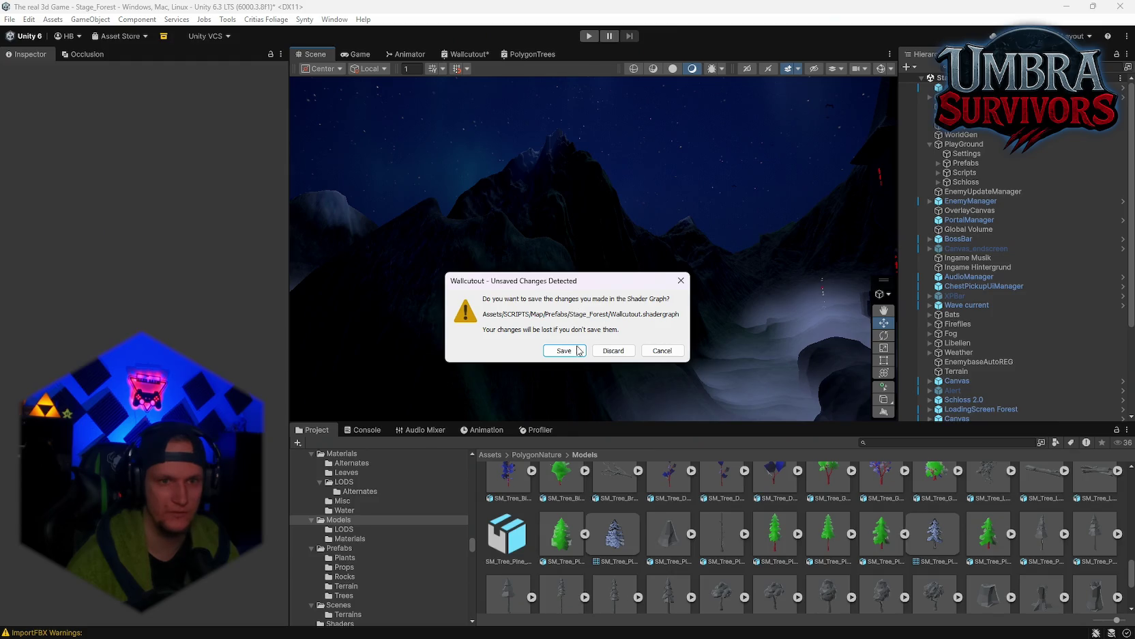
{"action": "left_click", "coordinate": [581, 353]}
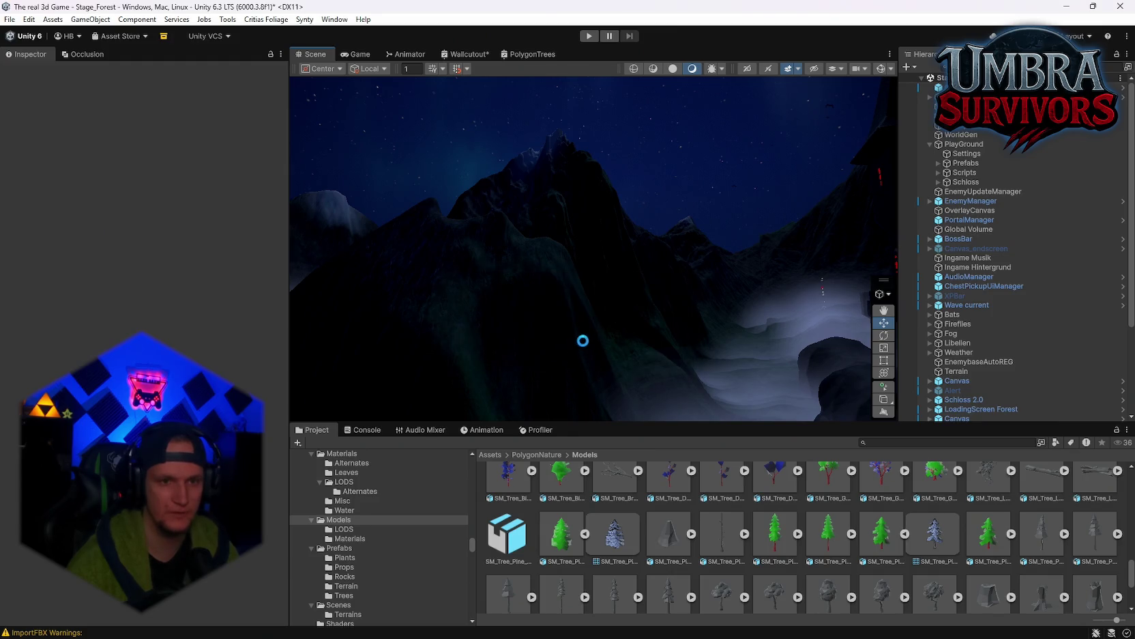
Fly over the maze in a maximized Scene view, then restore the layout and select WorldGen
{"action": "key", "text": "shift+space"}
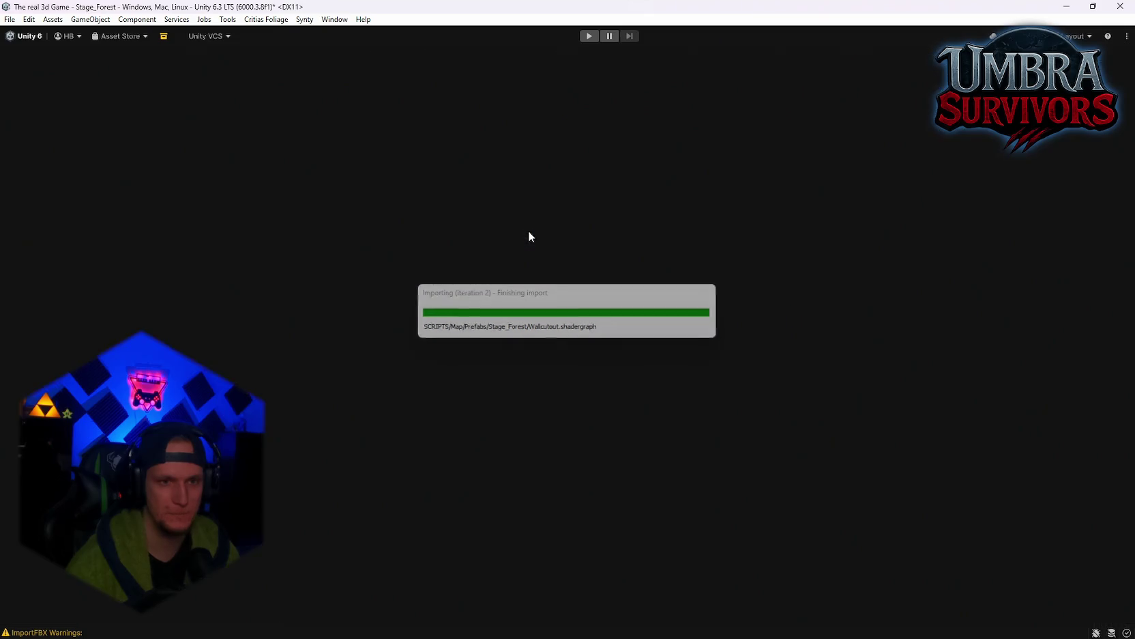
{"action": "mouse_move", "coordinate": [499, 239]}
{"action": "left_mouse_down"}
{"action": "mouse_move", "coordinate": [563, 271]}
{"action": "mouse_move", "coordinate": [904, 341]}
{"action": "mouse_move", "coordinate": [405, 273]}
{"action": "mouse_move", "coordinate": [342, 251]}
{"action": "mouse_move", "coordinate": [464, 318]}
{"action": "mouse_move", "coordinate": [363, 251]}
{"action": "mouse_move", "coordinate": [406, 348]}
{"action": "mouse_move", "coordinate": [322, 299]}
{"action": "mouse_move", "coordinate": [1064, 340]}
{"action": "mouse_move", "coordinate": [821, 408]}
{"action": "mouse_move", "coordinate": [966, 444]}
{"action": "mouse_move", "coordinate": [1026, 330]}
{"action": "mouse_move", "coordinate": [915, 333]}
{"action": "mouse_move", "coordinate": [790, 380]}
{"action": "mouse_move", "coordinate": [869, 482]}
{"action": "mouse_move", "coordinate": [1068, 499]}
{"action": "mouse_move", "coordinate": [1059, 394]}
{"action": "mouse_move", "coordinate": [945, 344]}
{"action": "mouse_move", "coordinate": [1026, 345]}
{"action": "mouse_move", "coordinate": [1065, 360]}
{"action": "left_mouse_up"}
{"action": "key", "text": "w"}
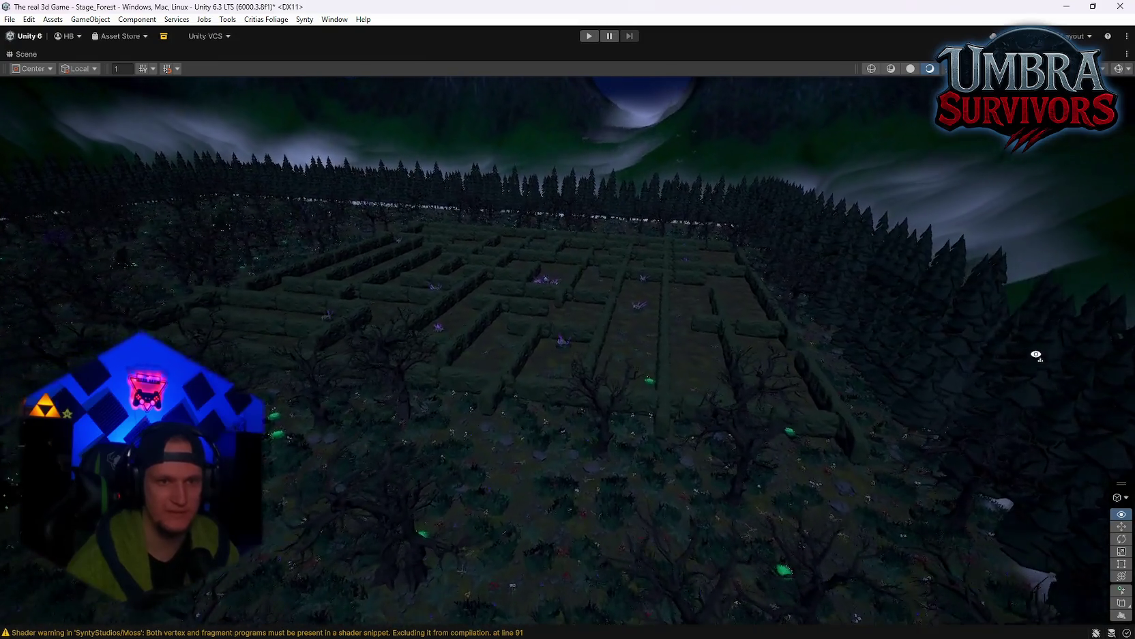
{"action": "key", "text": "s"}
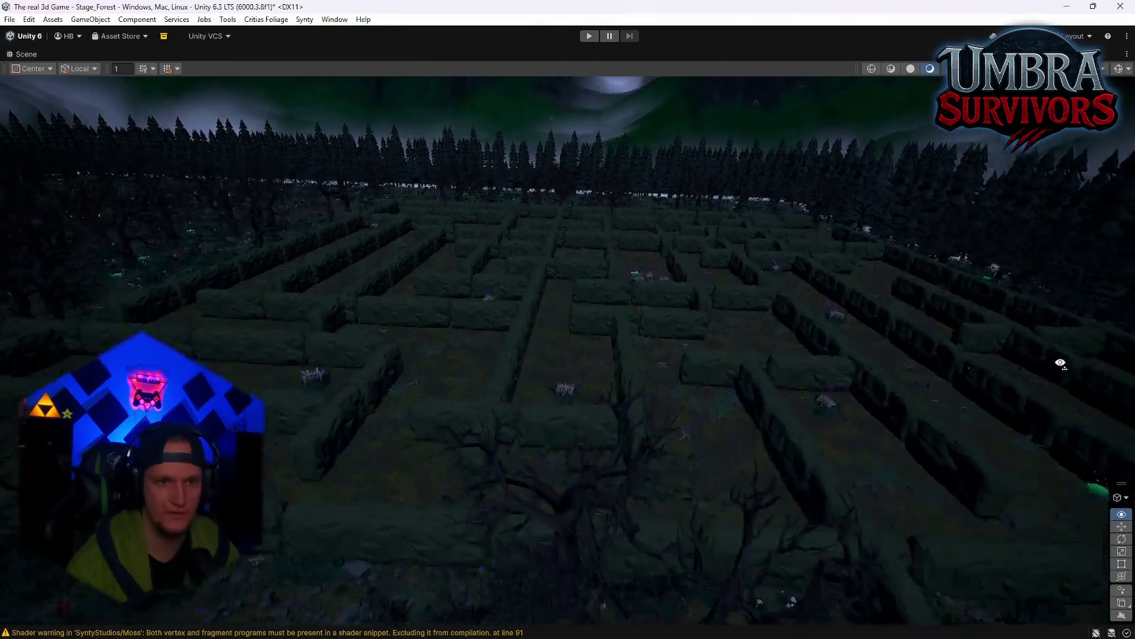
{"action": "double_click", "coordinate": [24, 54]}
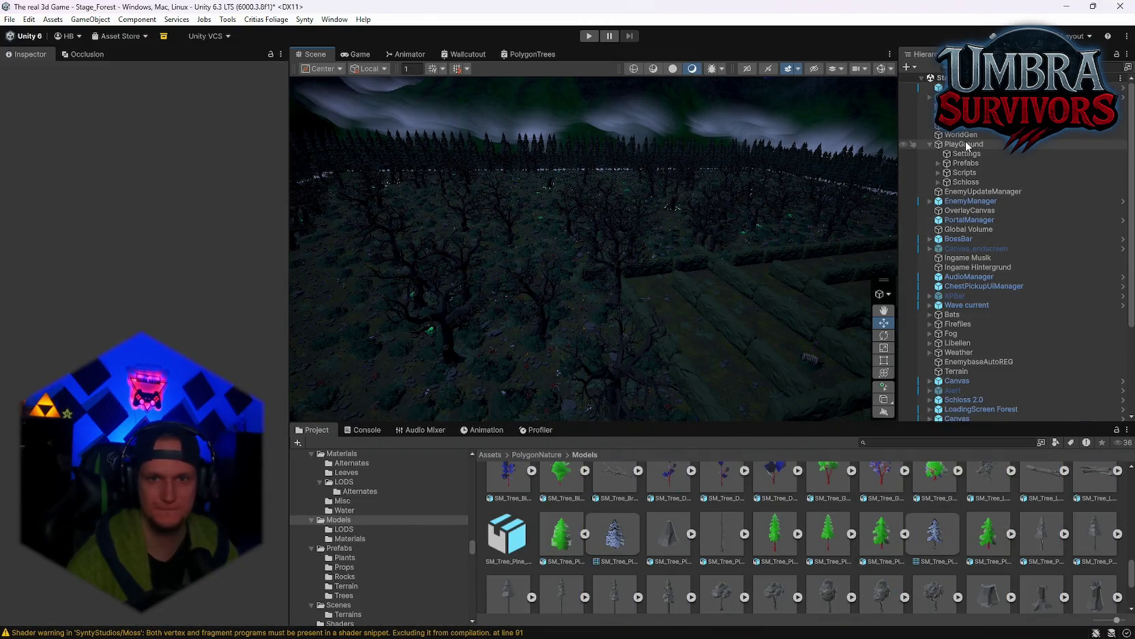
{"action": "left_click", "coordinate": [966, 136]}
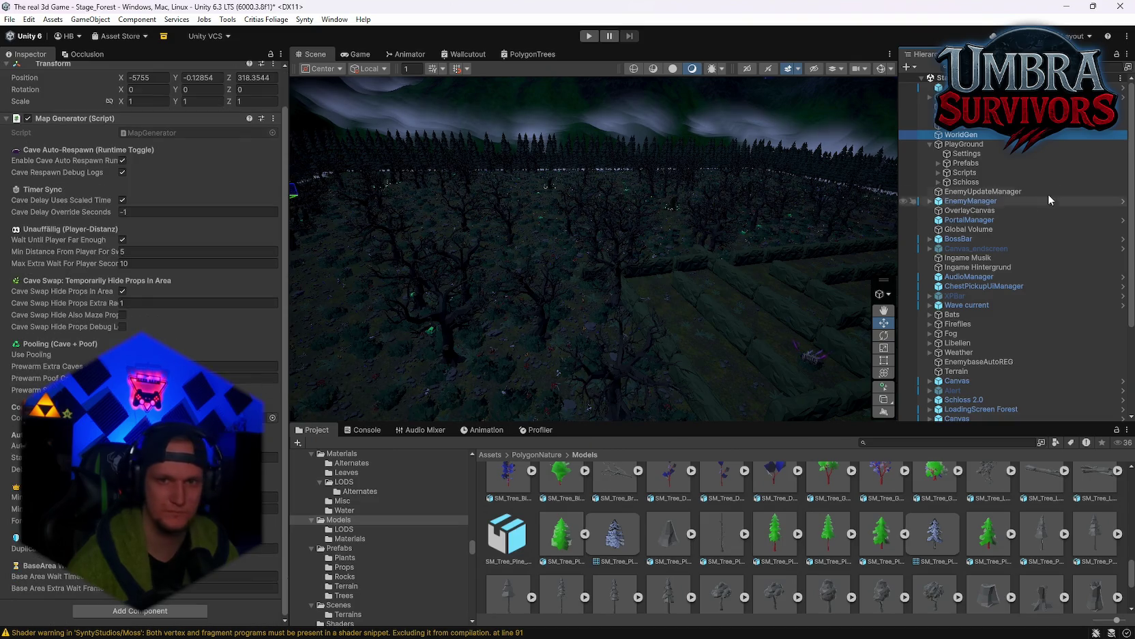
Select WorldGen and open its WorldGenConfig asset
{"action": "left_click", "coordinate": [964, 145]}
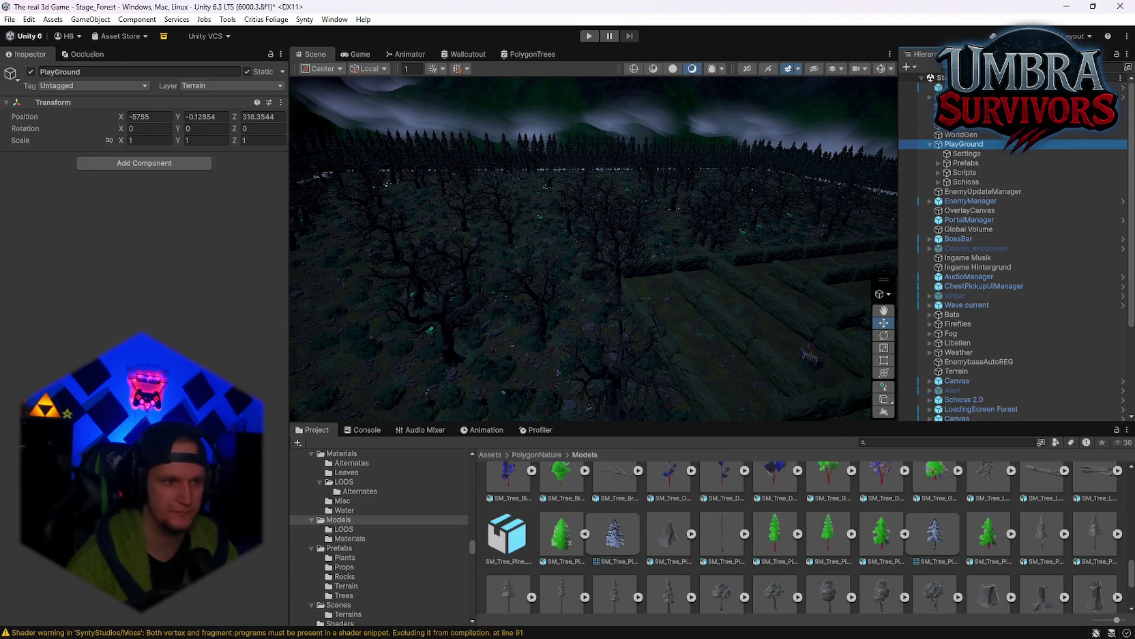
{"action": "left_click", "coordinate": [963, 135]}
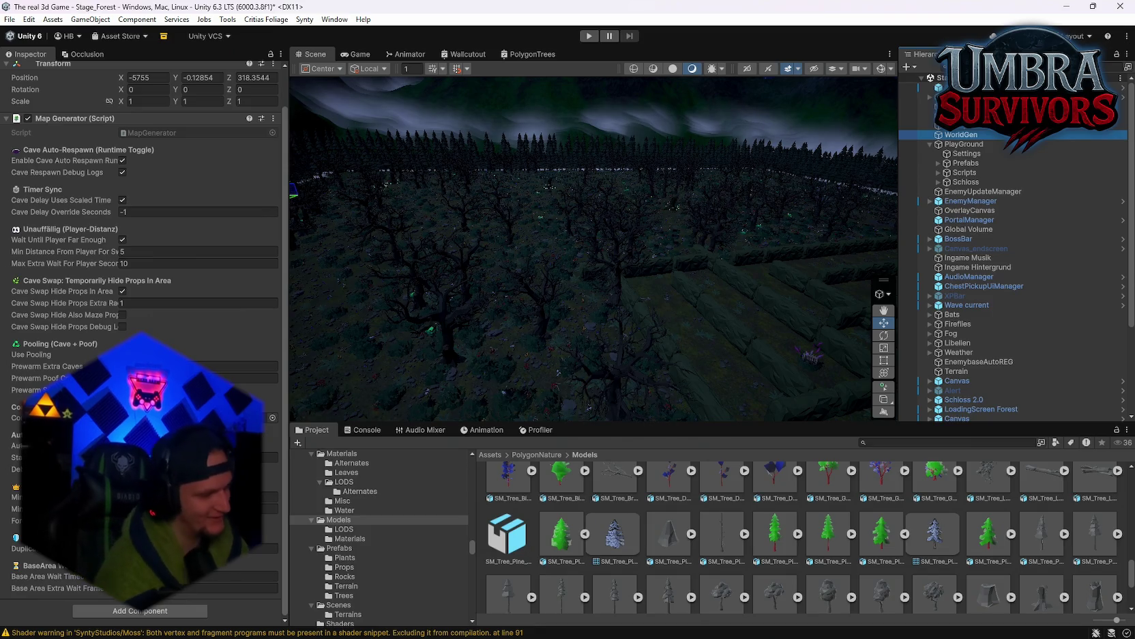
{"action": "left_click", "coordinate": [205, 418]}
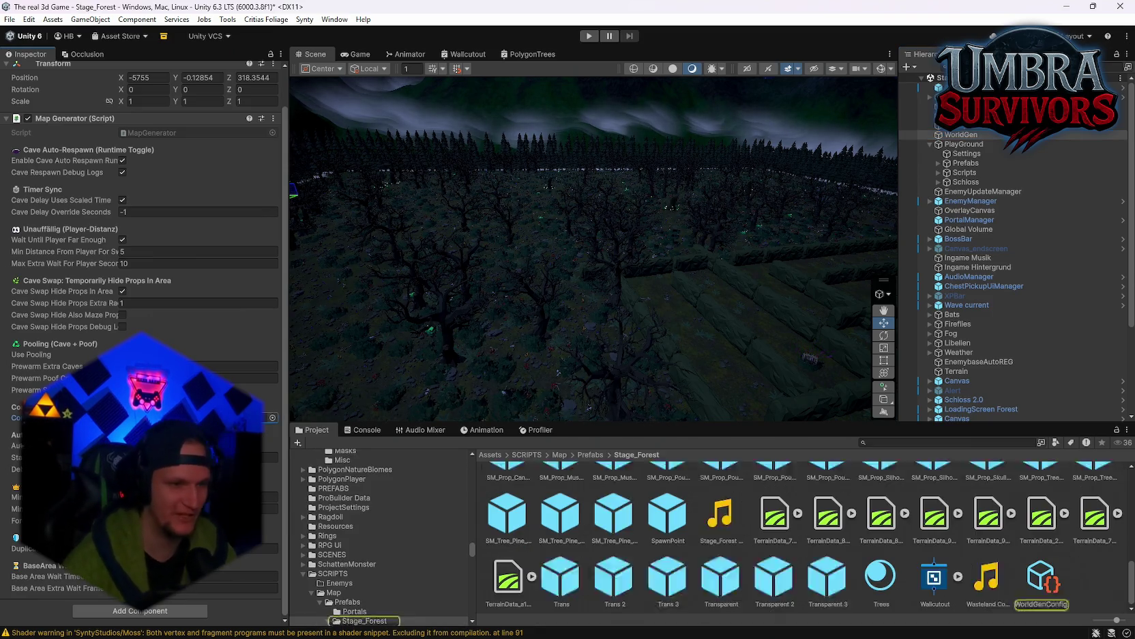
{"action": "left_click", "coordinate": [1042, 584]}
Follow Prop Prefabs Element 0 to the SM_Tree_Pine_01 prefab and show its properties
{"action": "scroll", "coordinate": [144, 273], "scroll_direction": "down", "scroll_amount": 15}
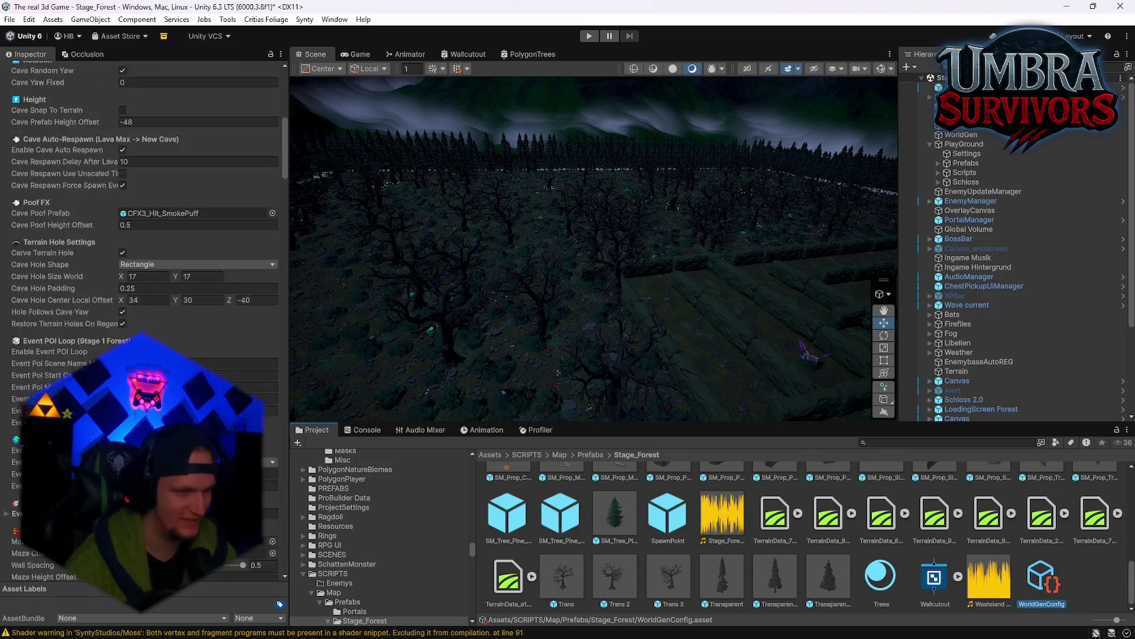
{"action": "scroll", "coordinate": [260, 204], "scroll_direction": "down", "scroll_amount": 10}
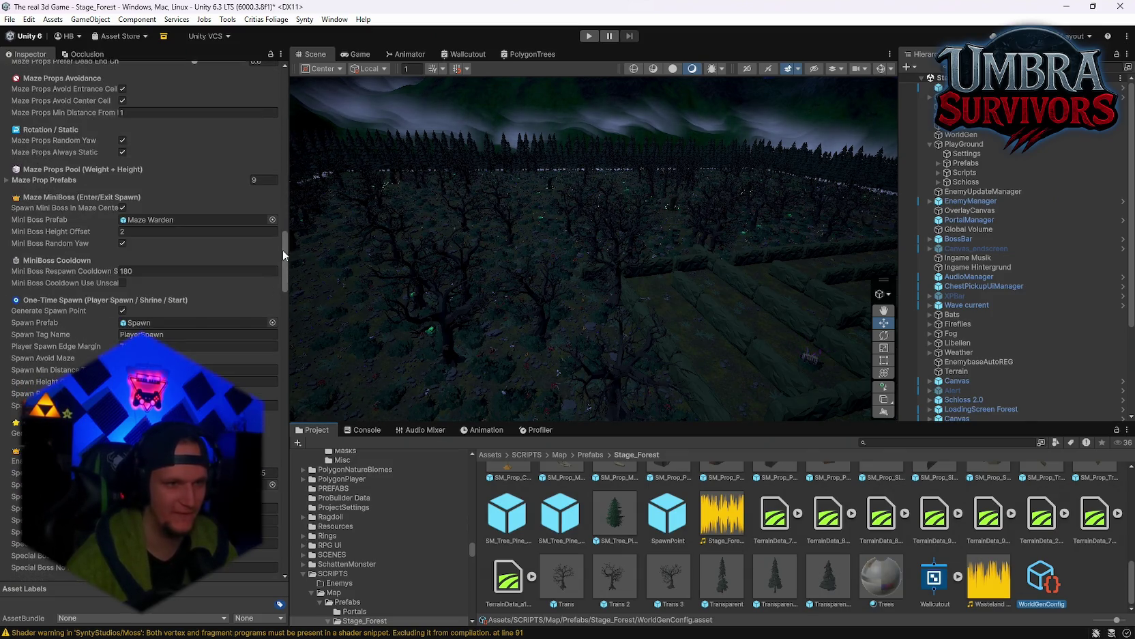
{"action": "mouse_move", "coordinate": [282, 251]}
{"action": "left_mouse_down"}
{"action": "mouse_move", "coordinate": [280, 546]}
{"action": "mouse_move", "coordinate": [297, 475]}
{"action": "mouse_move", "coordinate": [327, 444]}
{"action": "mouse_move", "coordinate": [312, 427]}
{"action": "mouse_move", "coordinate": [333, 304]}
{"action": "mouse_move", "coordinate": [328, 317]}
{"action": "left_mouse_up"}
{"action": "left_click", "coordinate": [154, 352]}
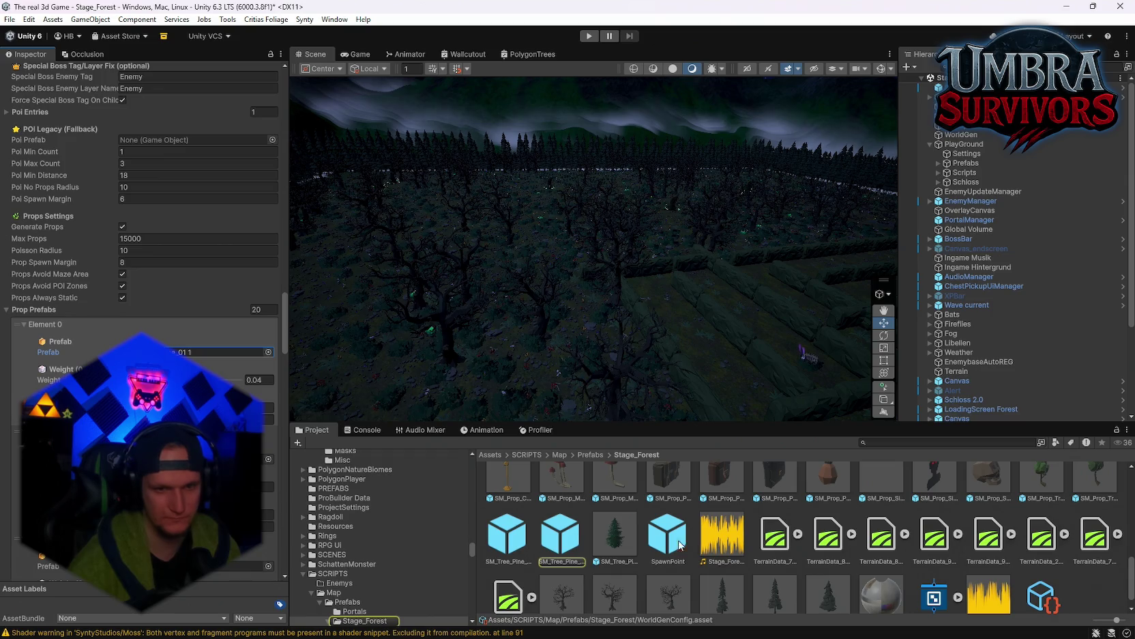
{"action": "left_click", "coordinate": [550, 546]}
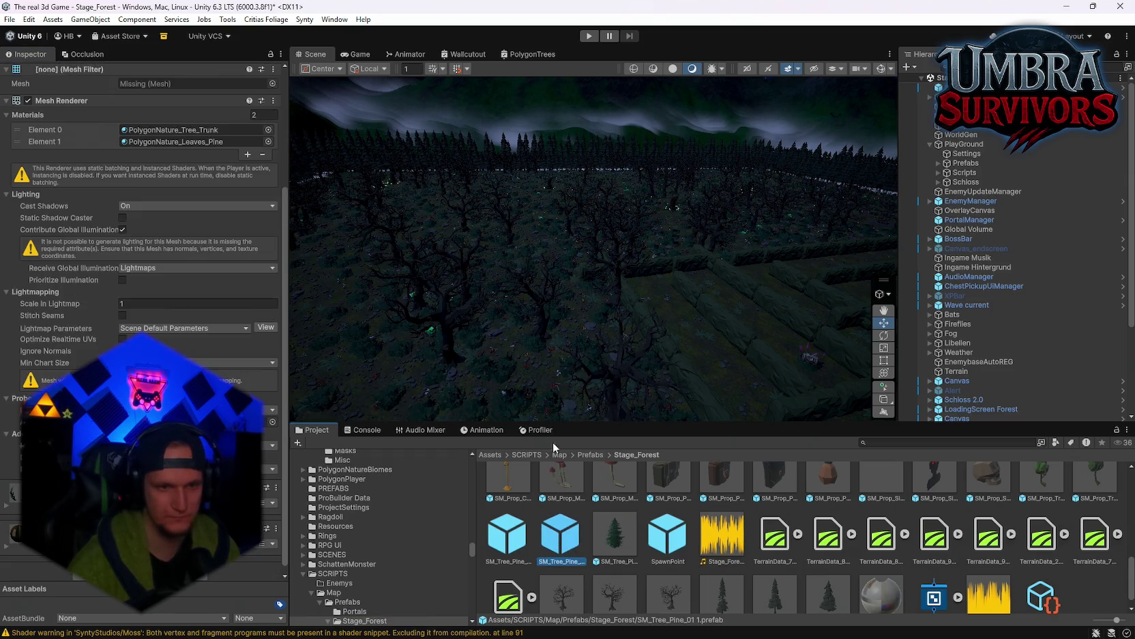
Turn off Contribute Global Illumination on SM_Tree_Pine_01 1's Mesh Renderer, then exit to Stage_Forest
{"action": "double_click", "coordinate": [575, 543]}
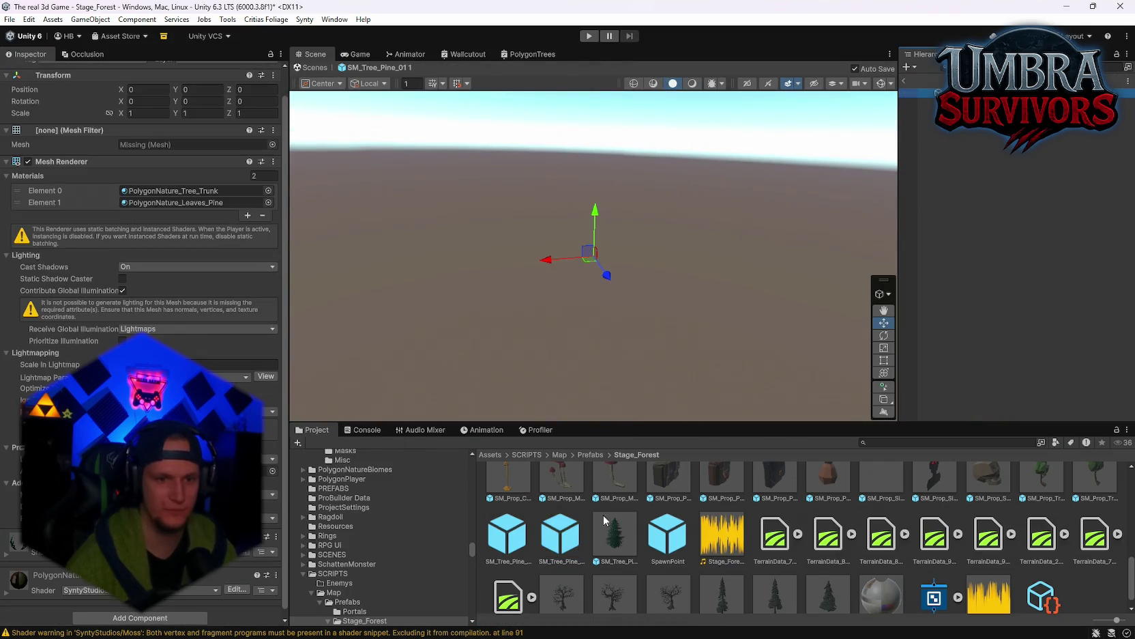
{"action": "scroll", "coordinate": [124, 305], "scroll_direction": "up", "scroll_amount": 1}
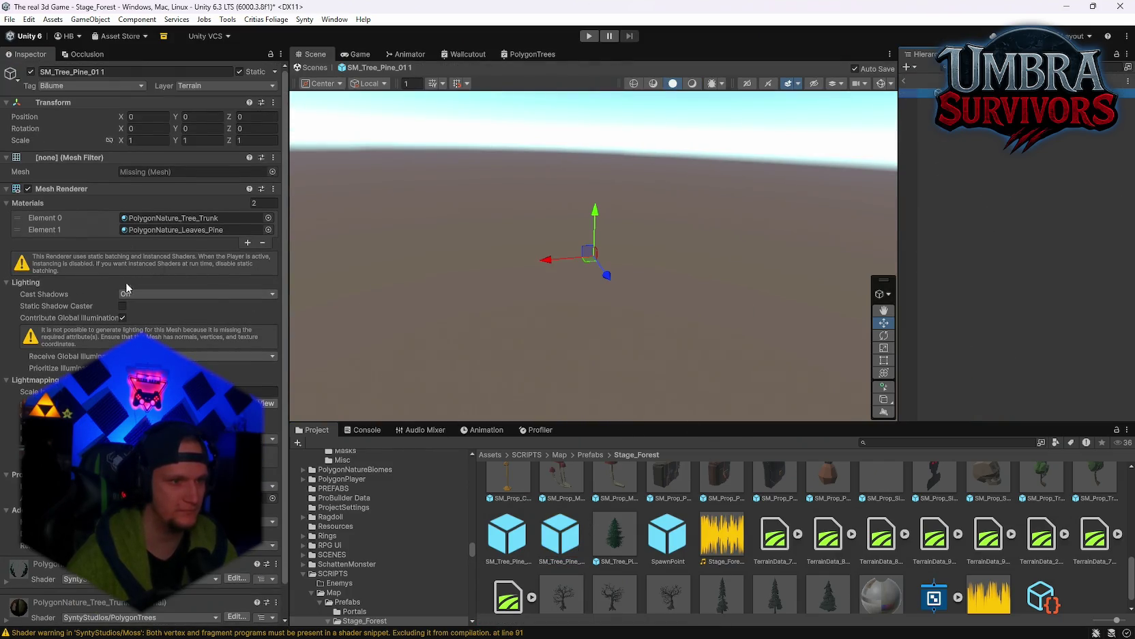
{"action": "left_click", "coordinate": [123, 317]}
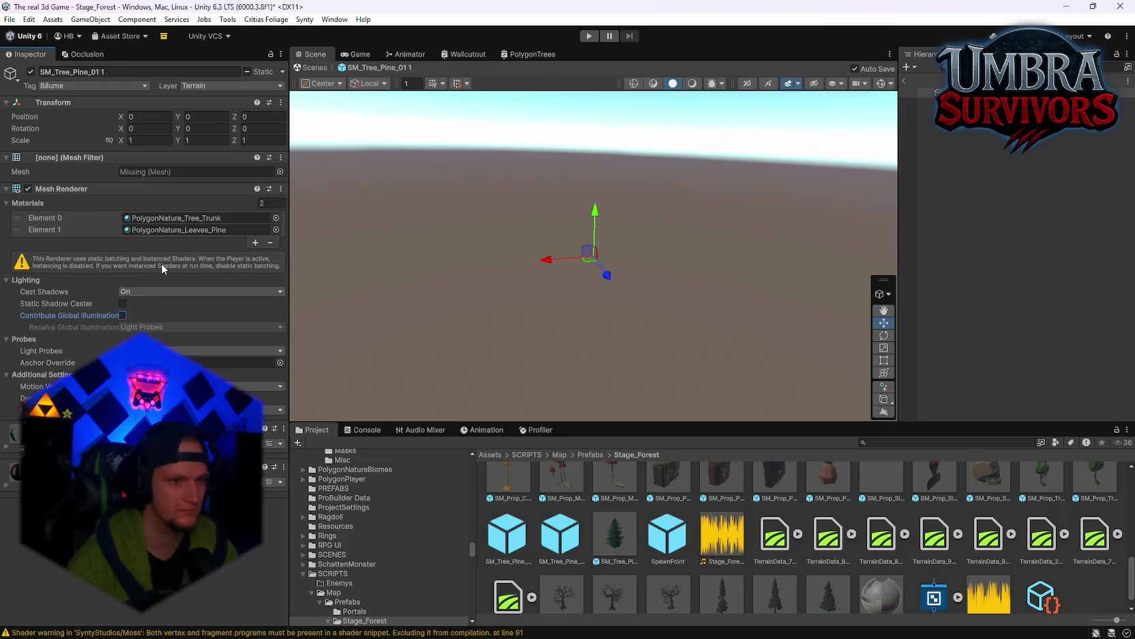
{"action": "double_click", "coordinate": [604, 539]}
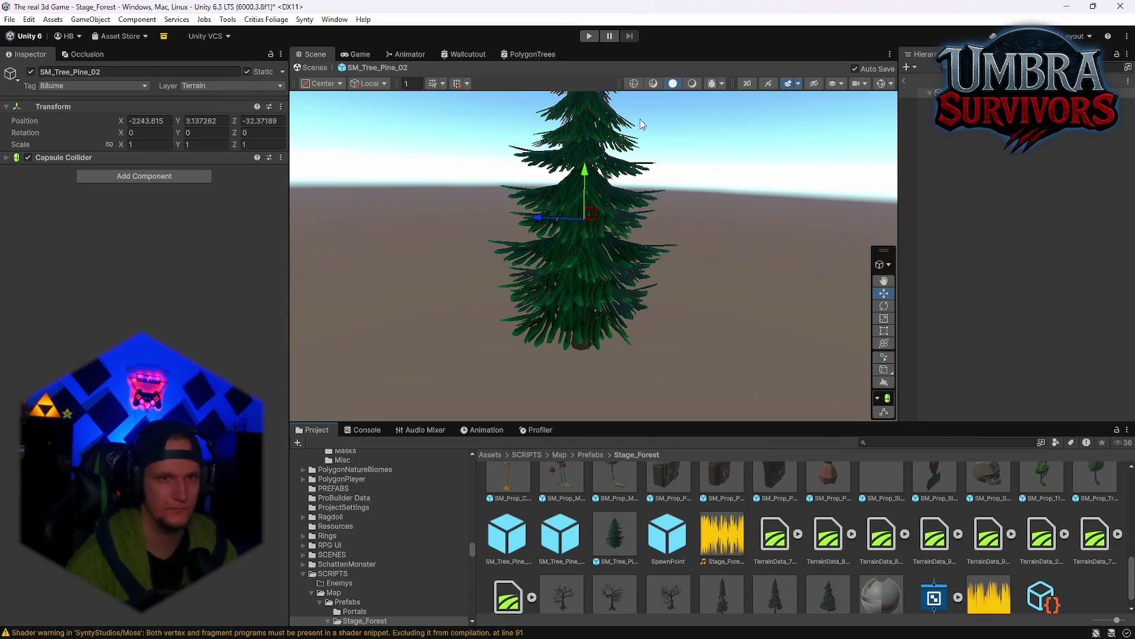
{"action": "left_click", "coordinate": [904, 81]}
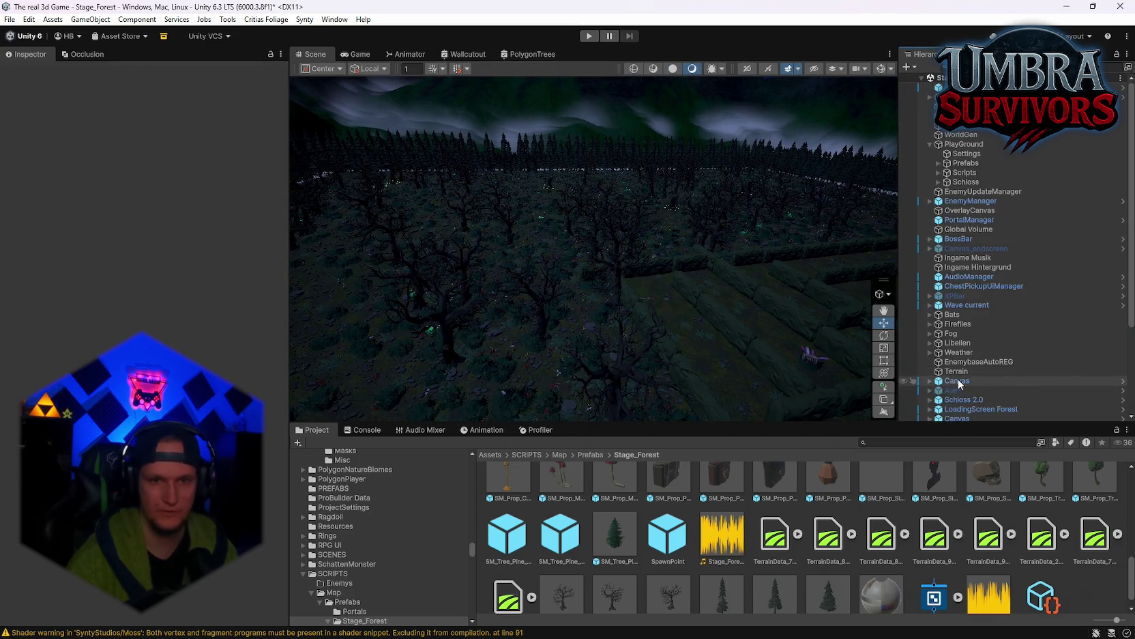
Assign a Pine_02 tree prefab to WorldGenConfig's prop Element 0
{"action": "scroll", "coordinate": [986, 311], "scroll_direction": "down", "scroll_amount": 5}
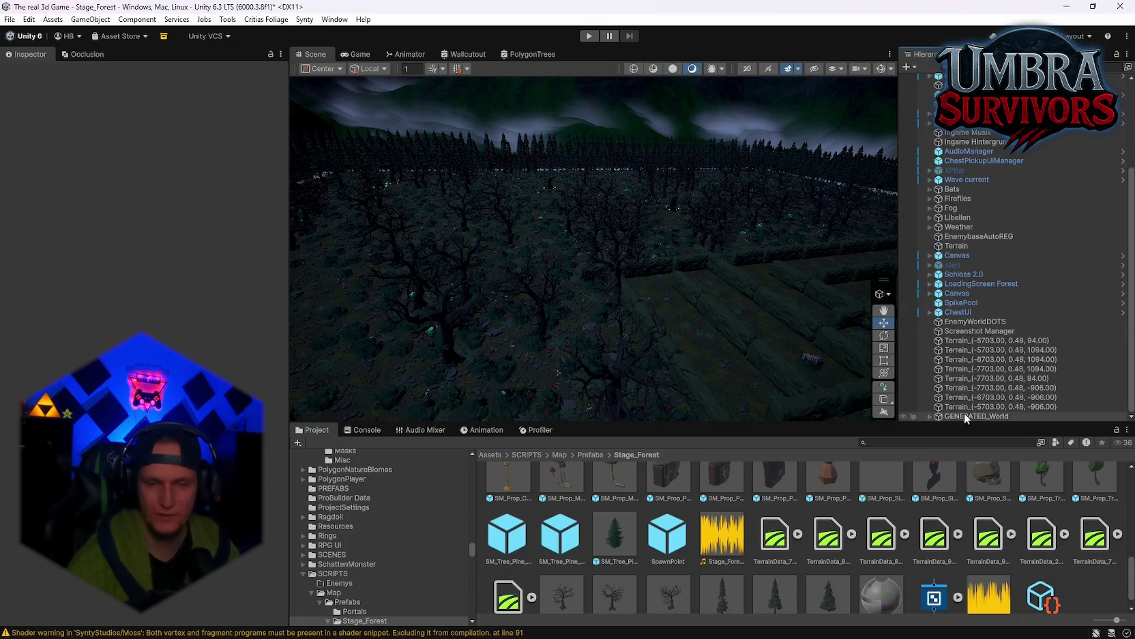
{"action": "scroll", "coordinate": [978, 305], "scroll_direction": "up", "scroll_amount": 5}
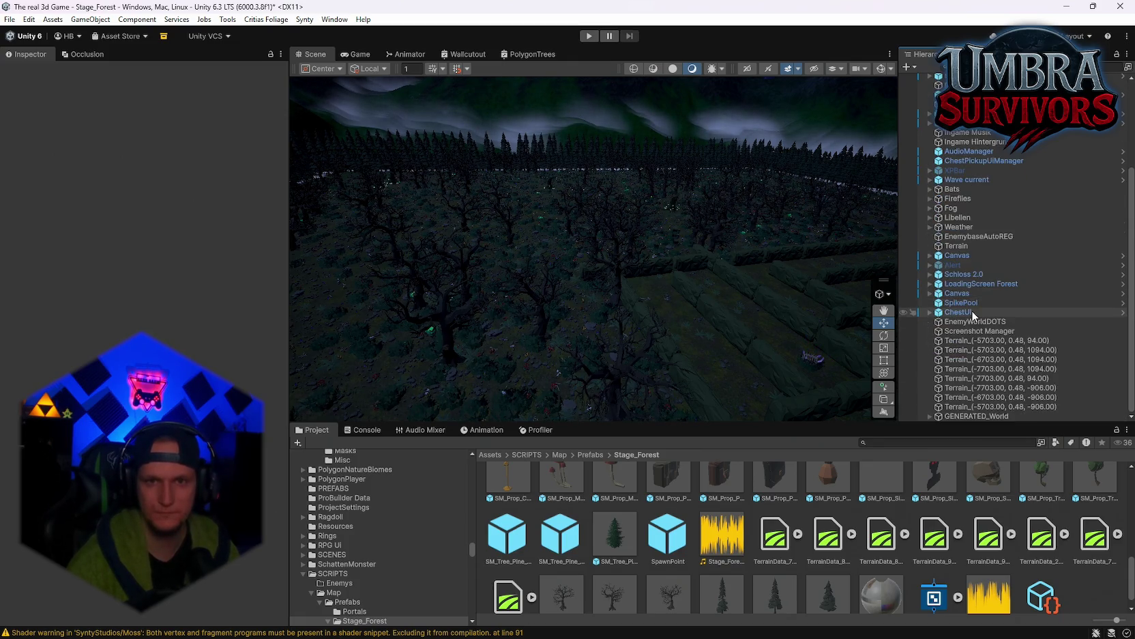
{"action": "left_click", "coordinate": [974, 137]}
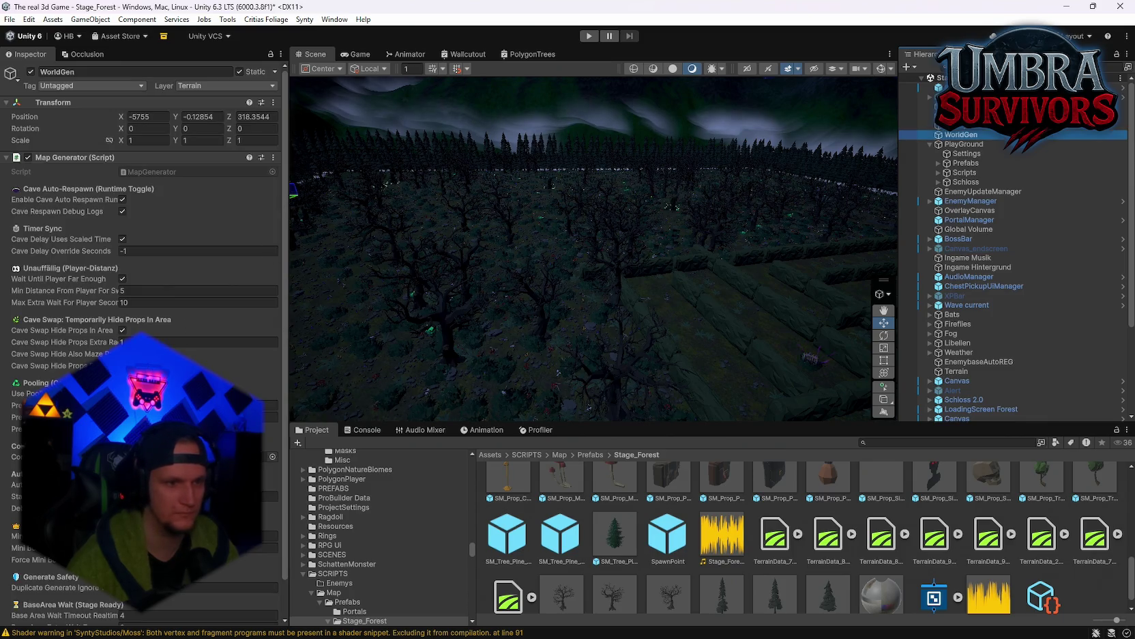
{"action": "left_click", "coordinate": [252, 456]}
{"action": "scroll", "coordinate": [205, 273], "scroll_direction": "down", "scroll_amount": 5}
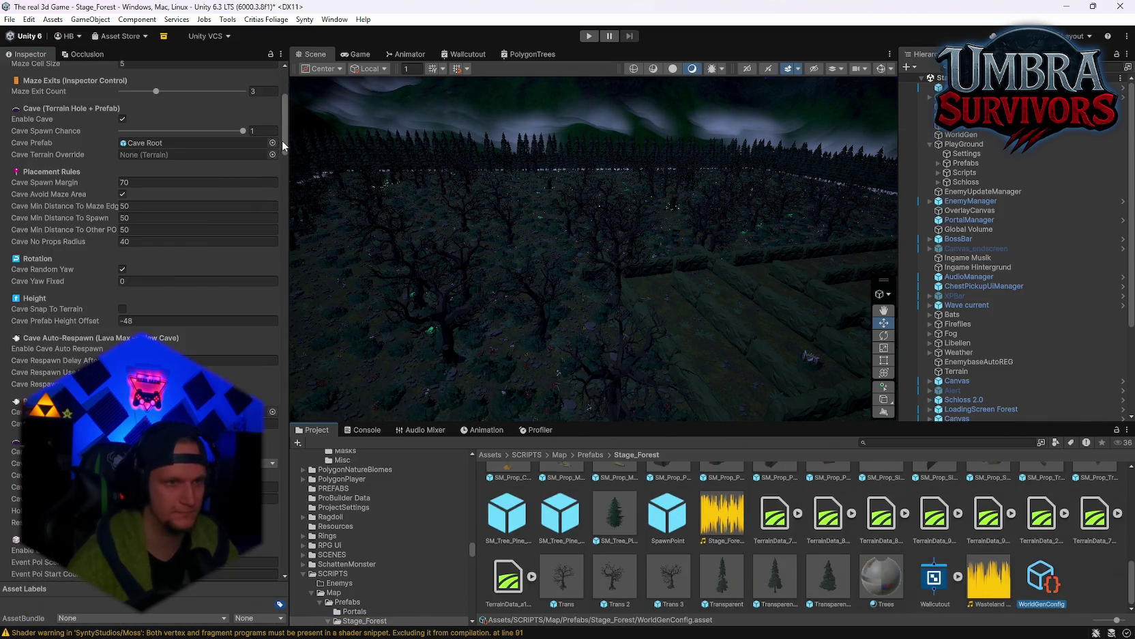
{"action": "mouse_move", "coordinate": [284, 127]}
{"action": "left_mouse_down"}
{"action": "mouse_move", "coordinate": [279, 433]}
{"action": "mouse_move", "coordinate": [290, 338]}
{"action": "left_mouse_up"}
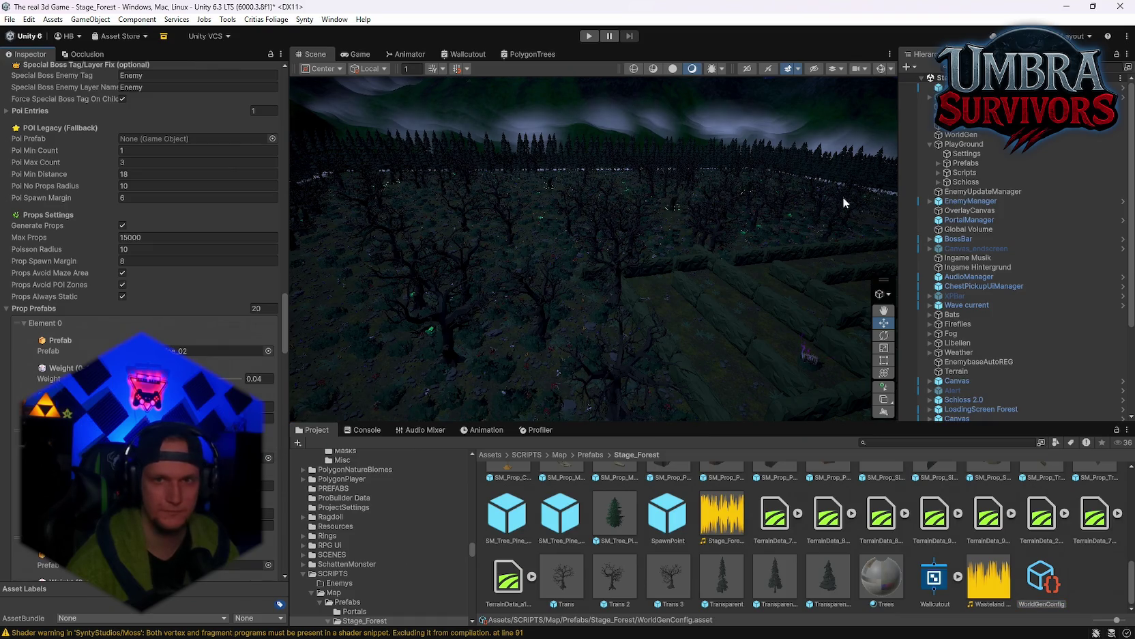
Select WorldGen and open the Map Generator component's options menu
{"action": "scroll", "coordinate": [230, 158], "scroll_direction": "up", "scroll_amount": 10}
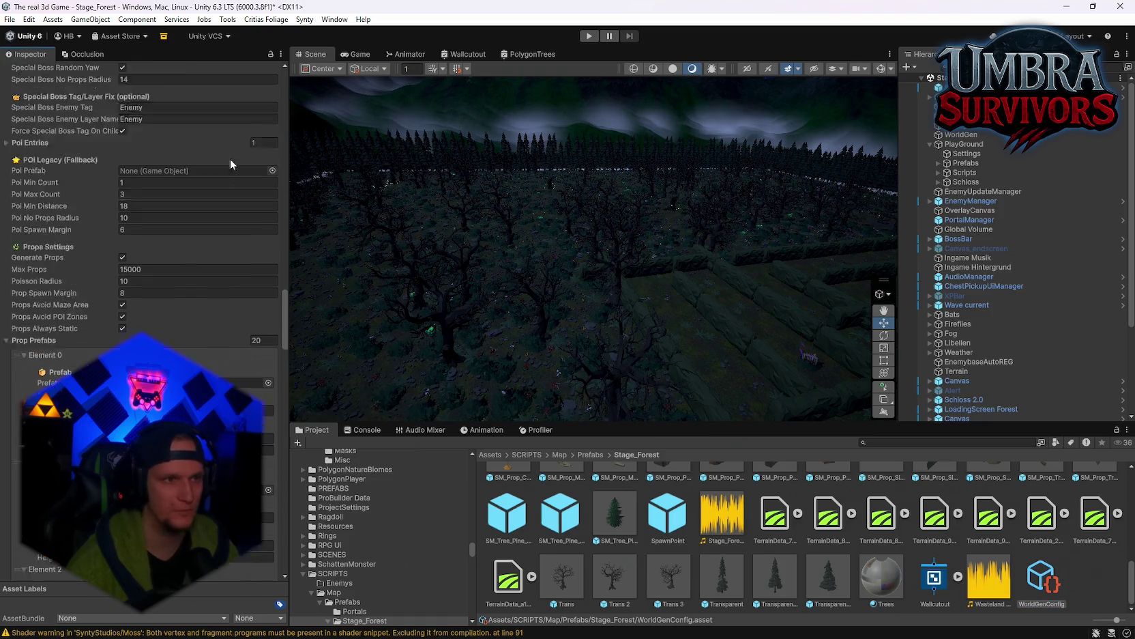
{"action": "left_click", "coordinate": [962, 134]}
{"action": "left_click", "coordinate": [273, 119]}
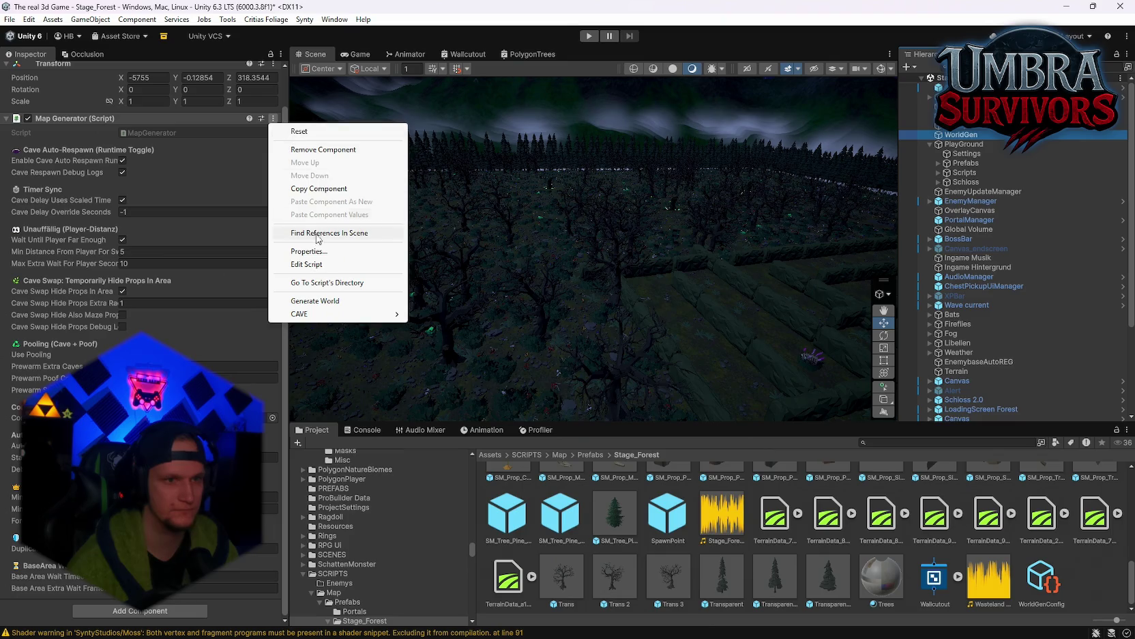
Run Generate World and fly the camera over the regenerated forest toward the maze walls
{"action": "left_click", "coordinate": [305, 301]}
{"action": "mouse_move", "coordinate": [648, 289]}
{"action": "left_mouse_down"}
{"action": "mouse_move", "coordinate": [988, 287]}
{"action": "mouse_move", "coordinate": [1126, 300]}
{"action": "mouse_move", "coordinate": [280, 333]}
{"action": "mouse_move", "coordinate": [223, 326]}
{"action": "mouse_move", "coordinate": [1092, 267]}
{"action": "mouse_move", "coordinate": [69, 273]}
{"action": "mouse_move", "coordinate": [614, 284]}
{"action": "mouse_move", "coordinate": [47, 284]}
{"action": "mouse_move", "coordinate": [915, 292]}
{"action": "left_mouse_up"}
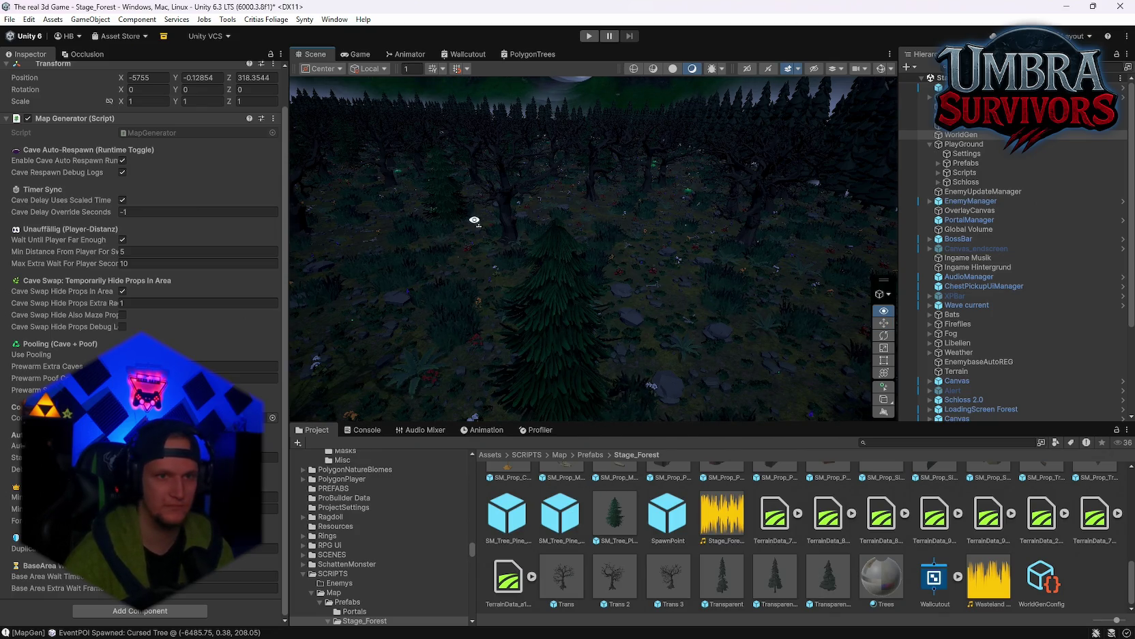
{"action": "mouse_move", "coordinate": [469, 222]}
{"action": "left_mouse_down"}
{"action": "mouse_move", "coordinate": [247, 211]}
{"action": "mouse_move", "coordinate": [202, 168]}
{"action": "mouse_move", "coordinate": [504, 172]}
{"action": "left_mouse_up"}
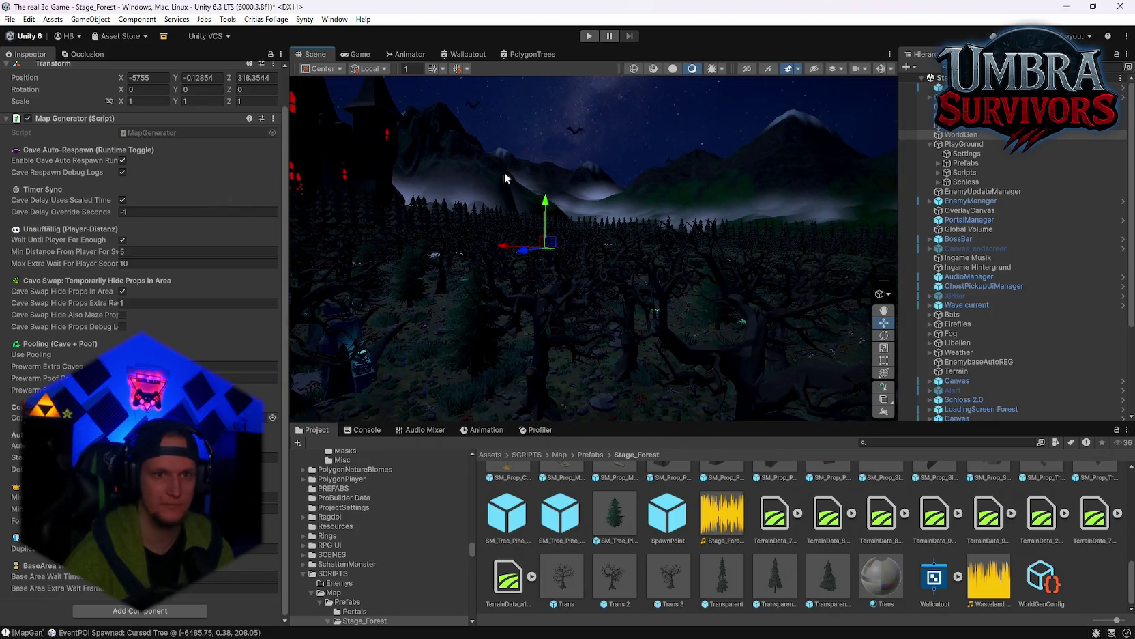
{"action": "mouse_move", "coordinate": [591, 196]}
{"action": "left_mouse_down"}
{"action": "mouse_move", "coordinate": [721, 264]}
{"action": "mouse_move", "coordinate": [464, 262]}
{"action": "mouse_move", "coordinate": [496, 279]}
{"action": "mouse_move", "coordinate": [567, 282]}
{"action": "mouse_move", "coordinate": [557, 287]}
{"action": "mouse_move", "coordinate": [456, 263]}
{"action": "mouse_move", "coordinate": [464, 248]}
{"action": "mouse_move", "coordinate": [311, 260]}
{"action": "mouse_move", "coordinate": [591, 285]}
{"action": "left_mouse_up"}
{"action": "key", "text": "Up"}
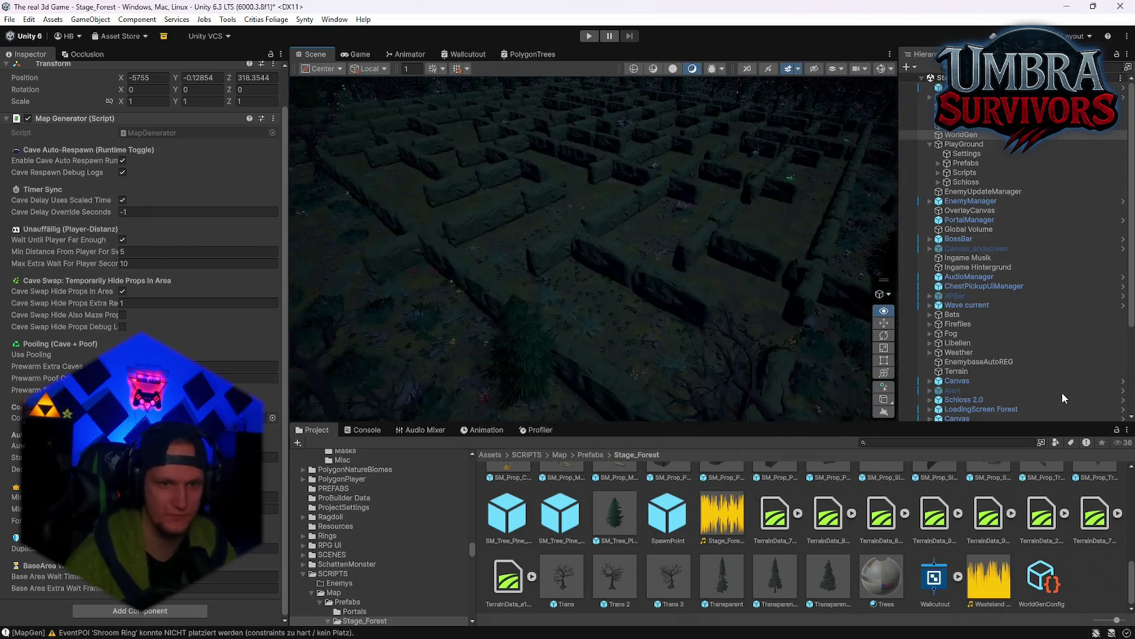
Fly over the maze and rise to a higher view over the generated forest
{"action": "key", "text": "Up"}
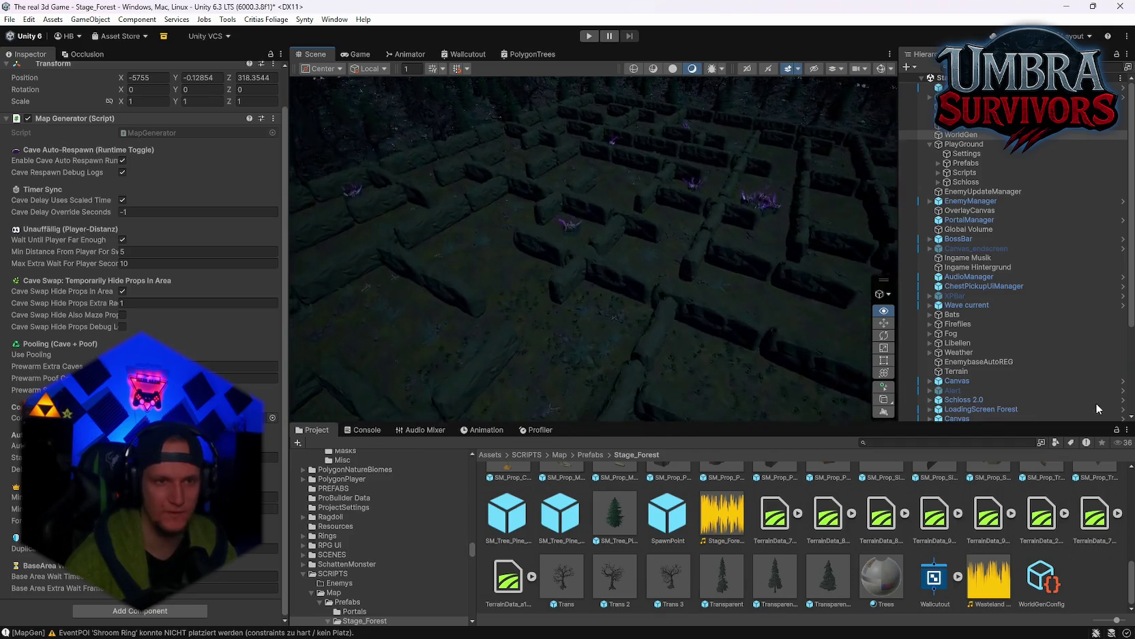
{"action": "mouse_move", "coordinate": [478, 416]}
{"action": "left_mouse_down"}
{"action": "mouse_move", "coordinate": [493, 390]}
{"action": "mouse_move", "coordinate": [649, 355]}
{"action": "mouse_move", "coordinate": [294, 357]}
{"action": "mouse_move", "coordinate": [304, 355]}
{"action": "left_mouse_up"}
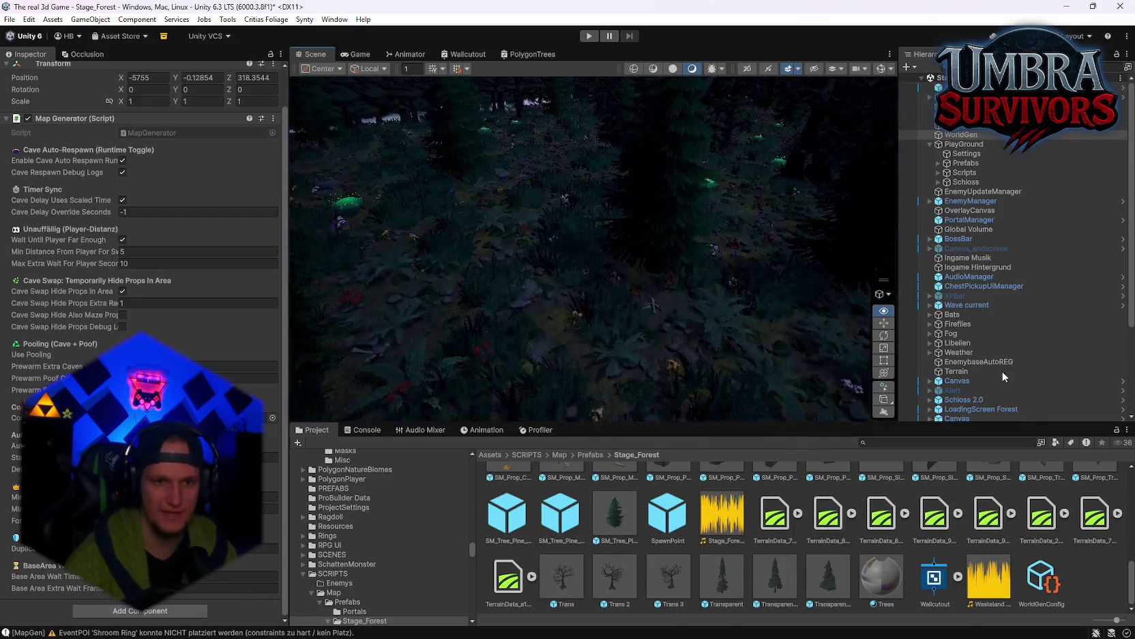
{"action": "mouse_move", "coordinate": [996, 363]}
{"action": "left_mouse_down"}
{"action": "mouse_move", "coordinate": [990, 326]}
{"action": "mouse_move", "coordinate": [559, 165]}
{"action": "left_mouse_up"}
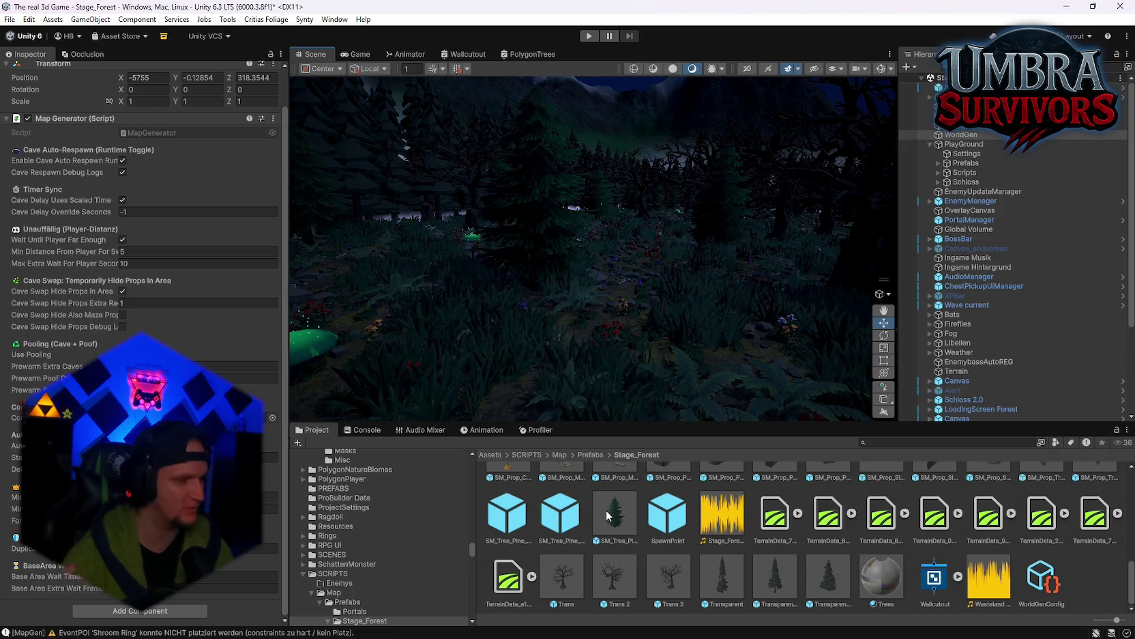
{"action": "mouse_move", "coordinate": [609, 376]}
{"action": "left_mouse_down"}
{"action": "mouse_move", "coordinate": [676, 321]}
{"action": "mouse_move", "coordinate": [727, 234]}
{"action": "mouse_move", "coordinate": [778, 287]}
{"action": "mouse_move", "coordinate": [767, 301]}
{"action": "mouse_move", "coordinate": [308, 348]}
{"action": "left_mouse_up"}
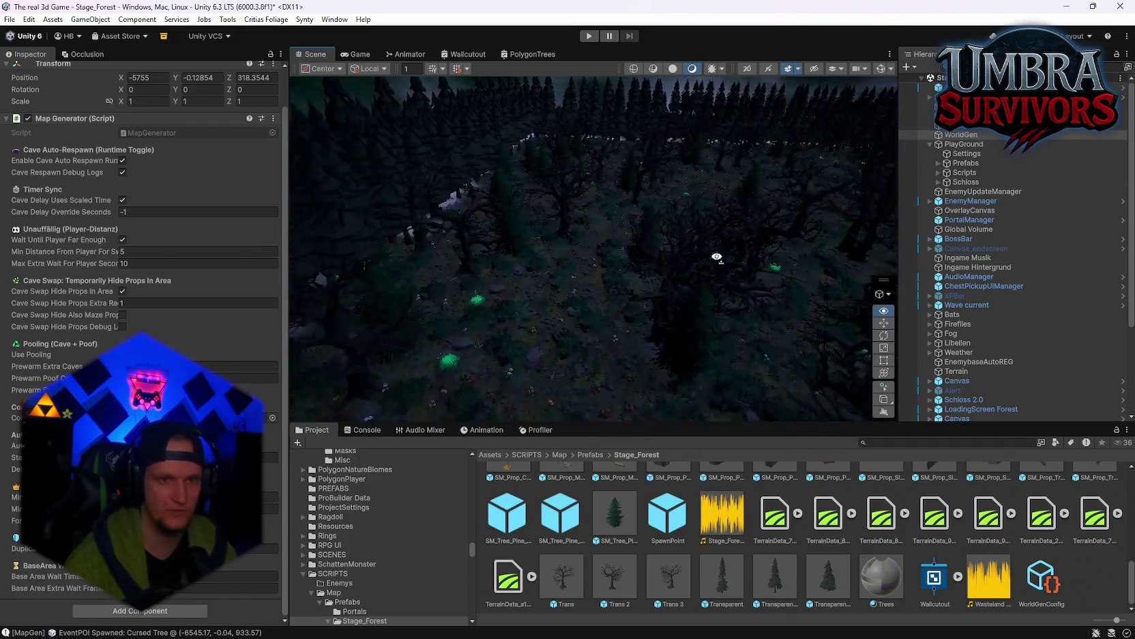
Select WorldGen and open WorldGenConfig down to its Prop Prefabs list
{"action": "left_click", "coordinate": [962, 135]}
{"action": "scroll", "coordinate": [260, 348], "scroll_direction": "down", "scroll_amount": 2}
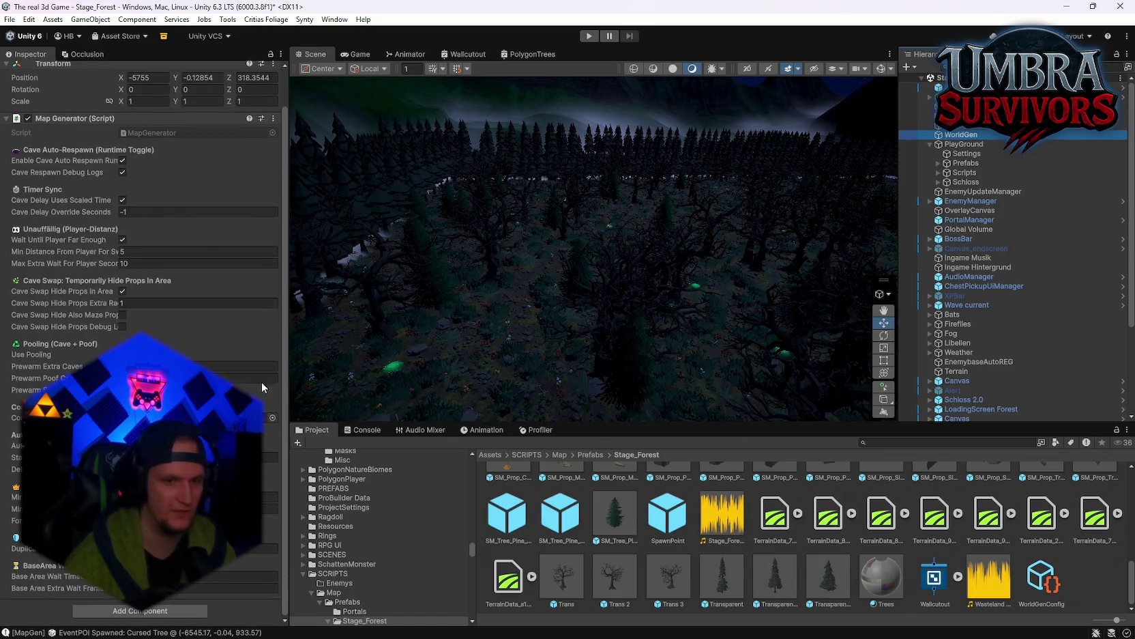
{"action": "scroll", "coordinate": [204, 341], "scroll_direction": "down", "scroll_amount": 10}
{"action": "double_click", "coordinate": [275, 429]}
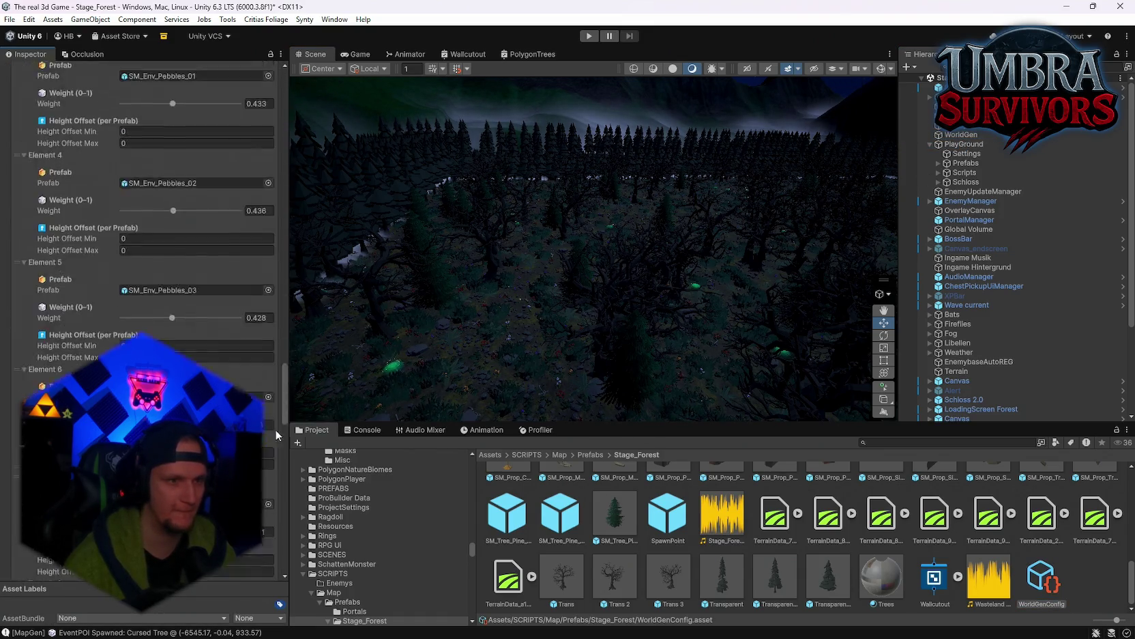
{"action": "scroll", "coordinate": [273, 477], "scroll_direction": "down", "scroll_amount": 5}
{"action": "left_click_drag", "start_coordinate": [284, 471], "coordinate": [308, 329]}
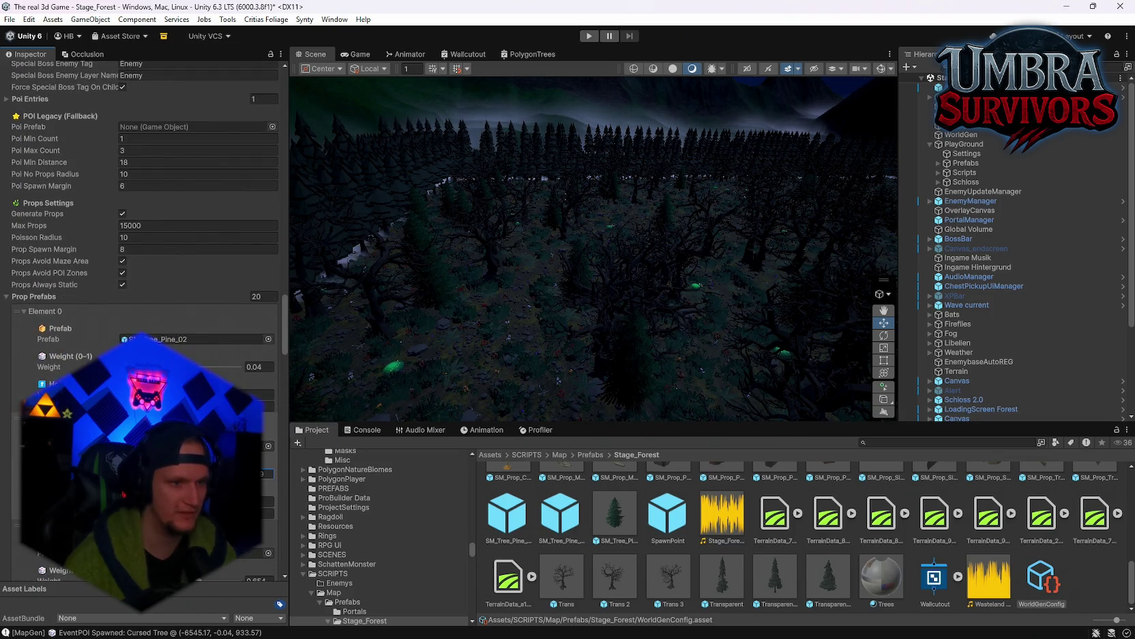
Raise prop Element 0's spawn weight to 0.311 and run Generate World on WorldGen
{"action": "left_click_drag", "start_coordinate": [49, 367], "coordinate": [315, 390]}
{"action": "left_click", "coordinate": [16, 464]}
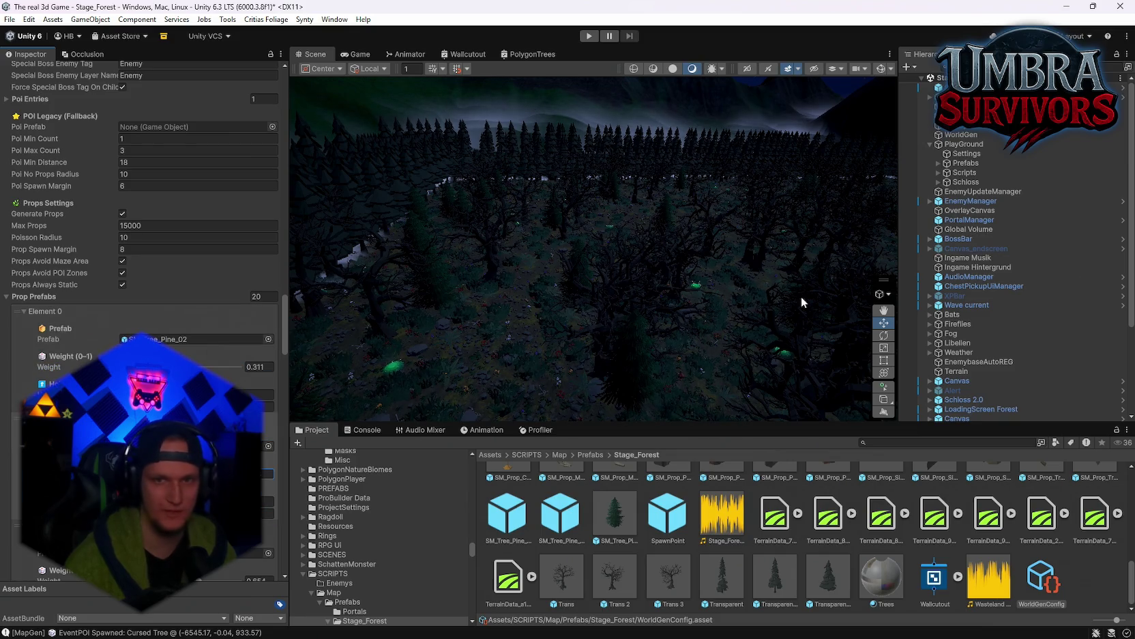
{"action": "left_click", "coordinate": [955, 136]}
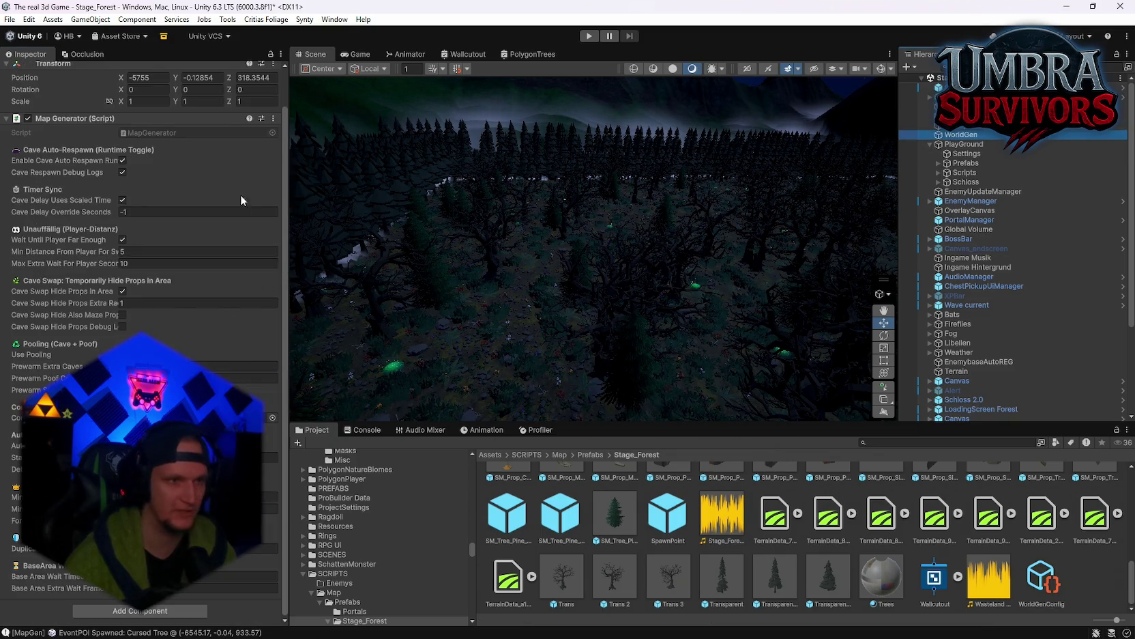
{"action": "scroll", "coordinate": [241, 194], "scroll_direction": "up", "scroll_amount": 1}
{"action": "left_click", "coordinate": [272, 157]}
{"action": "left_click", "coordinate": [321, 339]}
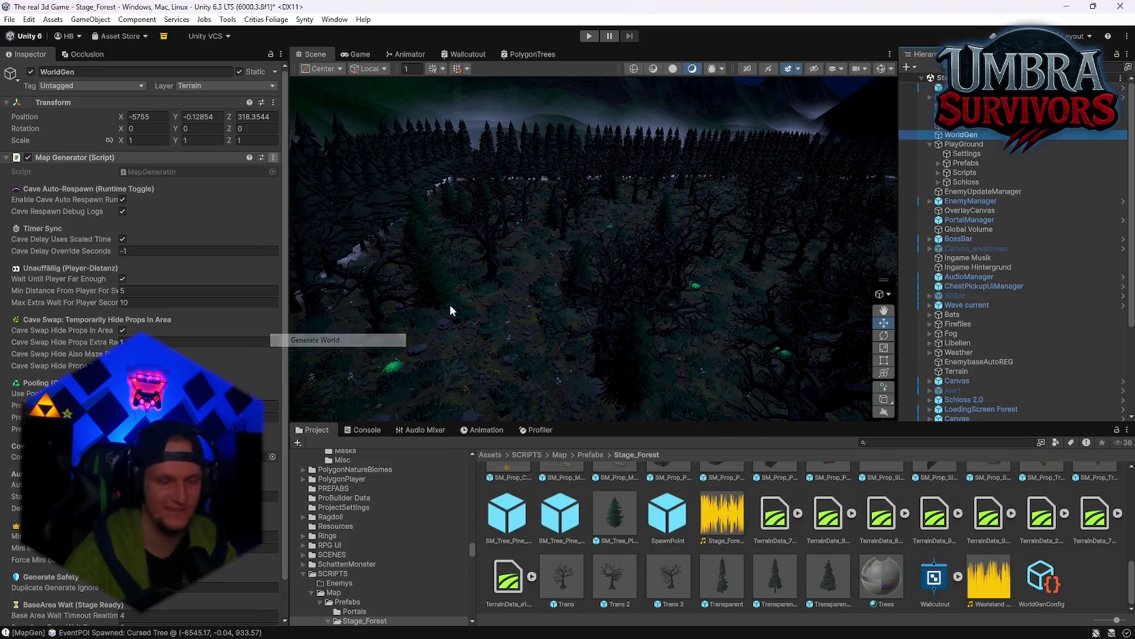
Orbit over the denser regenerated pine forest in a maximized Scene view
{"action": "mouse_move", "coordinate": [599, 277]}
{"action": "left_mouse_down"}
{"action": "mouse_move", "coordinate": [572, 287]}
{"action": "mouse_move", "coordinate": [586, 304]}
{"action": "mouse_move", "coordinate": [664, 297]}
{"action": "mouse_move", "coordinate": [436, 279]}
{"action": "mouse_move", "coordinate": [651, 248]}
{"action": "mouse_move", "coordinate": [542, 244]}
{"action": "mouse_move", "coordinate": [545, 233]}
{"action": "mouse_move", "coordinate": [756, 224]}
{"action": "mouse_move", "coordinate": [820, 268]}
{"action": "mouse_move", "coordinate": [97, 282]}
{"action": "mouse_move", "coordinate": [482, 266]}
{"action": "mouse_move", "coordinate": [351, 175]}
{"action": "mouse_move", "coordinate": [325, 57]}
{"action": "left_mouse_up"}
{"action": "double_click", "coordinate": [325, 57]}
{"action": "mouse_move", "coordinate": [580, 291]}
{"action": "left_mouse_down"}
{"action": "mouse_move", "coordinate": [660, 301]}
{"action": "mouse_move", "coordinate": [281, 284]}
{"action": "mouse_move", "coordinate": [355, 297]}
{"action": "mouse_move", "coordinate": [304, 304]}
{"action": "mouse_move", "coordinate": [827, 315]}
{"action": "mouse_move", "coordinate": [643, 324]}
{"action": "mouse_move", "coordinate": [451, 304]}
{"action": "mouse_move", "coordinate": [622, 334]}
{"action": "mouse_move", "coordinate": [1123, 313]}
{"action": "mouse_move", "coordinate": [9, 311]}
{"action": "mouse_move", "coordinate": [131, 307]}
{"action": "mouse_move", "coordinate": [195, 319]}
{"action": "mouse_move", "coordinate": [233, 304]}
{"action": "mouse_move", "coordinate": [377, 308]}
{"action": "mouse_move", "coordinate": [502, 327]}
{"action": "mouse_move", "coordinate": [502, 263]}
{"action": "mouse_move", "coordinate": [525, 253]}
{"action": "mouse_move", "coordinate": [641, 288]}
{"action": "mouse_move", "coordinate": [923, 299]}
{"action": "mouse_move", "coordinate": [830, 324]}
{"action": "mouse_move", "coordinate": [836, 358]}
{"action": "mouse_move", "coordinate": [855, 342]}
{"action": "left_mouse_up"}
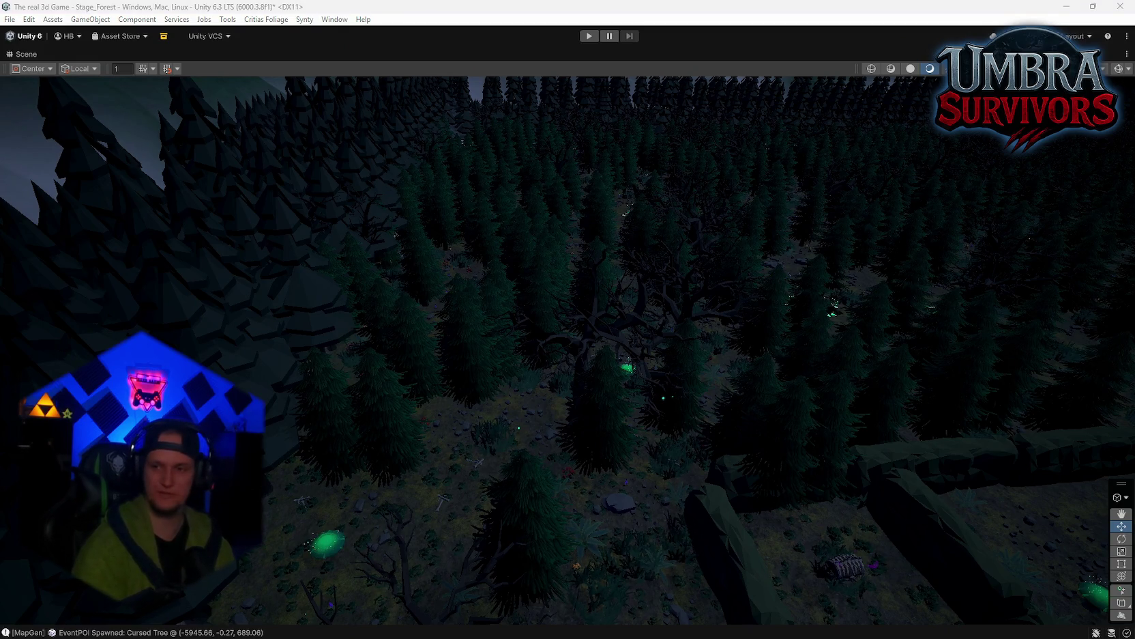
Restore the editor layout, enlarge the bottom panel, and select the SM_Tree_Pine_02 prefab
{"action": "double_click", "coordinate": [24, 55]}
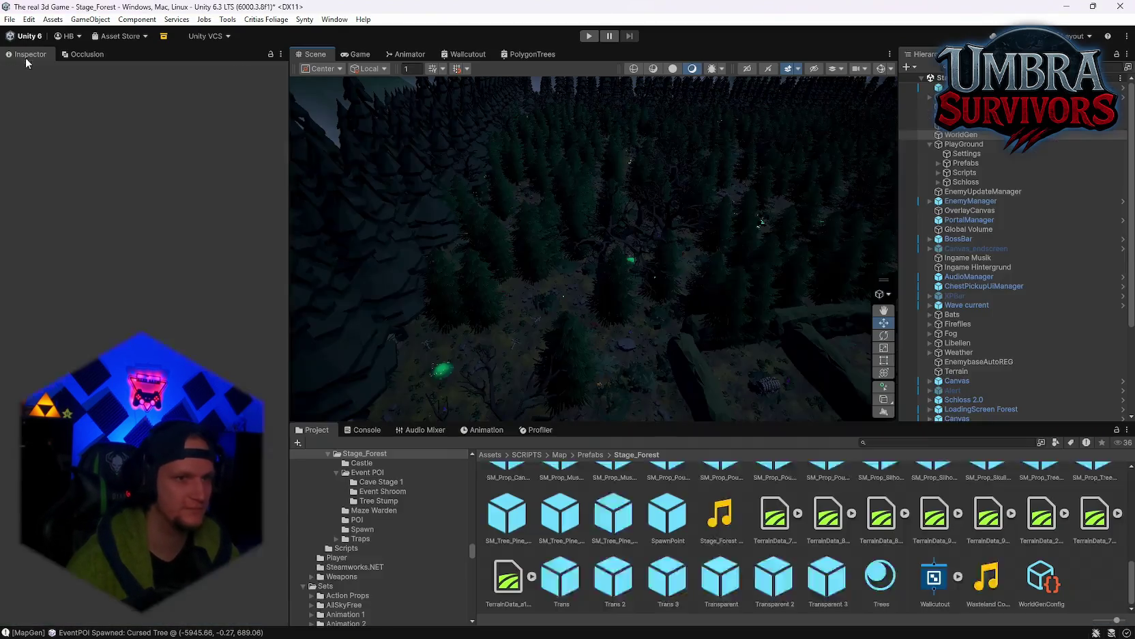
{"action": "left_click", "coordinate": [540, 430]}
{"action": "left_click_drag", "start_coordinate": [632, 423], "coordinate": [607, 404]}
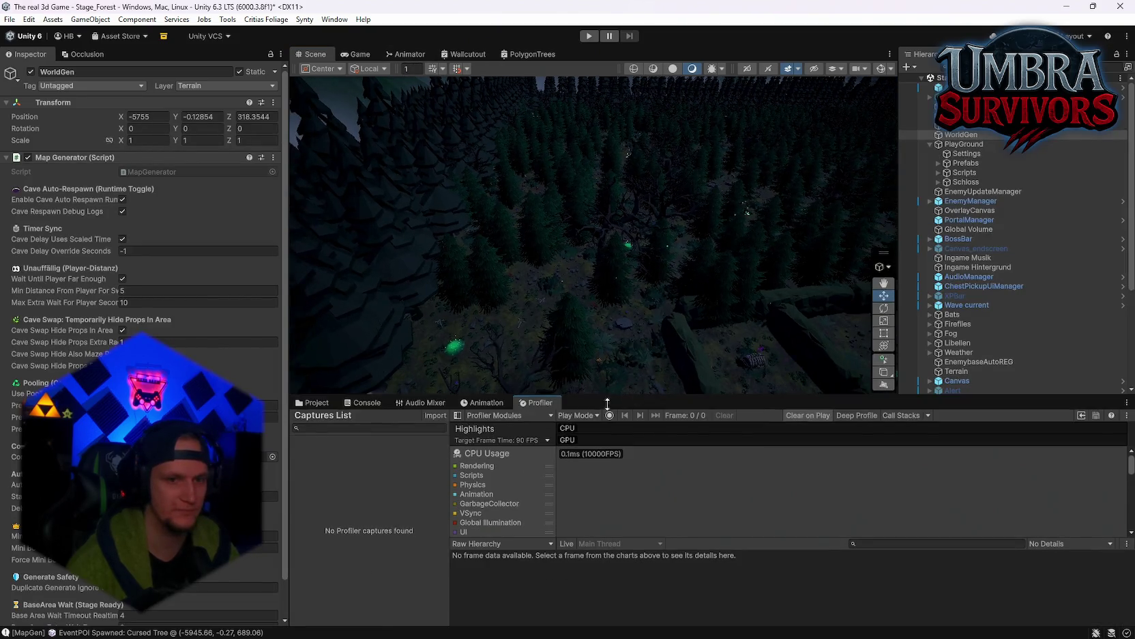
{"action": "left_click", "coordinate": [317, 402]}
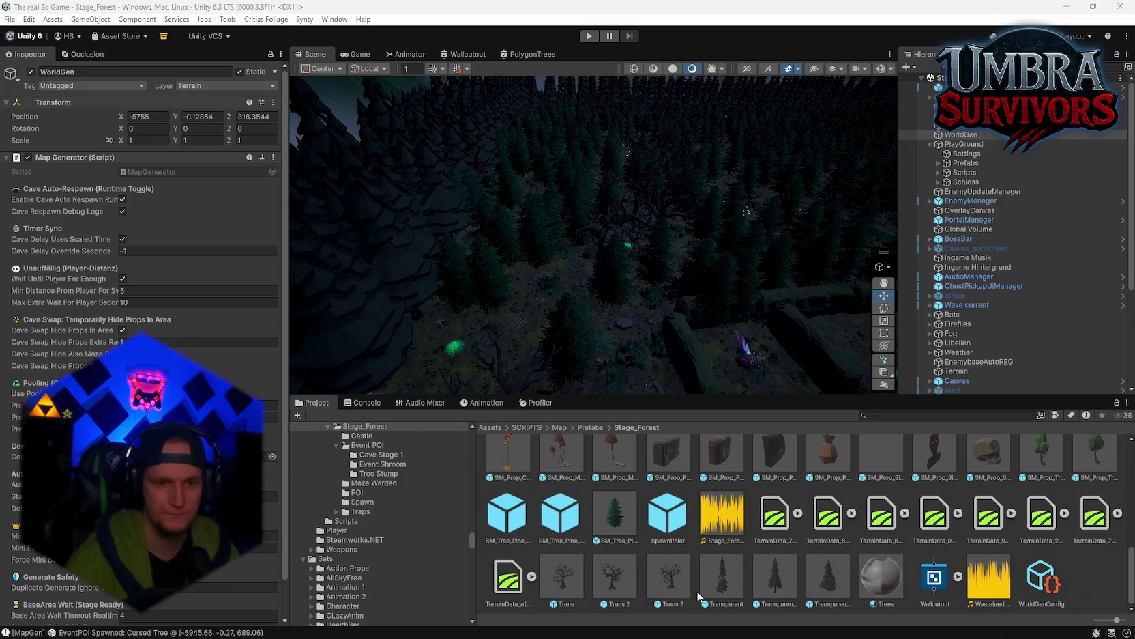
{"action": "left_click", "coordinate": [601, 520]}
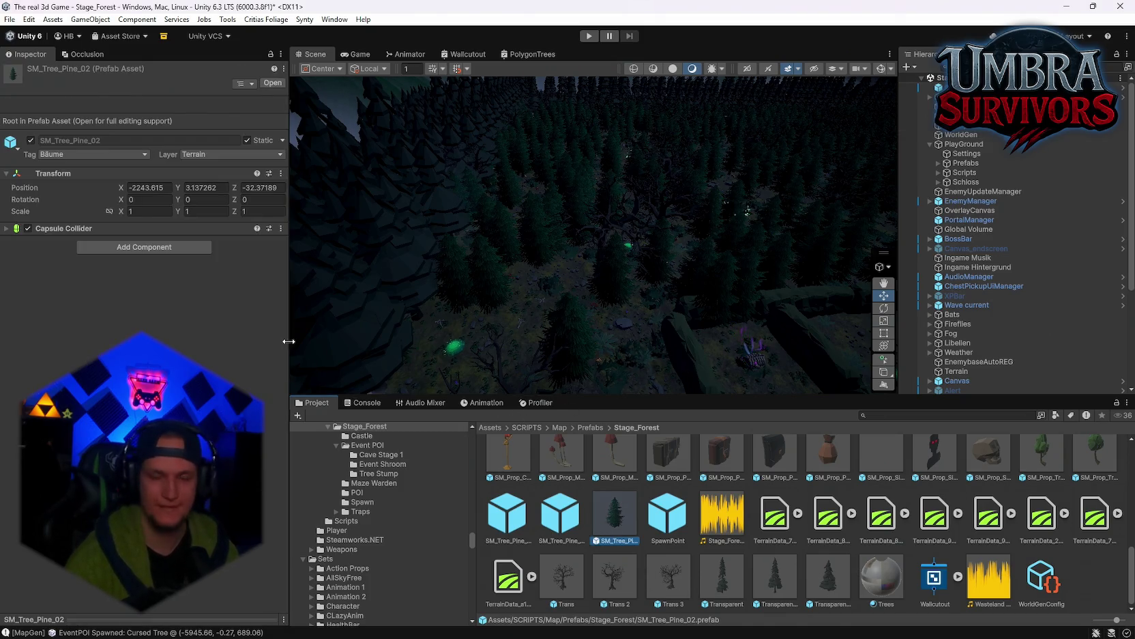
Open the SM_Tree_Pine_02 prefab and view its pine model's import settings
{"action": "double_click", "coordinate": [612, 530]}
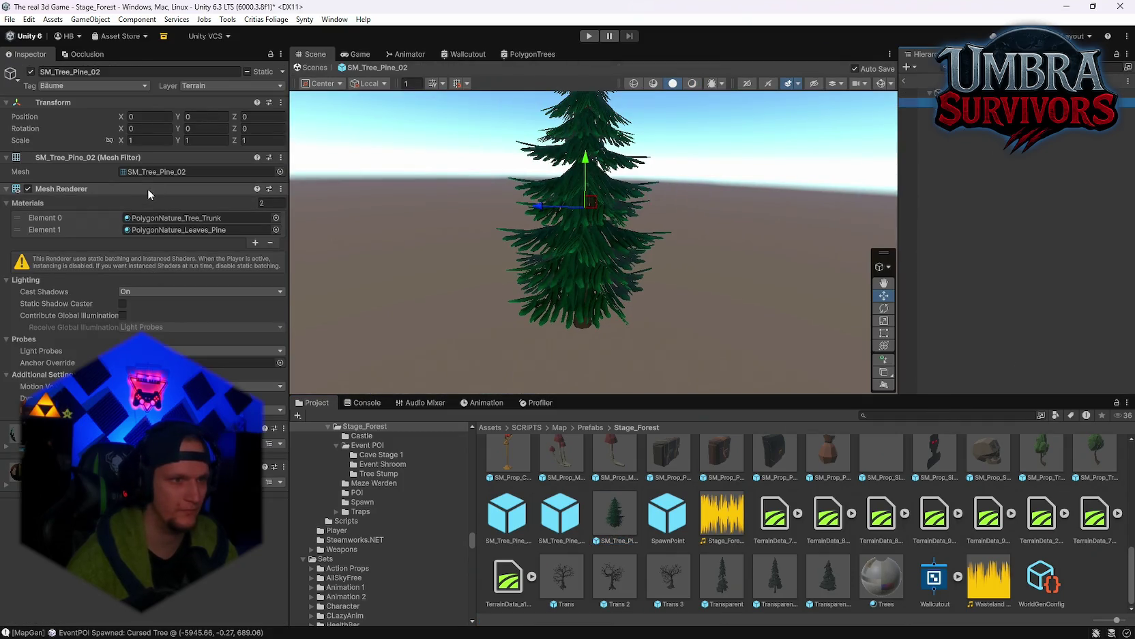
{"action": "left_click", "coordinate": [148, 173]}
{"action": "left_click", "coordinate": [628, 520]}
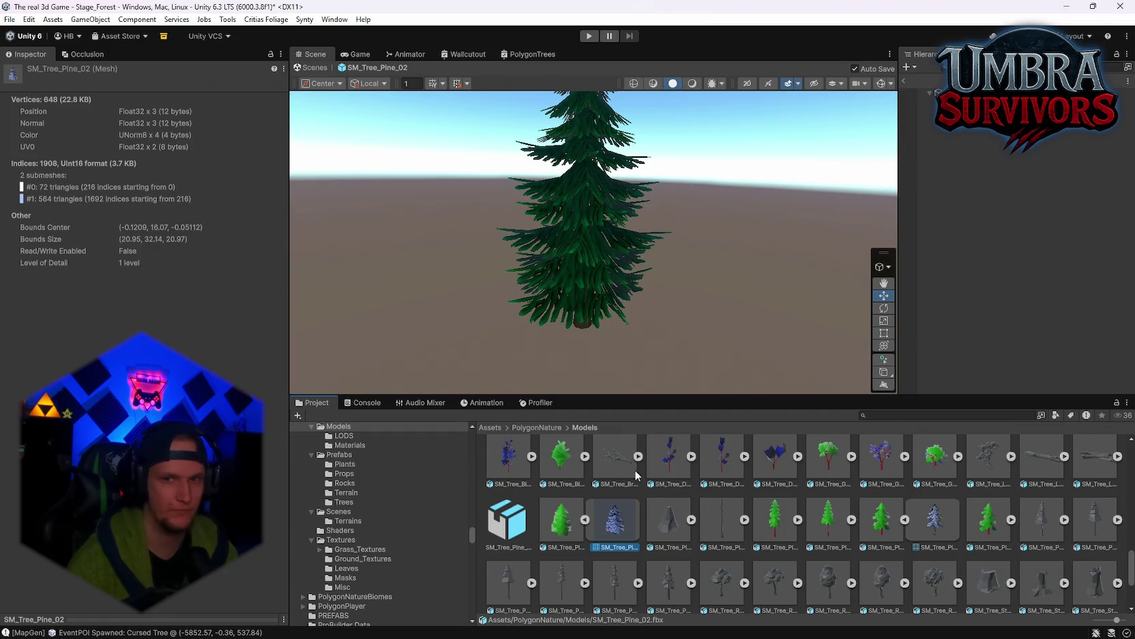
{"action": "left_click", "coordinate": [565, 528]}
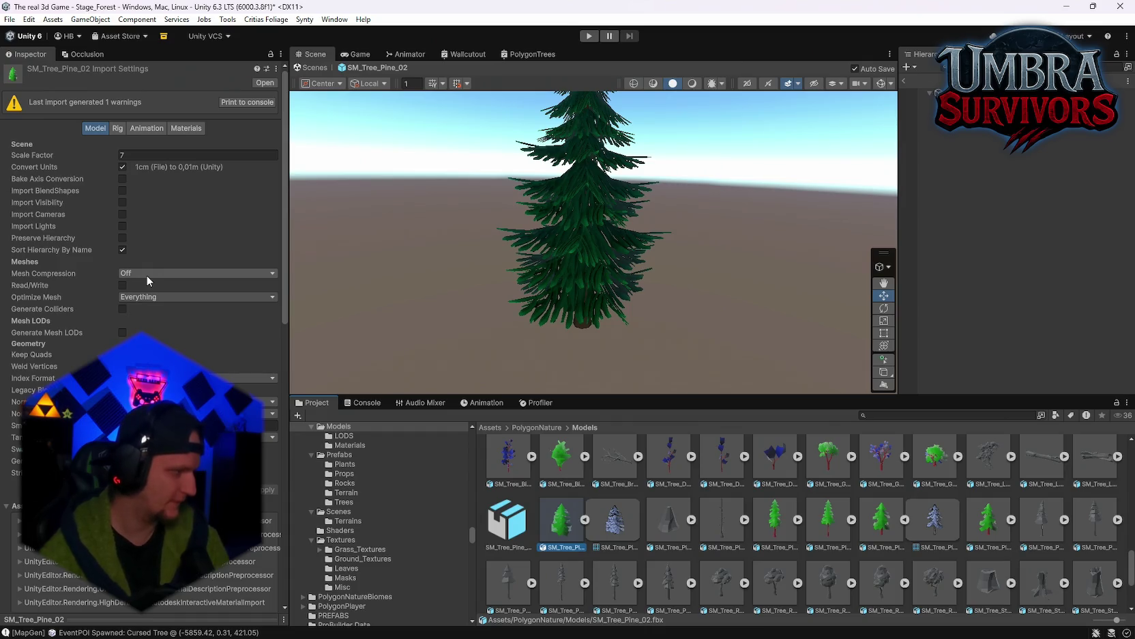
Exit Prefab Mode back to Stage_Forest and view the maze and red-lit castle
{"action": "key", "text": "ctrl+p"}
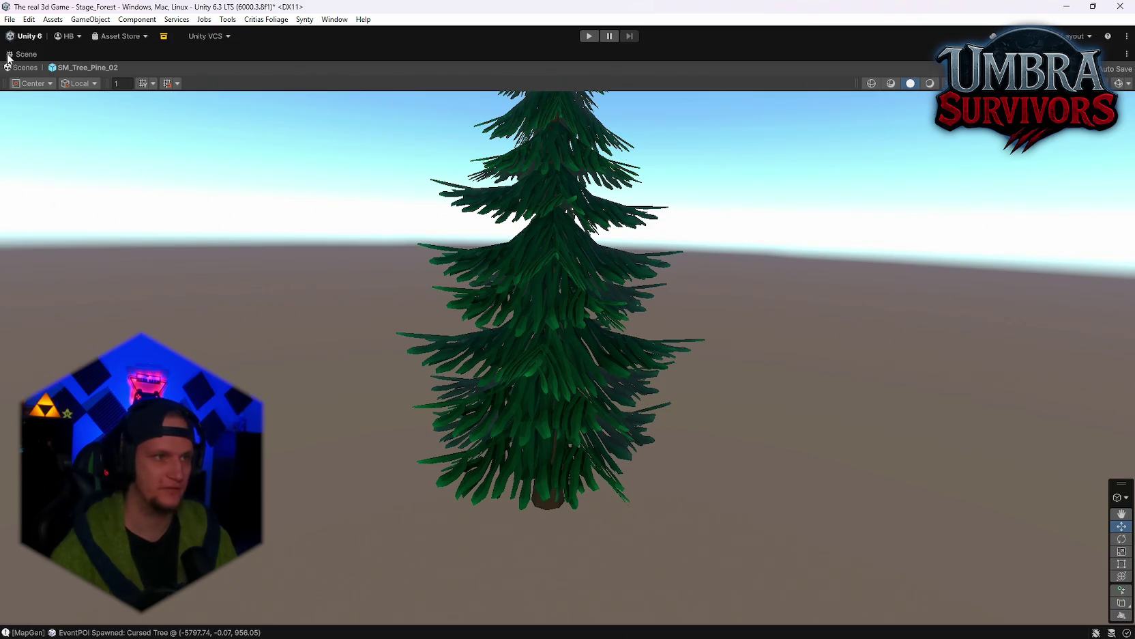
{"action": "double_click", "coordinate": [8, 55]}
{"action": "left_click", "coordinate": [895, 75]}
{"action": "left_click_drag", "start_coordinate": [778, 202], "coordinate": [751, 226]}
{"action": "mouse_move", "coordinate": [1078, 173]}
{"action": "left_mouse_down"}
{"action": "mouse_move", "coordinate": [745, 193]}
{"action": "mouse_move", "coordinate": [911, 187]}
{"action": "mouse_move", "coordinate": [902, 178]}
{"action": "left_mouse_up"}
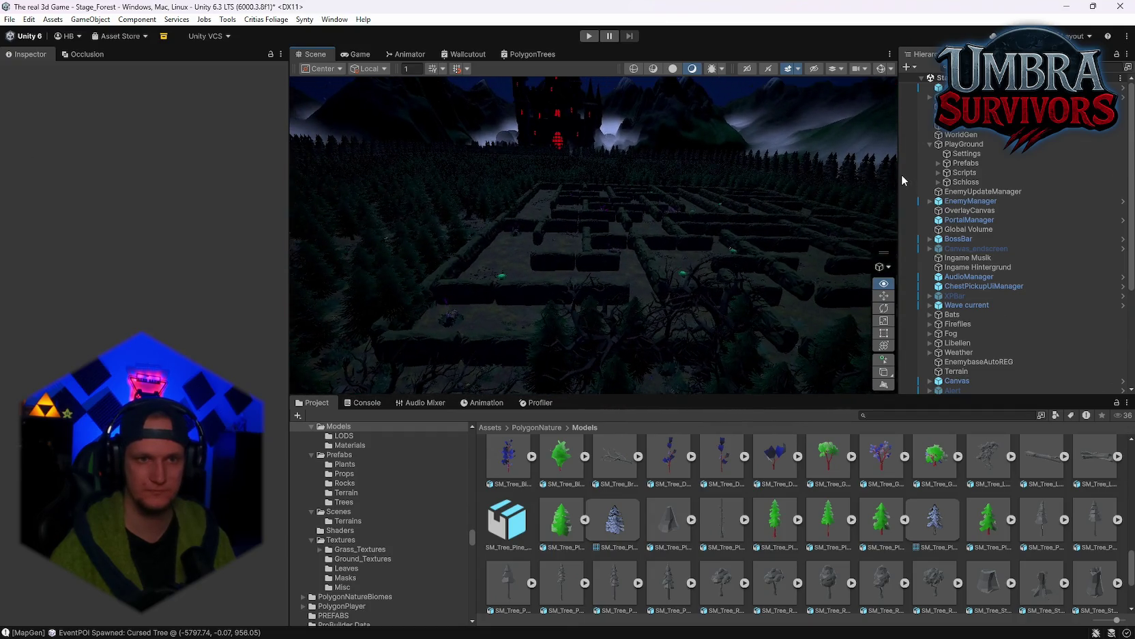
Add a Camera via Hierarchy +, hide the gizmo overlay, and play-test the stage into Wave 1
{"action": "left_click", "coordinate": [908, 68]}
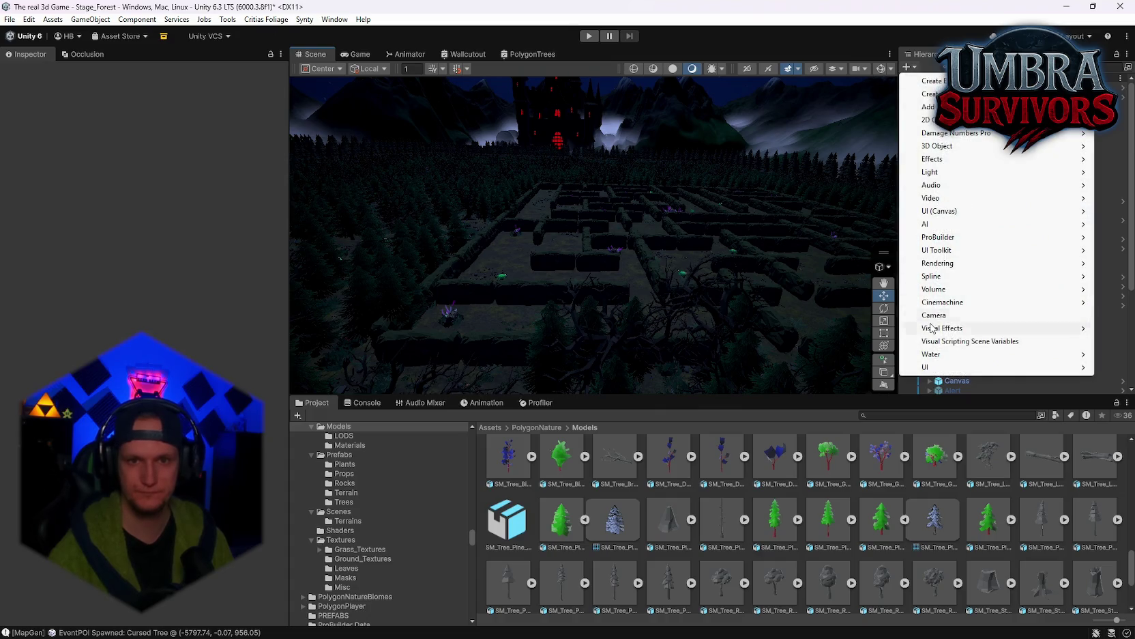
{"action": "left_click", "coordinate": [949, 316]}
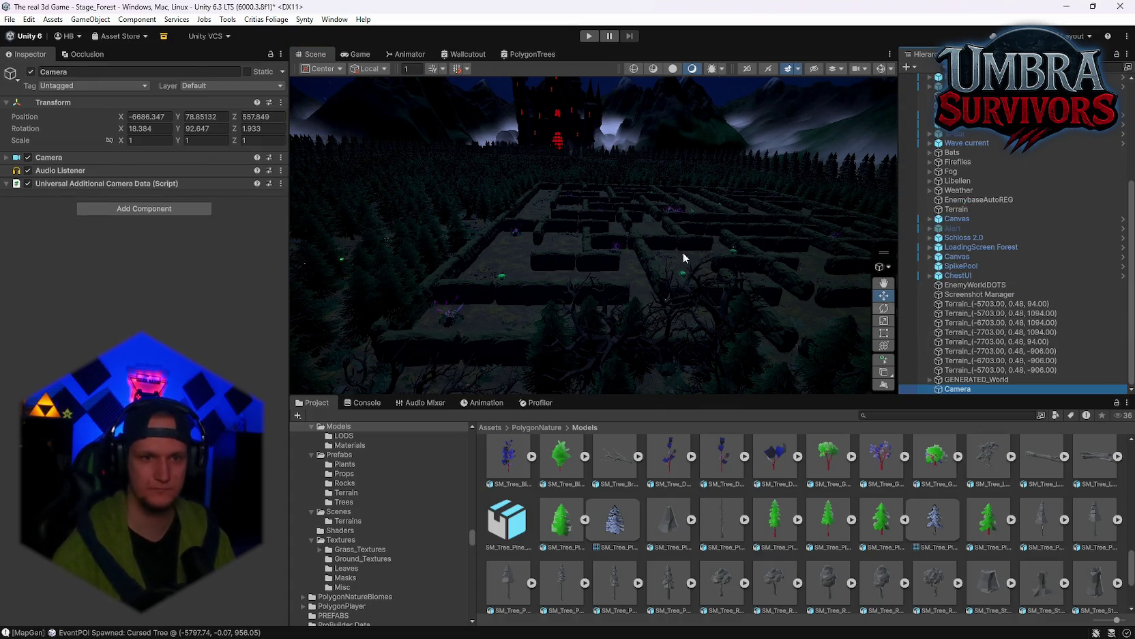
{"action": "left_click_drag", "start_coordinate": [769, 193], "coordinate": [706, 179]}
{"action": "left_click", "coordinate": [879, 67]}
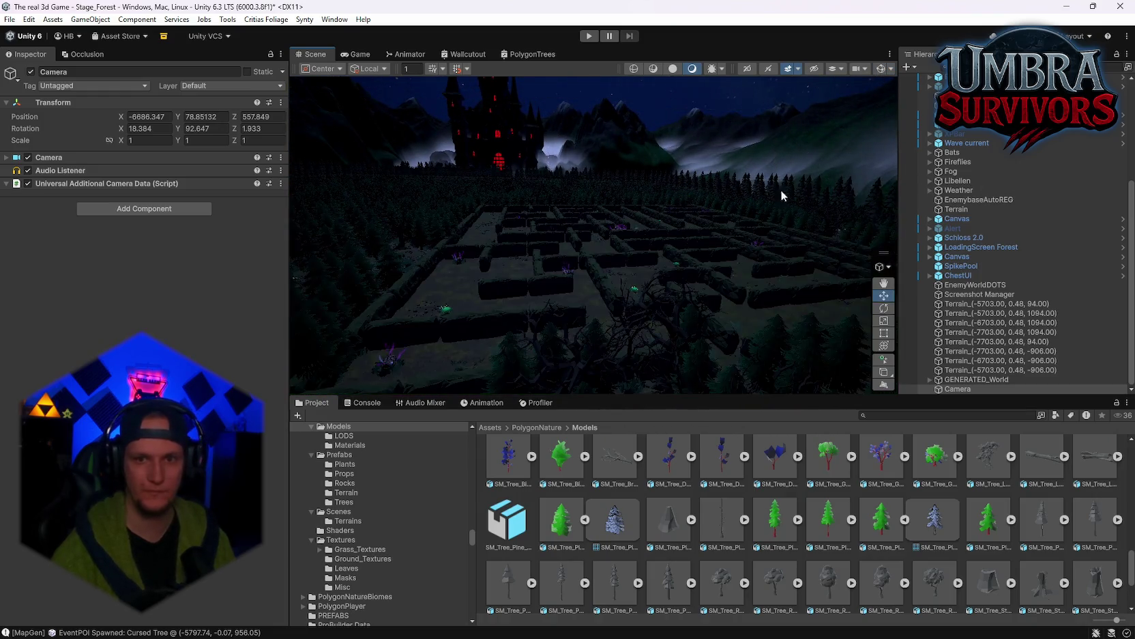
{"action": "left_click", "coordinate": [589, 35]}
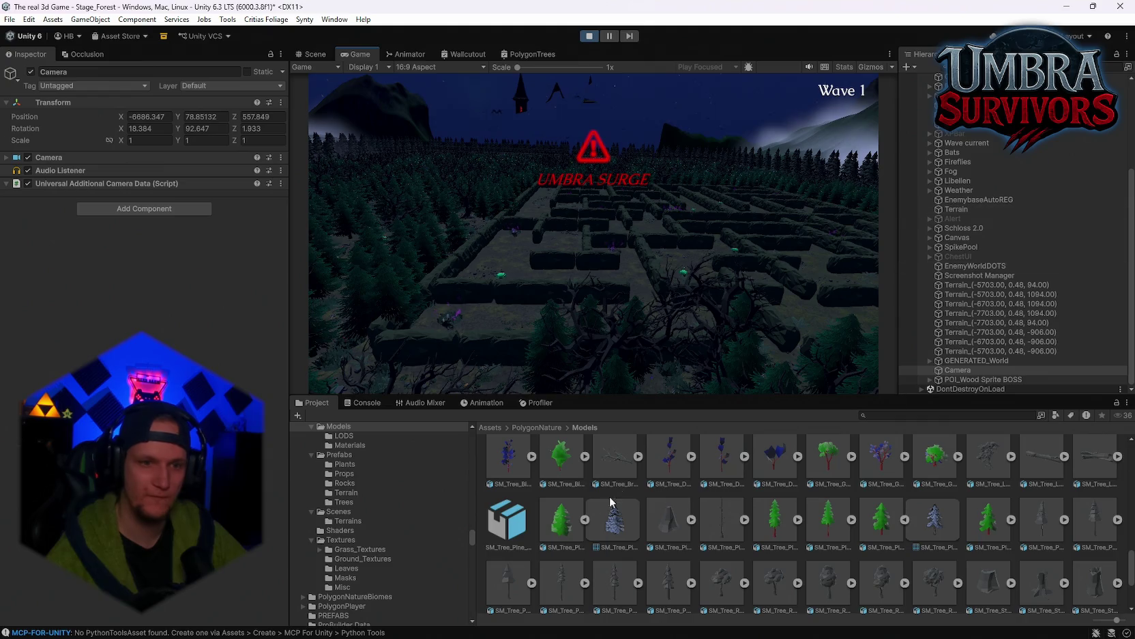
{"action": "left_click", "coordinate": [550, 404]}
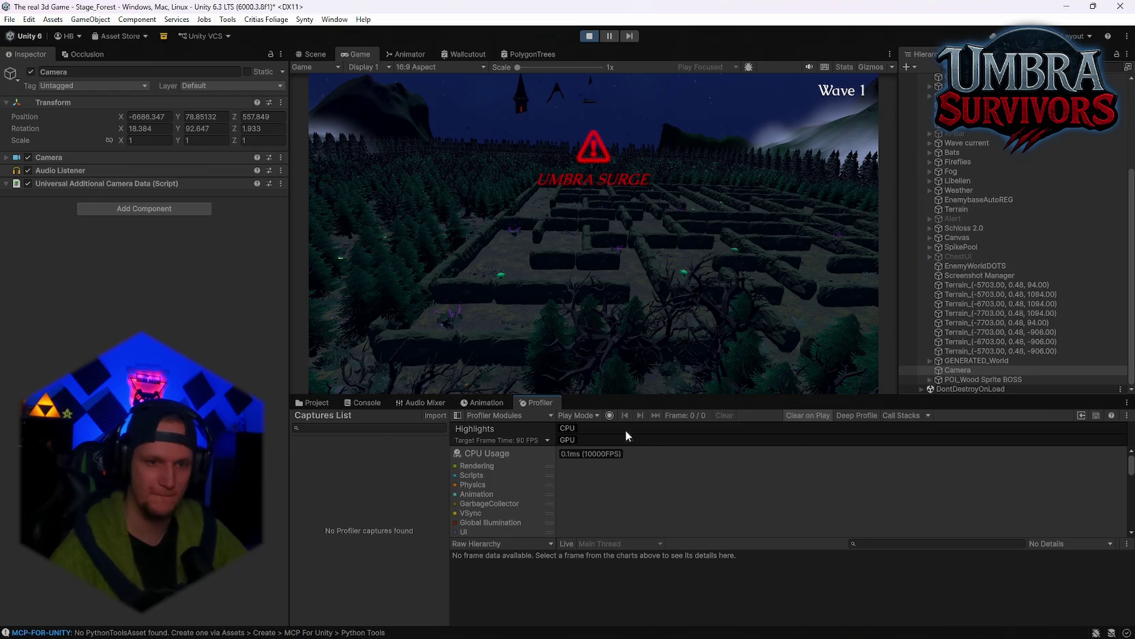
Record Profiler data and enlarge the Profiler to show the CPU, rendering and memory charts
{"action": "left_click", "coordinate": [609, 415]}
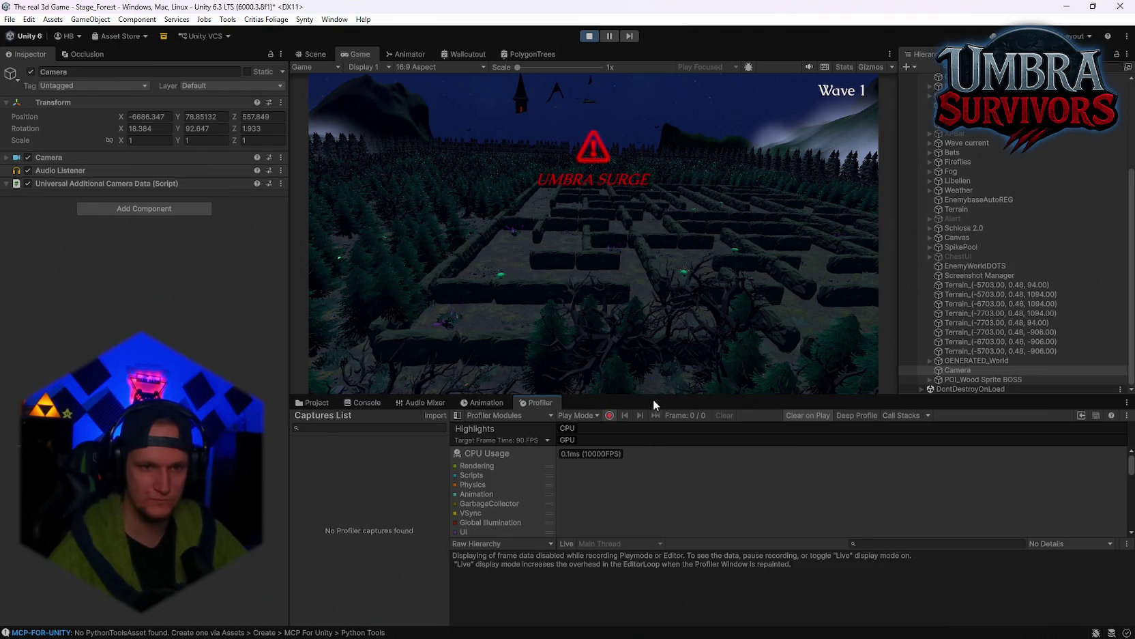
{"action": "left_click_drag", "start_coordinate": [653, 396], "coordinate": [663, 250]}
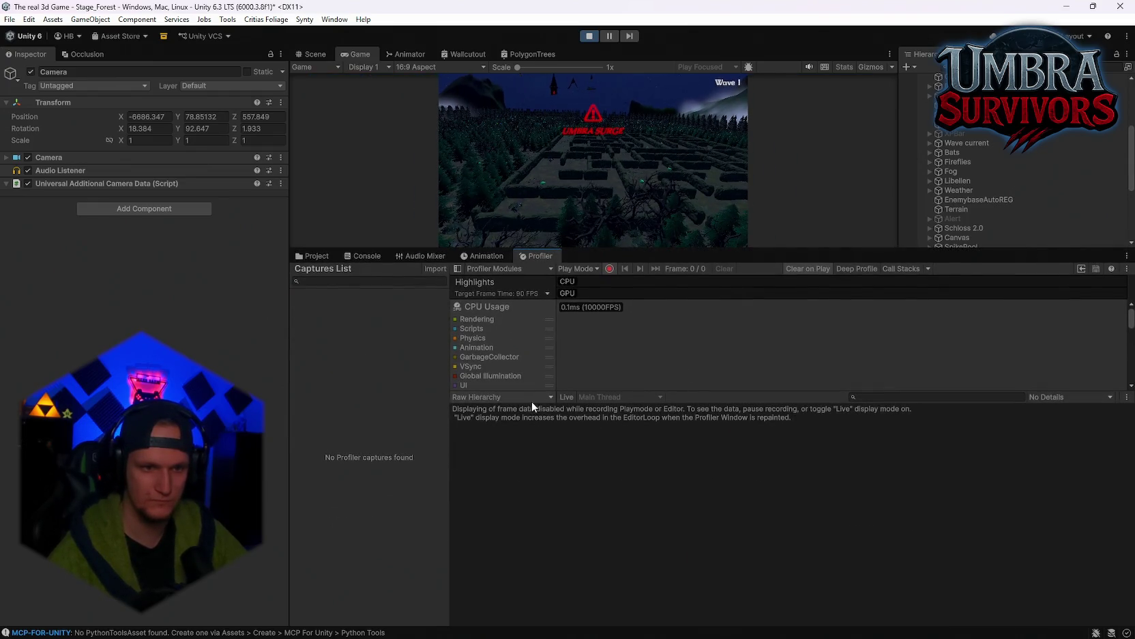
{"action": "mouse_move", "coordinate": [674, 394]}
{"action": "left_mouse_down"}
{"action": "mouse_move", "coordinate": [751, 527]}
{"action": "mouse_move", "coordinate": [819, 559]}
{"action": "left_mouse_up"}
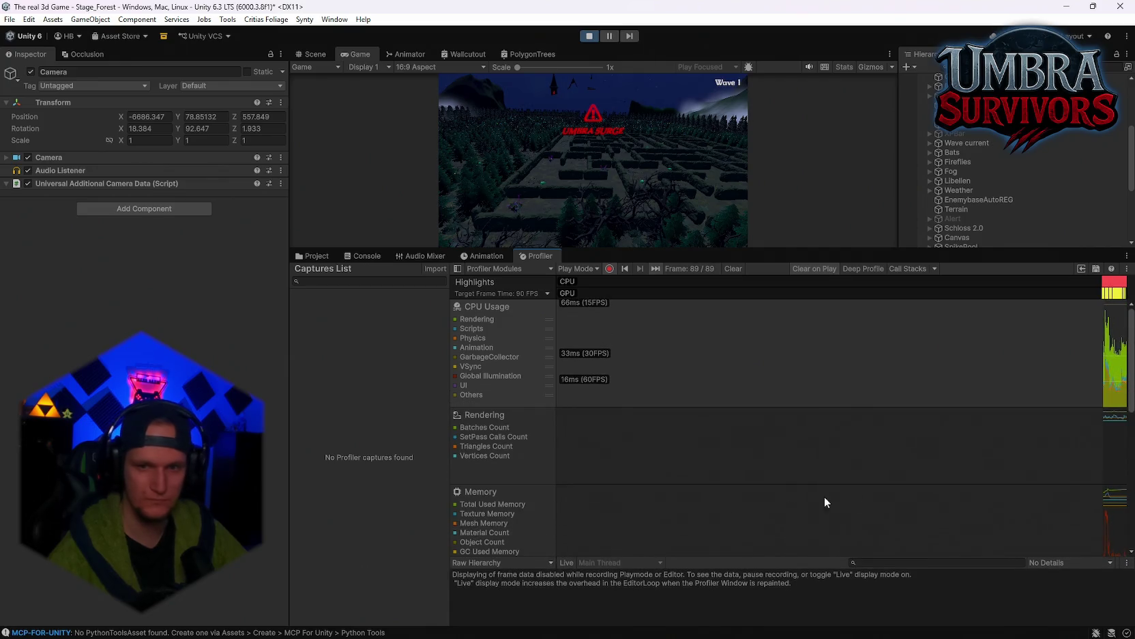
{"action": "scroll", "coordinate": [515, 451], "scroll_direction": "down", "scroll_amount": 3}
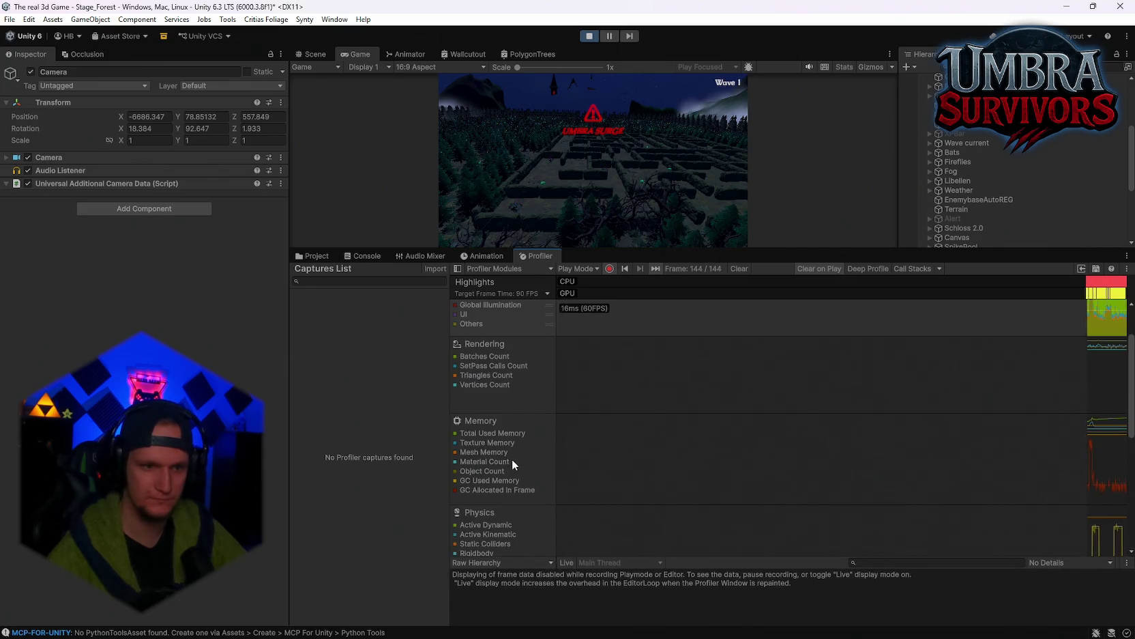
{"action": "scroll", "coordinate": [530, 467], "scroll_direction": "up", "scroll_amount": 3}
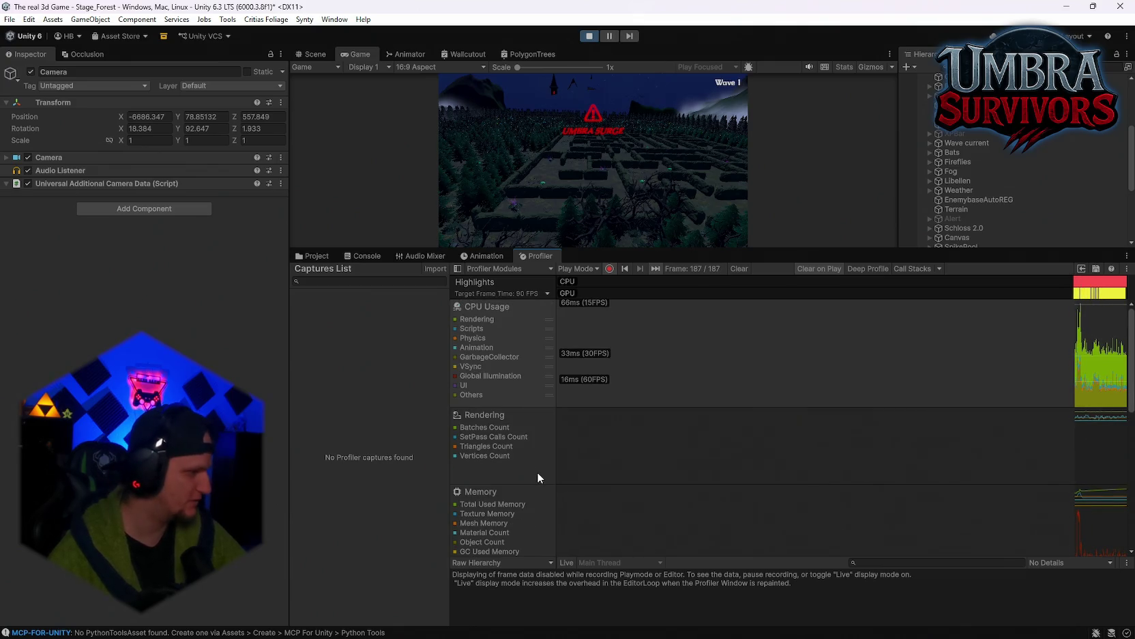
{"action": "scroll", "coordinate": [519, 437], "scroll_direction": "down", "scroll_amount": 6}
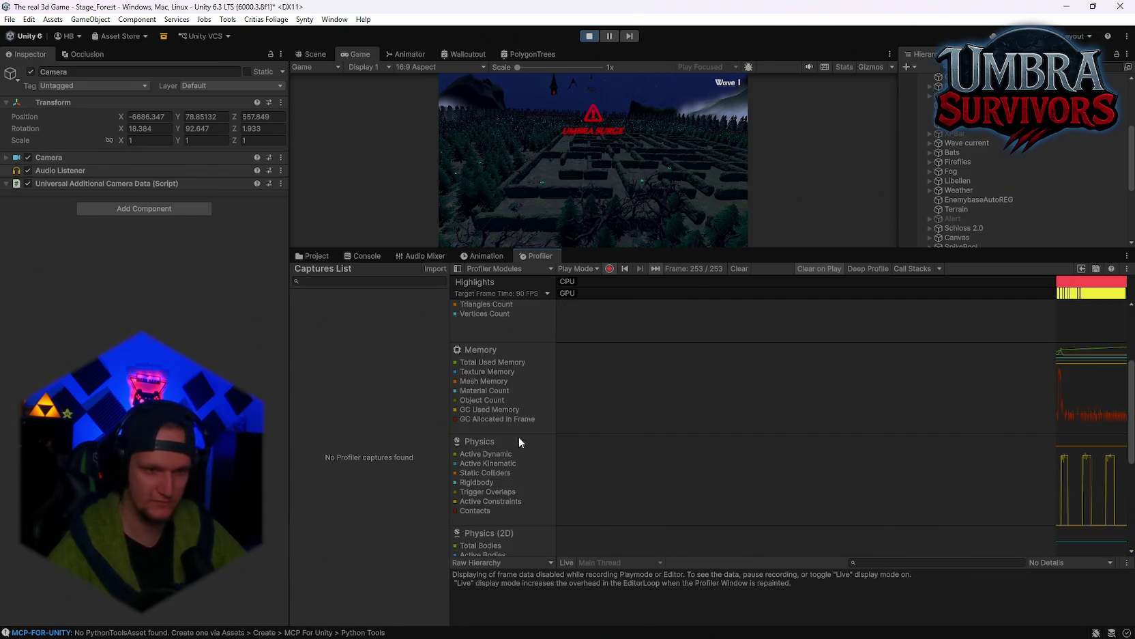
{"action": "scroll", "coordinate": [525, 438], "scroll_direction": "down", "scroll_amount": 10}
{"action": "scroll", "coordinate": [538, 443], "scroll_direction": "up", "scroll_amount": 6}
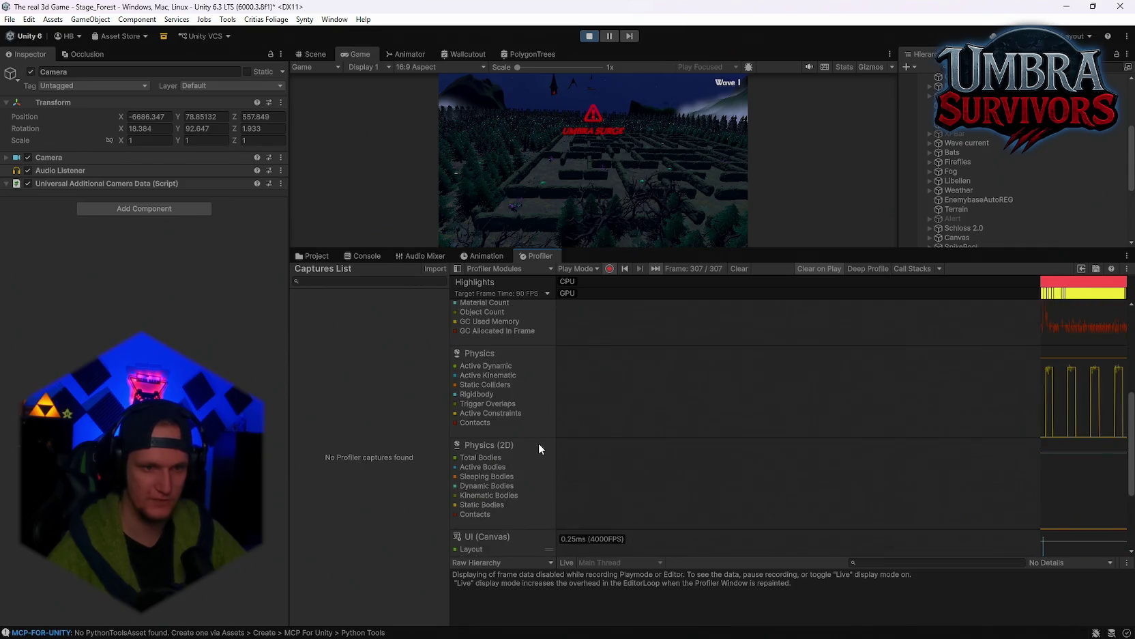
{"action": "scroll", "coordinate": [538, 443], "scroll_direction": "up", "scroll_amount": 10}
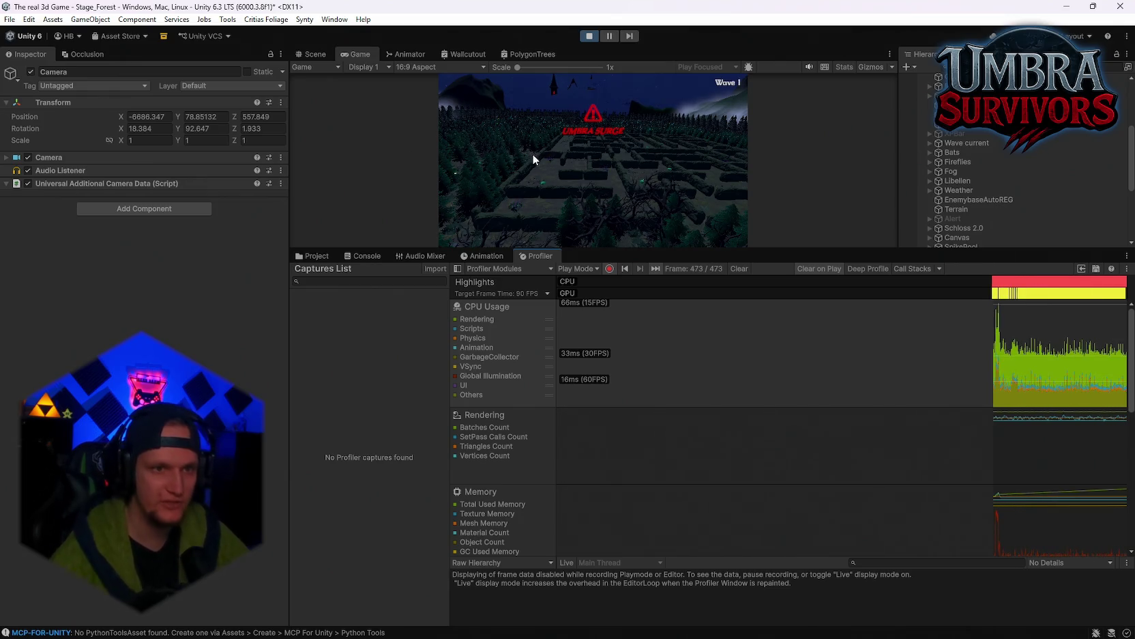
Inspect individual CPU frames, settling on frame 144, then resume the play session
{"action": "left_click", "coordinate": [998, 401]}
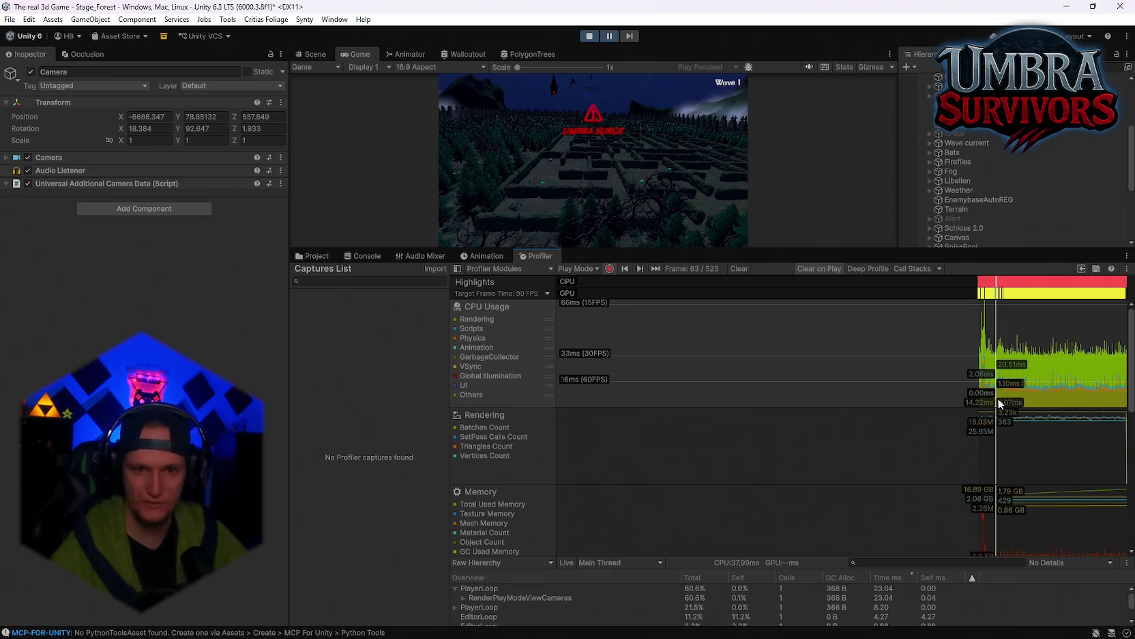
{"action": "key", "text": "ctrl+1"}
{"action": "mouse_move", "coordinate": [1022, 384]}
{"action": "left_mouse_down"}
{"action": "mouse_move", "coordinate": [952, 382]}
{"action": "mouse_move", "coordinate": [1011, 393]}
{"action": "left_mouse_up"}
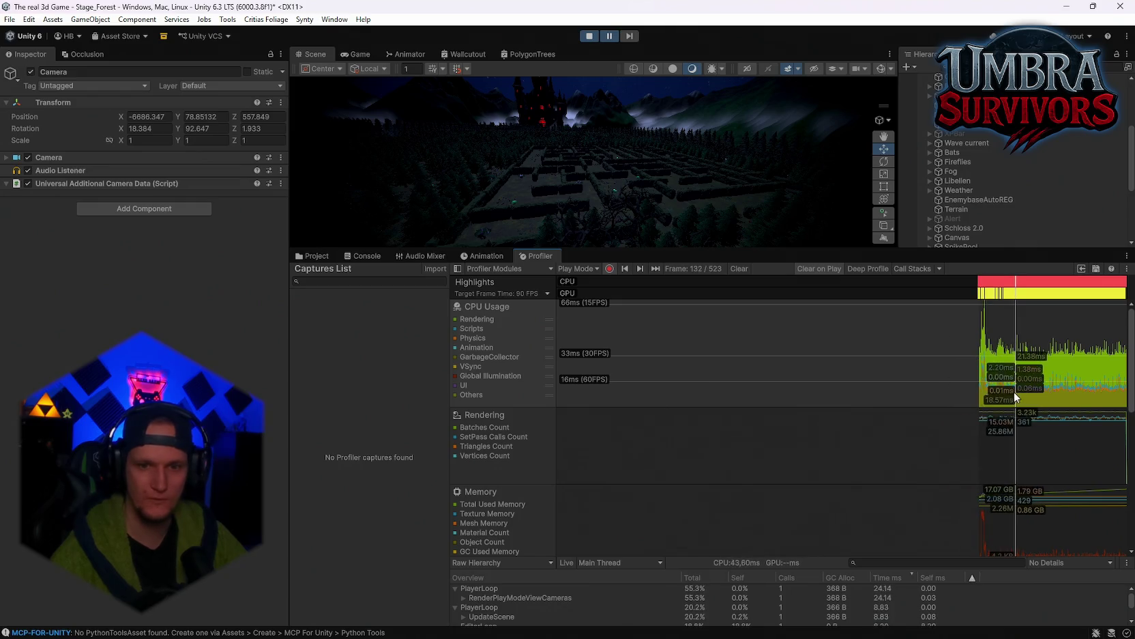
{"action": "left_click_drag", "start_coordinate": [703, 554], "coordinate": [720, 452]}
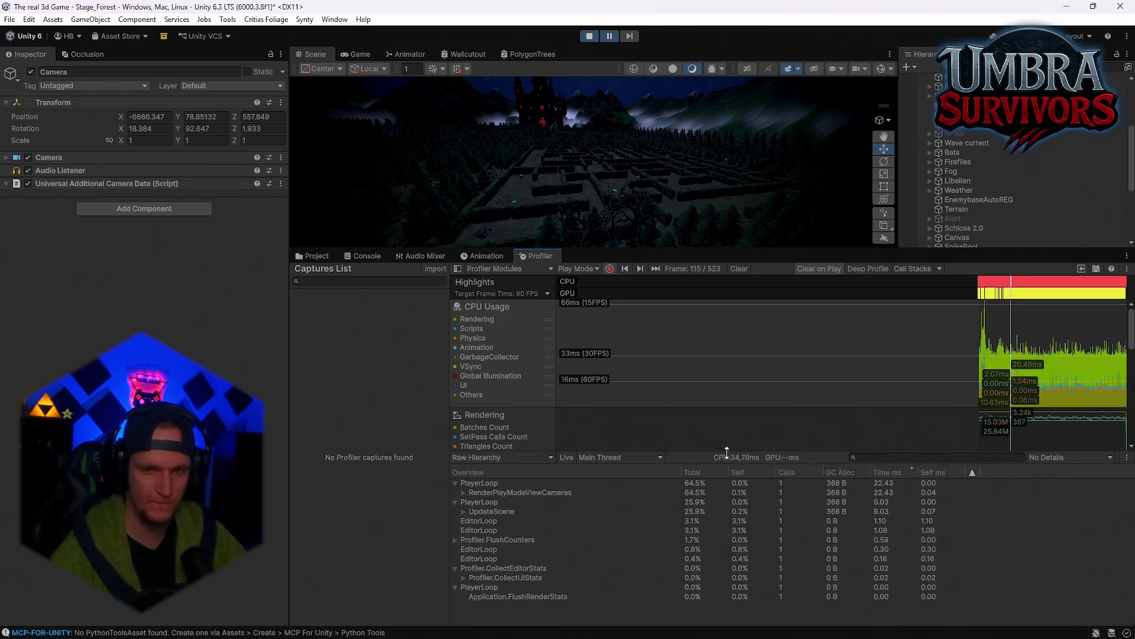
{"action": "left_click", "coordinate": [1025, 379]}
{"action": "left_click_drag", "start_coordinate": [1027, 375], "coordinate": [1020, 376]}
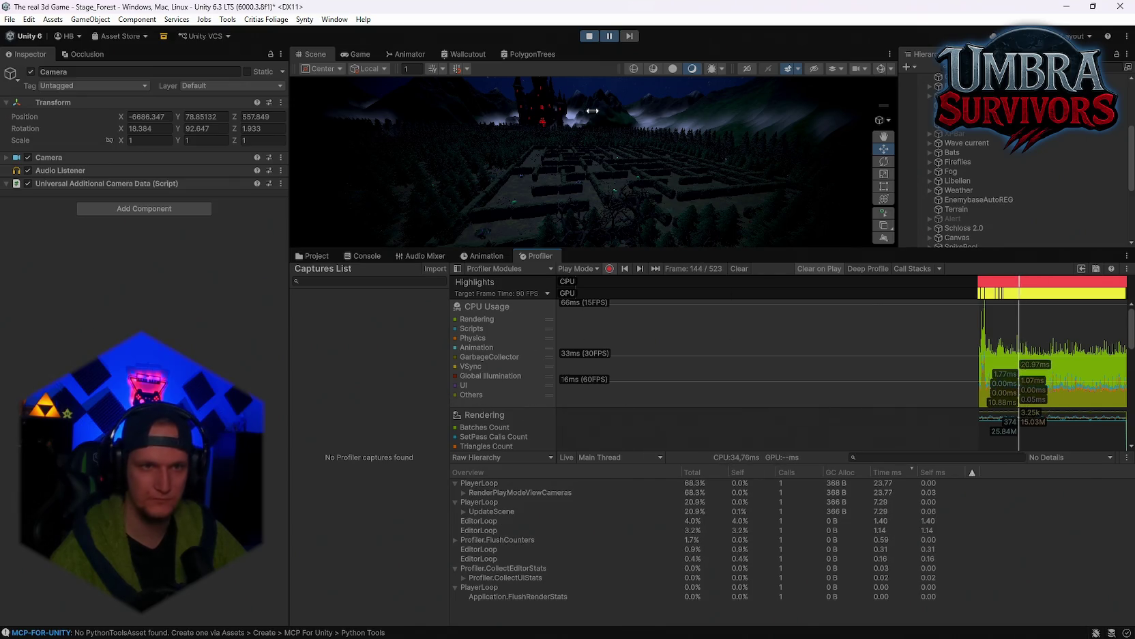
{"action": "key", "text": "ctrl+shift+p"}
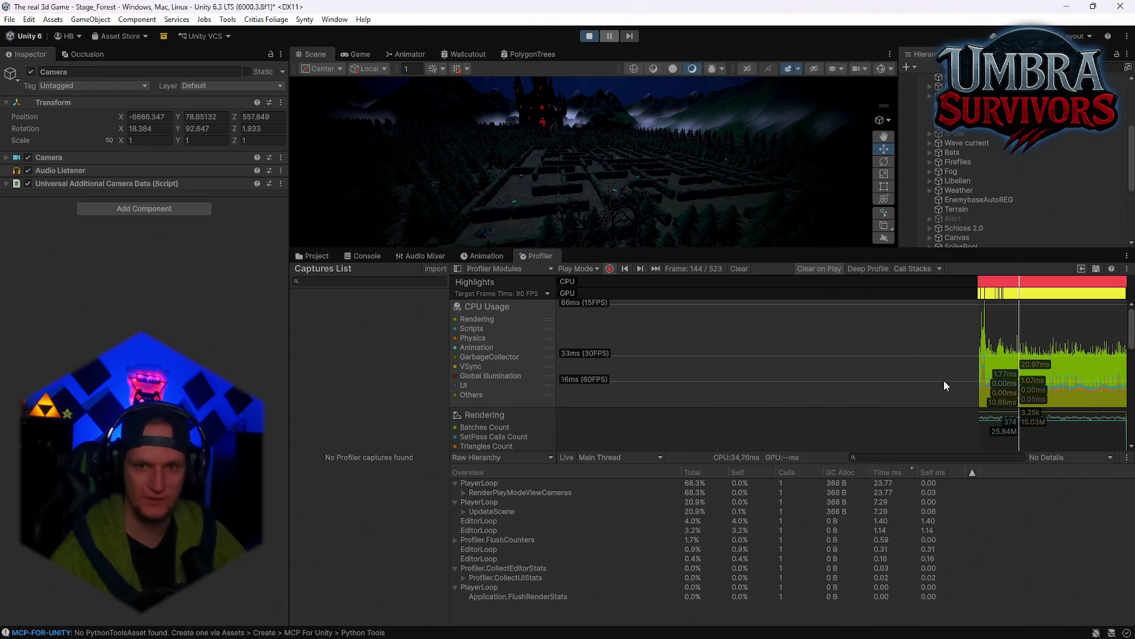
{"action": "mouse_move", "coordinate": [666, 451]}
{"action": "left_mouse_down"}
{"action": "mouse_move", "coordinate": [669, 500]}
{"action": "mouse_move", "coordinate": [681, 505]}
{"action": "left_mouse_up"}
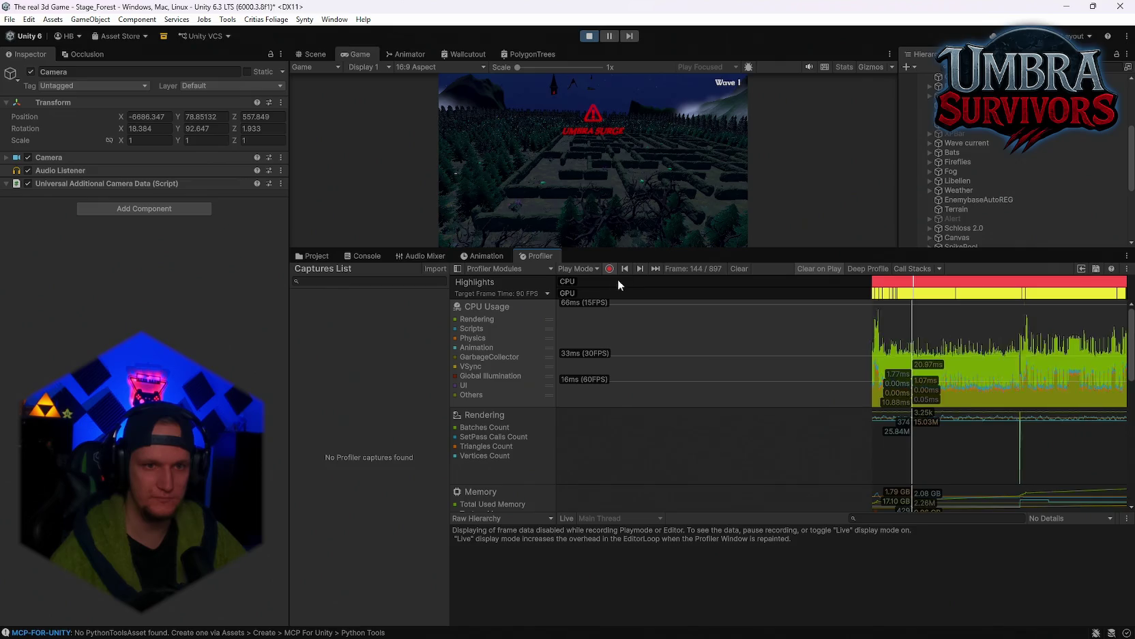
Pause play, open Window > Analysis > Frame Debugger as a floating window, and enable it
{"action": "left_click", "coordinate": [610, 36]}
{"action": "left_click", "coordinate": [335, 19]}
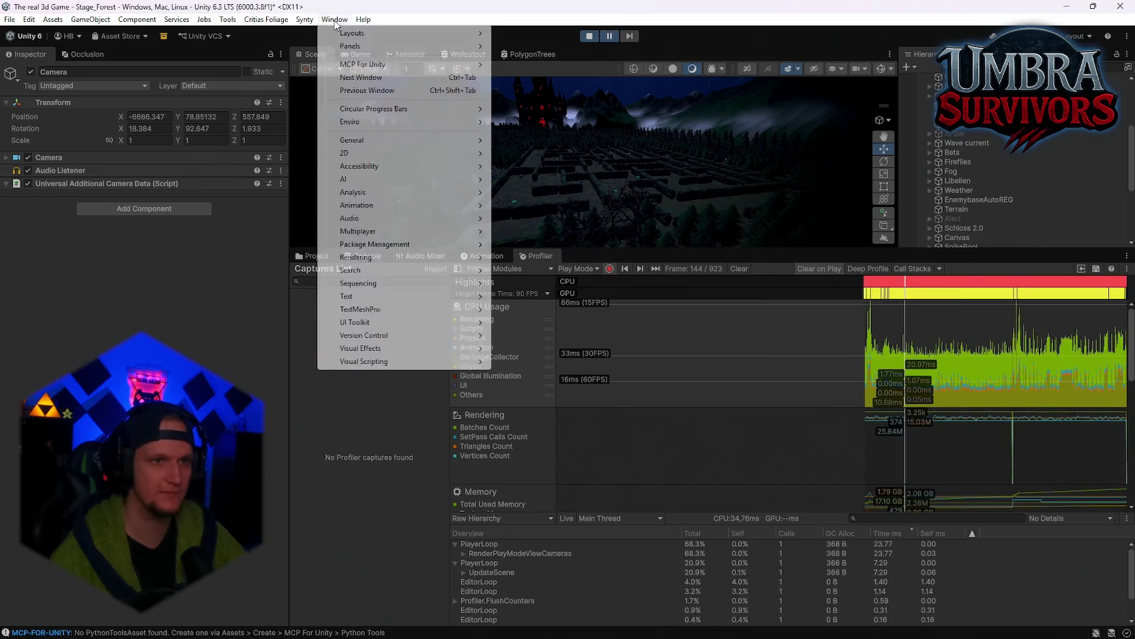
{"action": "mouse_move", "coordinate": [405, 111]}
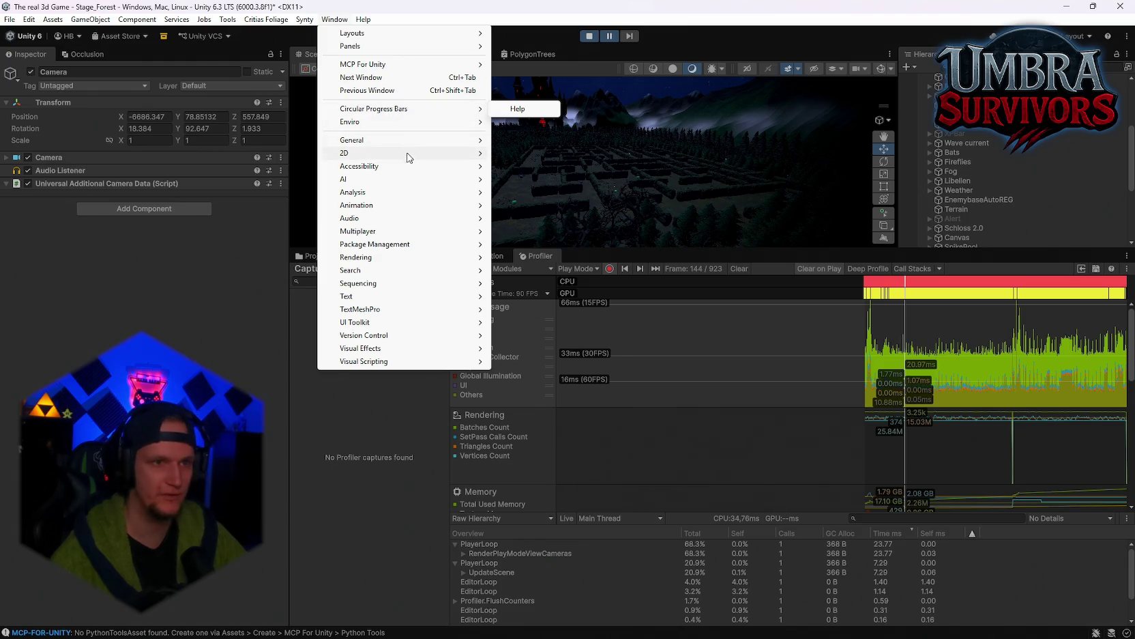
{"action": "mouse_move", "coordinate": [407, 194]}
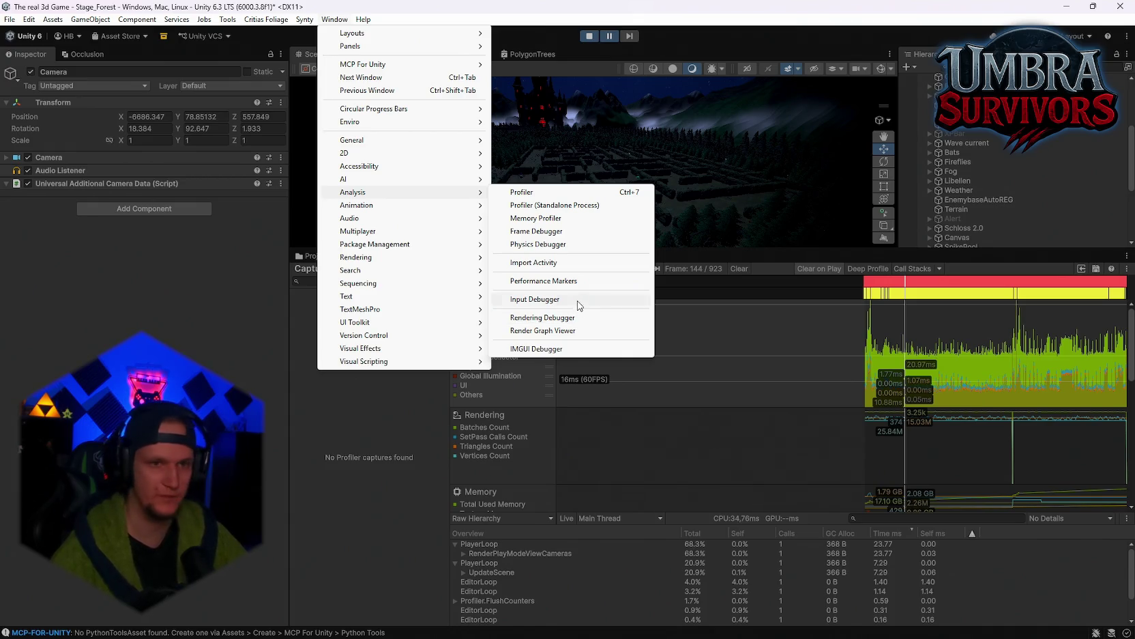
{"action": "left_click", "coordinate": [576, 232]}
{"action": "mouse_move", "coordinate": [575, 235]}
{"action": "left_mouse_down"}
{"action": "mouse_move", "coordinate": [701, 263]}
{"action": "mouse_move", "coordinate": [731, 224]}
{"action": "mouse_move", "coordinate": [583, 221]}
{"action": "left_mouse_up"}
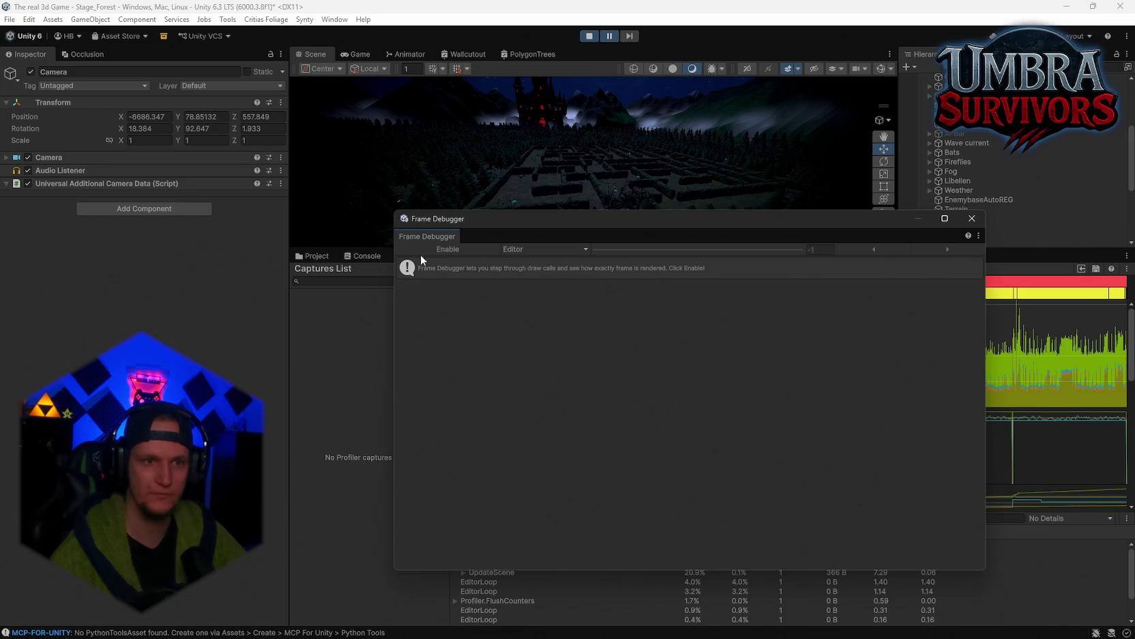
{"action": "left_click", "coordinate": [448, 250]}
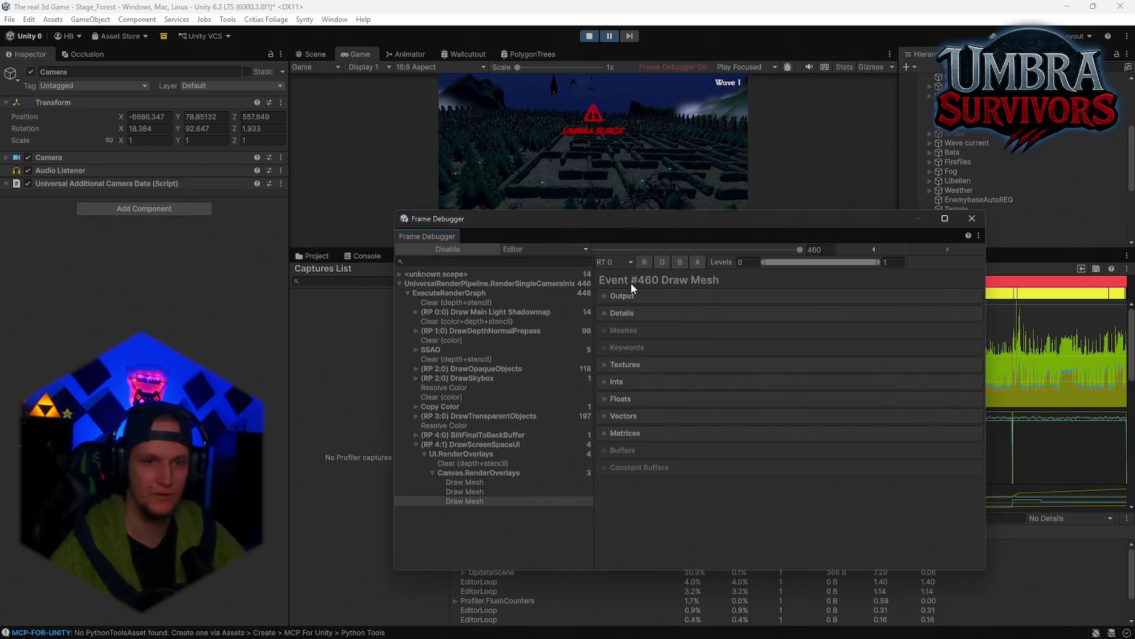
Reposition the floating Frame Debugger and check its target list and window options
{"action": "mouse_move", "coordinate": [615, 219]}
{"action": "left_mouse_down"}
{"action": "mouse_move", "coordinate": [432, 406]}
{"action": "mouse_move", "coordinate": [400, 334]}
{"action": "mouse_move", "coordinate": [415, 256]}
{"action": "mouse_move", "coordinate": [660, 83]}
{"action": "mouse_move", "coordinate": [550, 31]}
{"action": "mouse_move", "coordinate": [688, 85]}
{"action": "mouse_move", "coordinate": [638, 166]}
{"action": "mouse_move", "coordinate": [485, 131]}
{"action": "mouse_move", "coordinate": [580, 52]}
{"action": "mouse_move", "coordinate": [401, 191]}
{"action": "mouse_move", "coordinate": [607, 247]}
{"action": "mouse_move", "coordinate": [369, 246]}
{"action": "mouse_move", "coordinate": [433, 241]}
{"action": "mouse_move", "coordinate": [353, 208]}
{"action": "left_mouse_up"}
{"action": "left_click", "coordinate": [458, 237]}
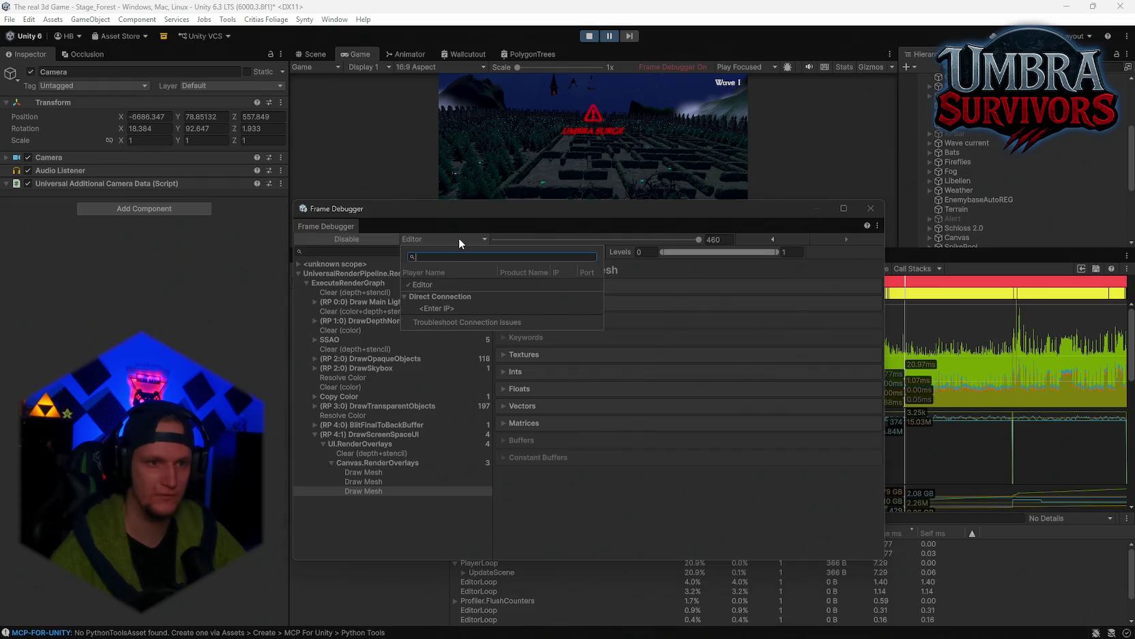
{"action": "left_click", "coordinate": [490, 214]}
{"action": "left_click", "coordinate": [879, 226]}
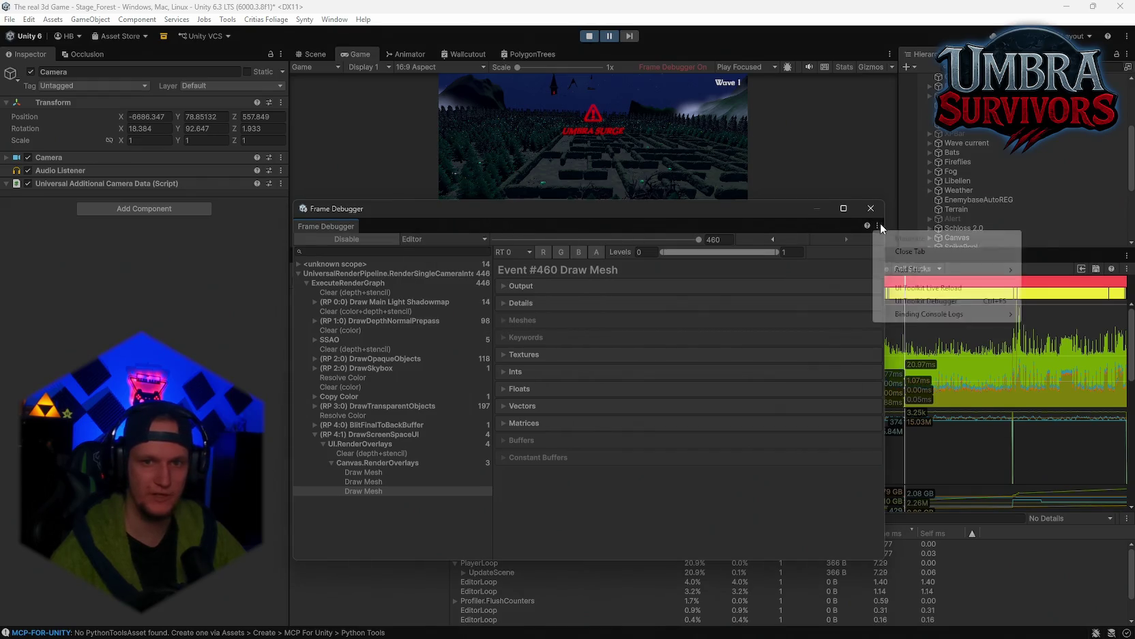
{"action": "left_click", "coordinate": [736, 210]}
{"action": "mouse_move", "coordinate": [386, 206]}
{"action": "left_mouse_down"}
{"action": "mouse_move", "coordinate": [465, 127]}
{"action": "mouse_move", "coordinate": [572, 56]}
{"action": "mouse_move", "coordinate": [552, 108]}
{"action": "mouse_move", "coordinate": [386, 221]}
{"action": "mouse_move", "coordinate": [362, 268]}
{"action": "left_mouse_up"}
{"action": "right_click", "coordinate": [563, 61]}
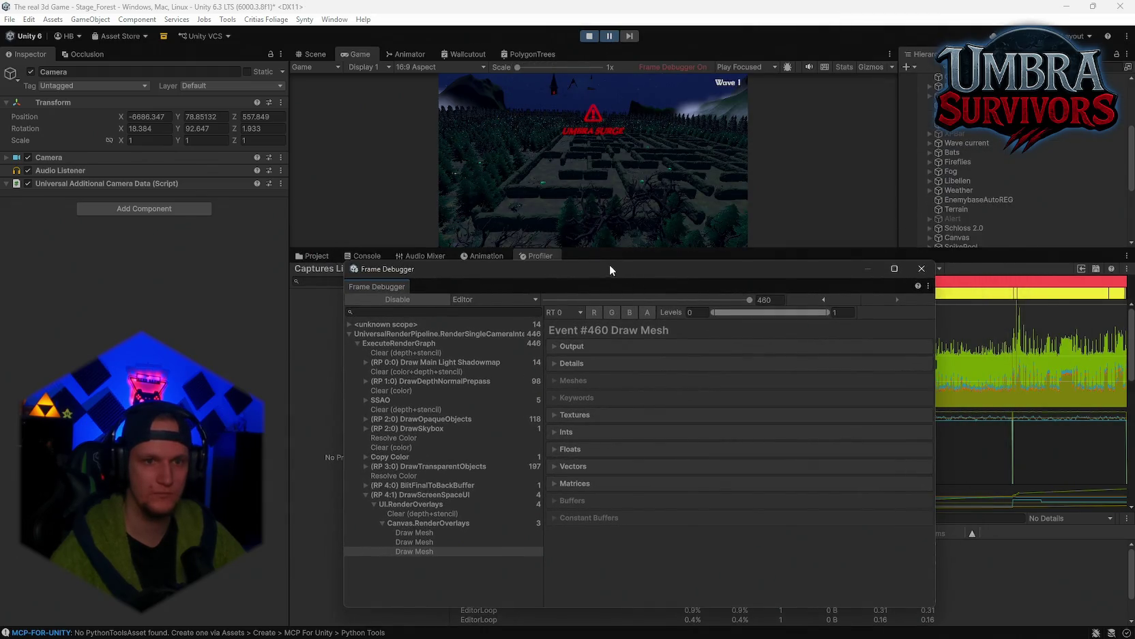
{"action": "left_click_drag", "start_coordinate": [610, 268], "coordinate": [605, 393]}
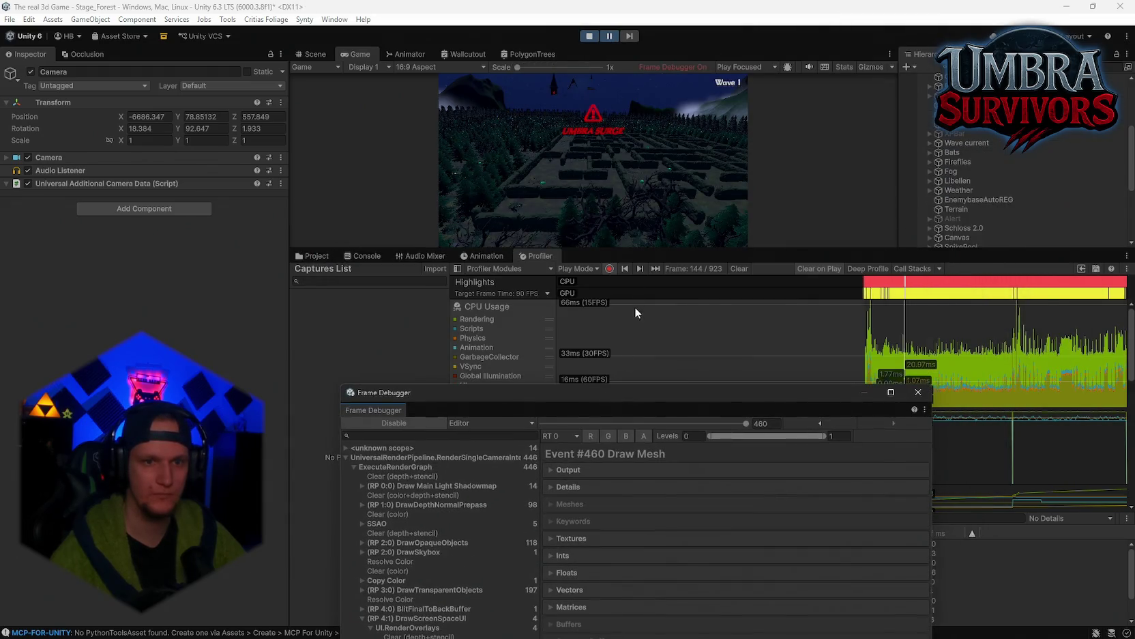
Step the game forward and re-enable the Frame Debugger on a fresh frame over the Profiler
{"action": "left_click", "coordinate": [631, 37]}
{"action": "left_click_drag", "start_coordinate": [490, 399], "coordinate": [542, 282]}
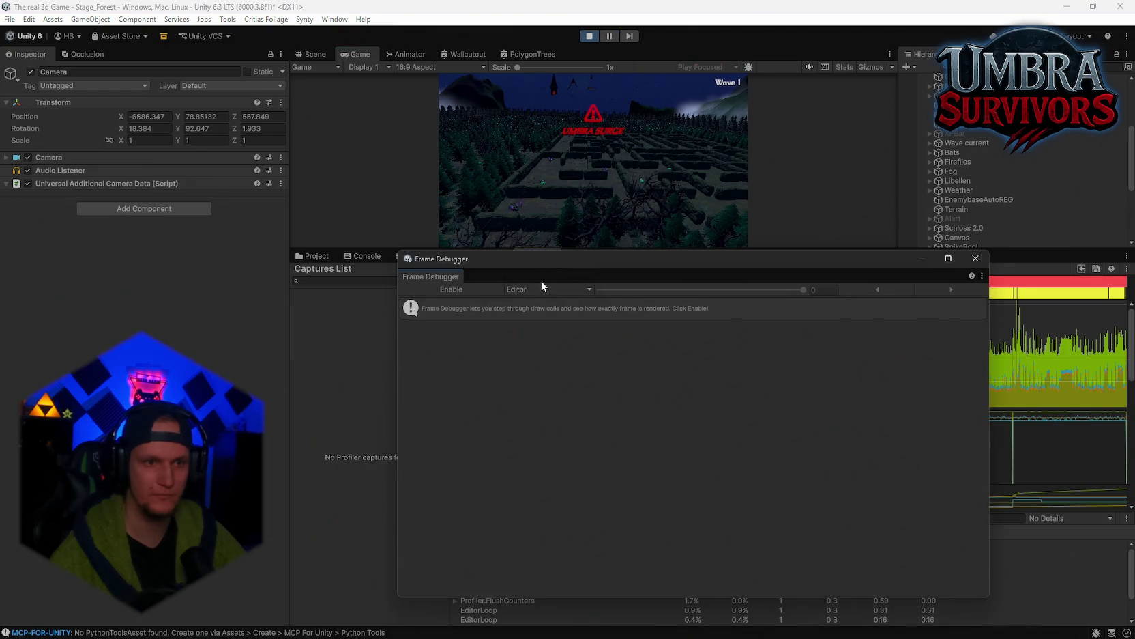
{"action": "left_click", "coordinate": [452, 290]}
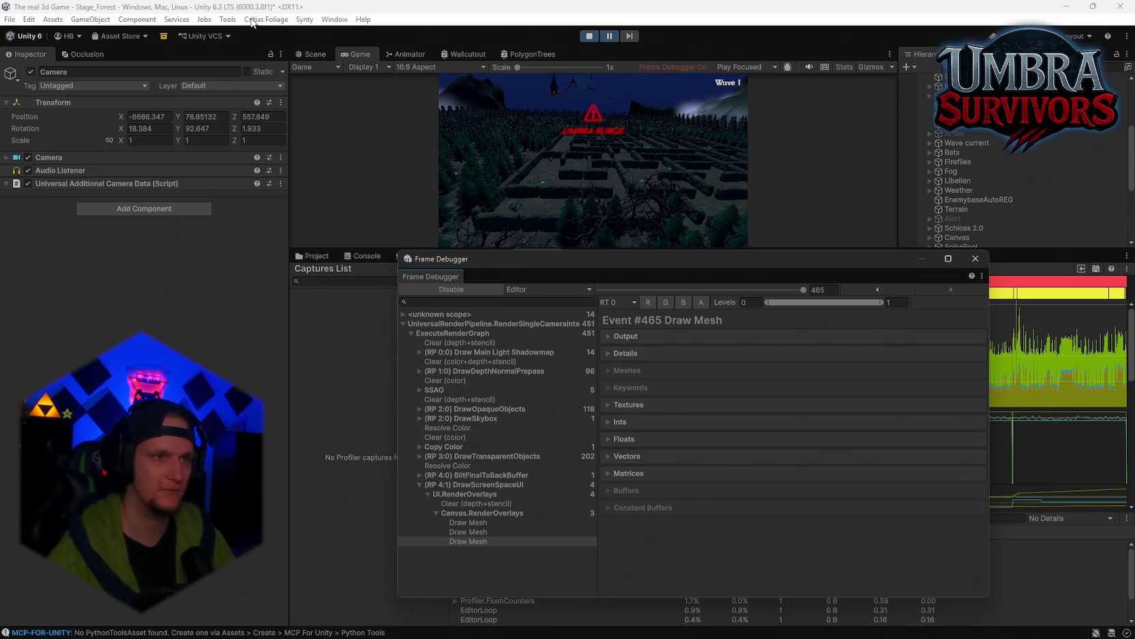
{"action": "left_click", "coordinate": [334, 19]}
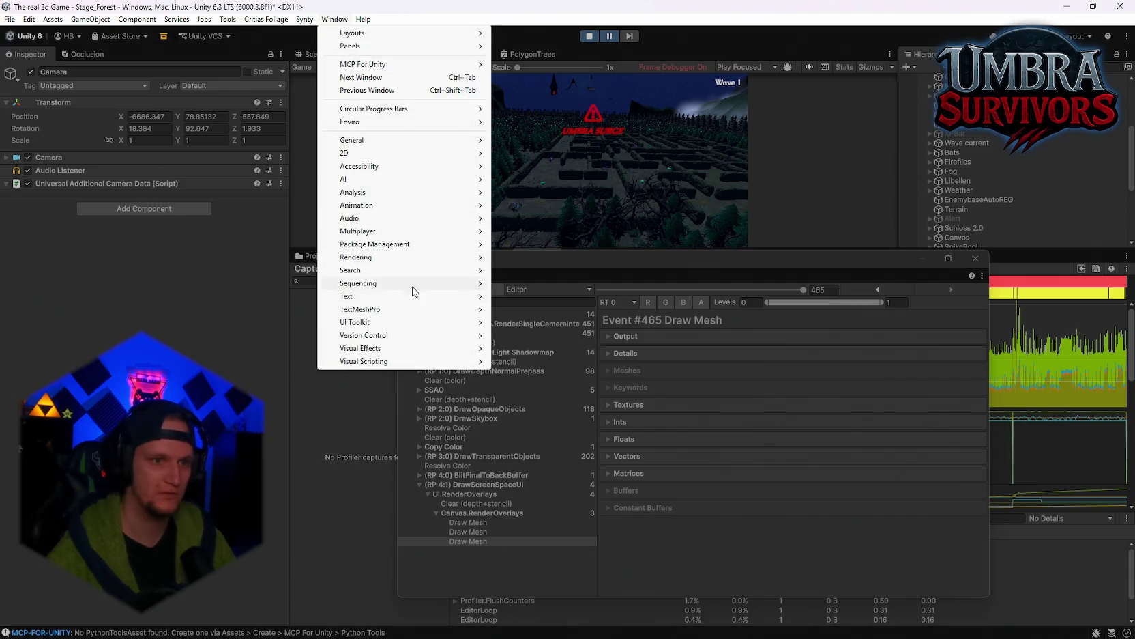
Open the Rendering Debugger beside the Frame Debugger and expand DrawDepthNormalPrepass
{"action": "mouse_move", "coordinate": [428, 202]}
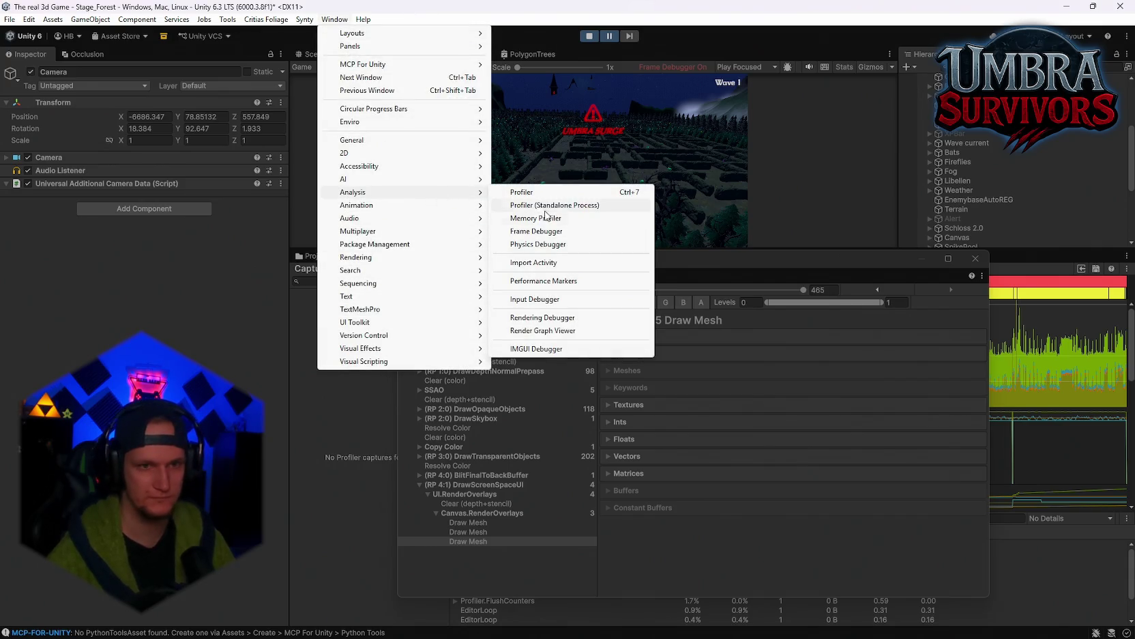
{"action": "left_click", "coordinate": [541, 318]}
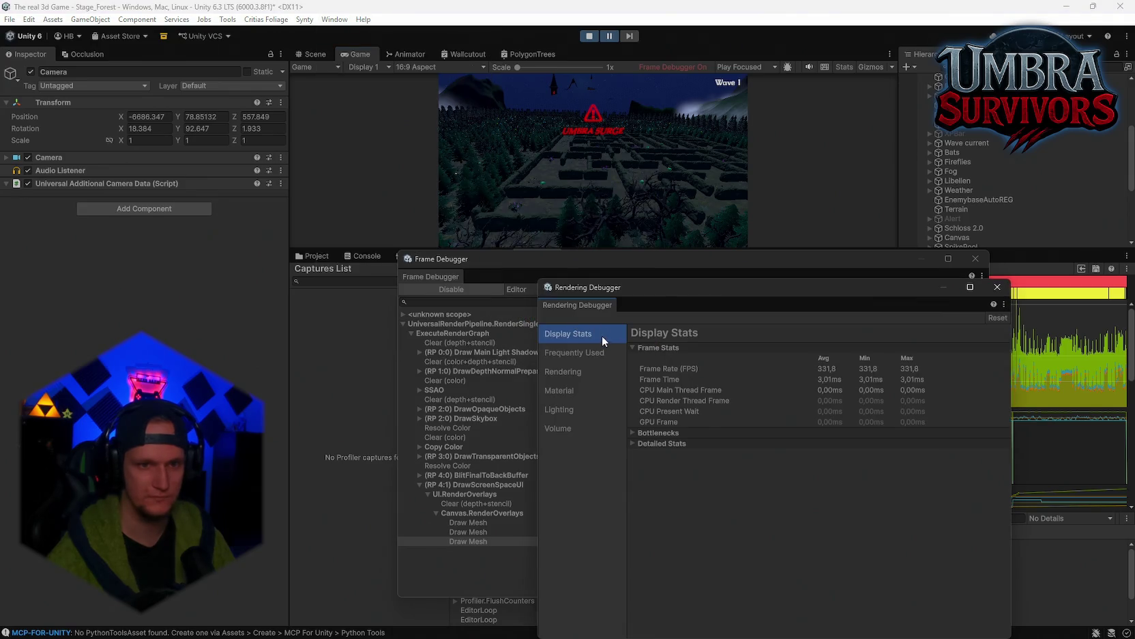
{"action": "left_click_drag", "start_coordinate": [652, 299], "coordinate": [292, 119]}
{"action": "mouse_move", "coordinate": [657, 259]}
{"action": "left_mouse_down"}
{"action": "mouse_move", "coordinate": [777, 213]}
{"action": "mouse_move", "coordinate": [777, 185]}
{"action": "left_mouse_up"}
{"action": "mouse_move", "coordinate": [339, 110]}
{"action": "left_mouse_down"}
{"action": "mouse_move", "coordinate": [238, 77]}
{"action": "mouse_move", "coordinate": [192, 49]}
{"action": "left_mouse_up"}
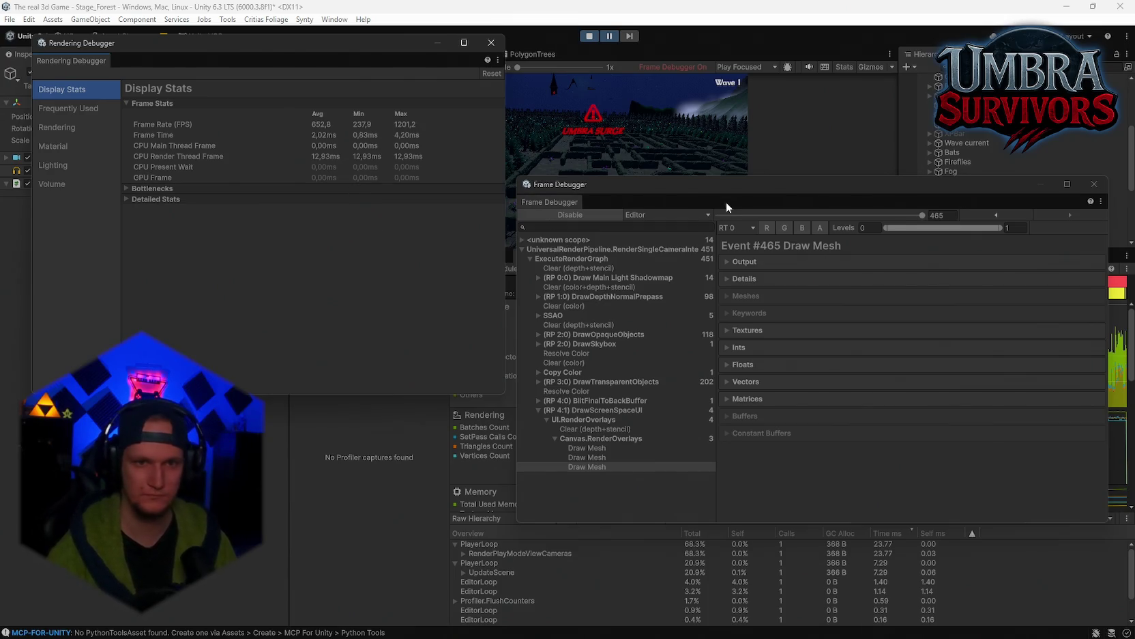
{"action": "left_click_drag", "start_coordinate": [706, 182], "coordinate": [708, 129]}
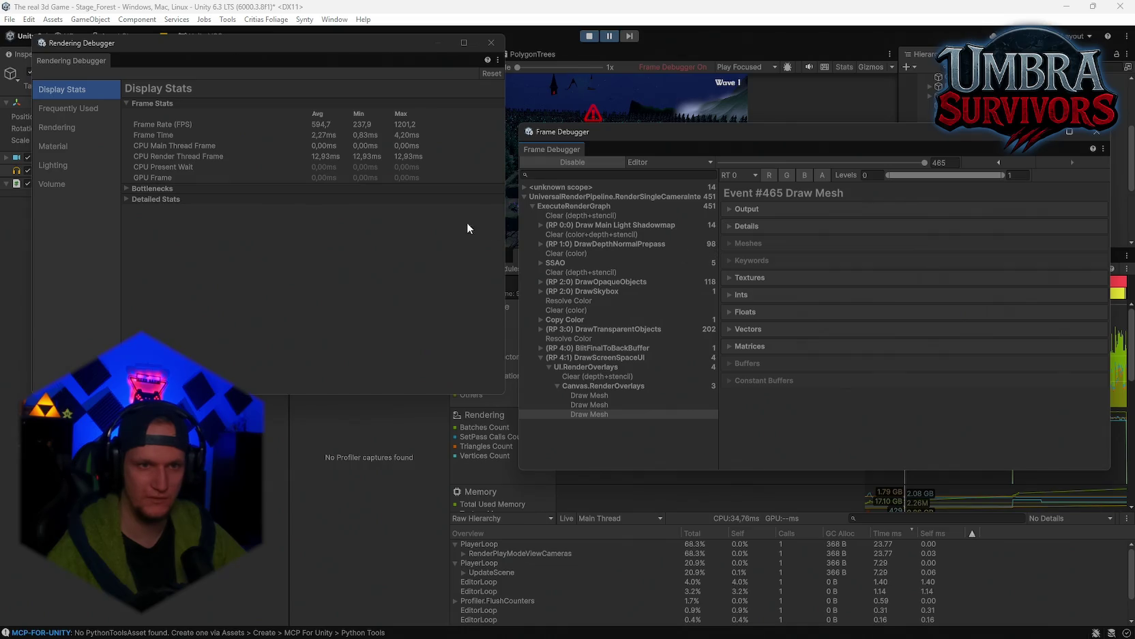
{"action": "left_click", "coordinate": [539, 243]}
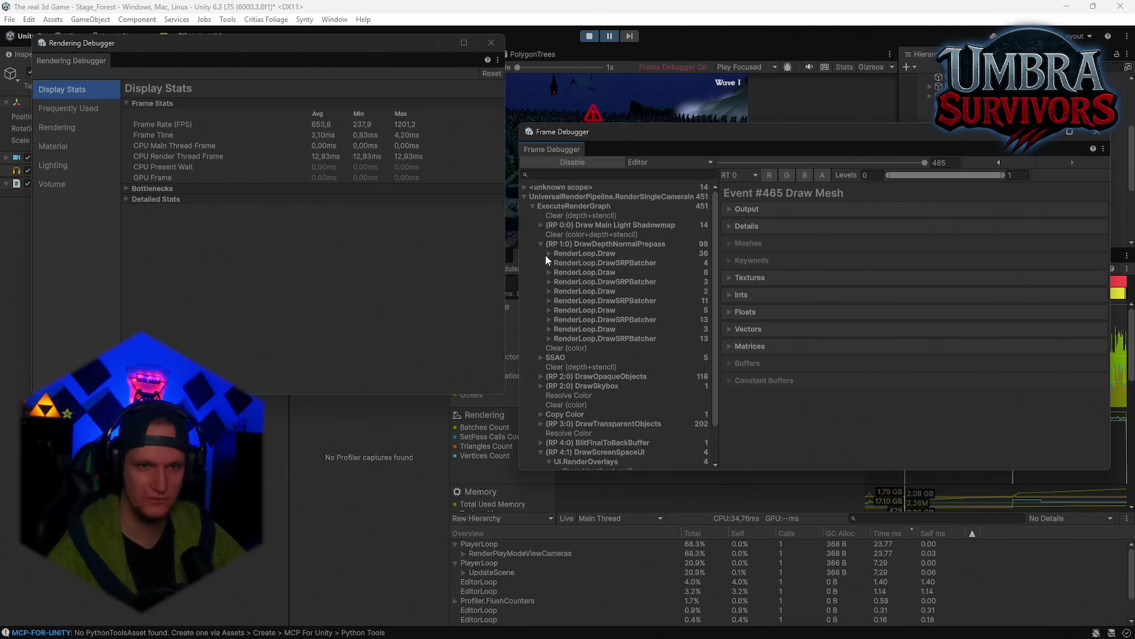
Expand RenderLoop.Draw and briefly list the terrain draws under QuadTreeBatchNode.Render
{"action": "left_click", "coordinate": [549, 254]}
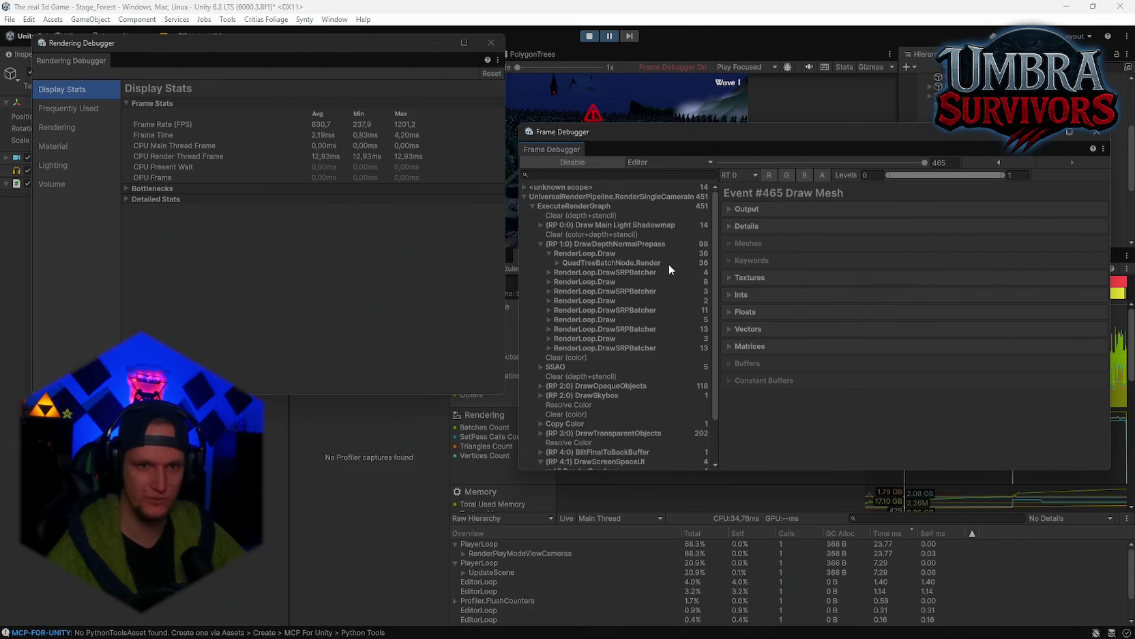
{"action": "left_click", "coordinate": [557, 264]}
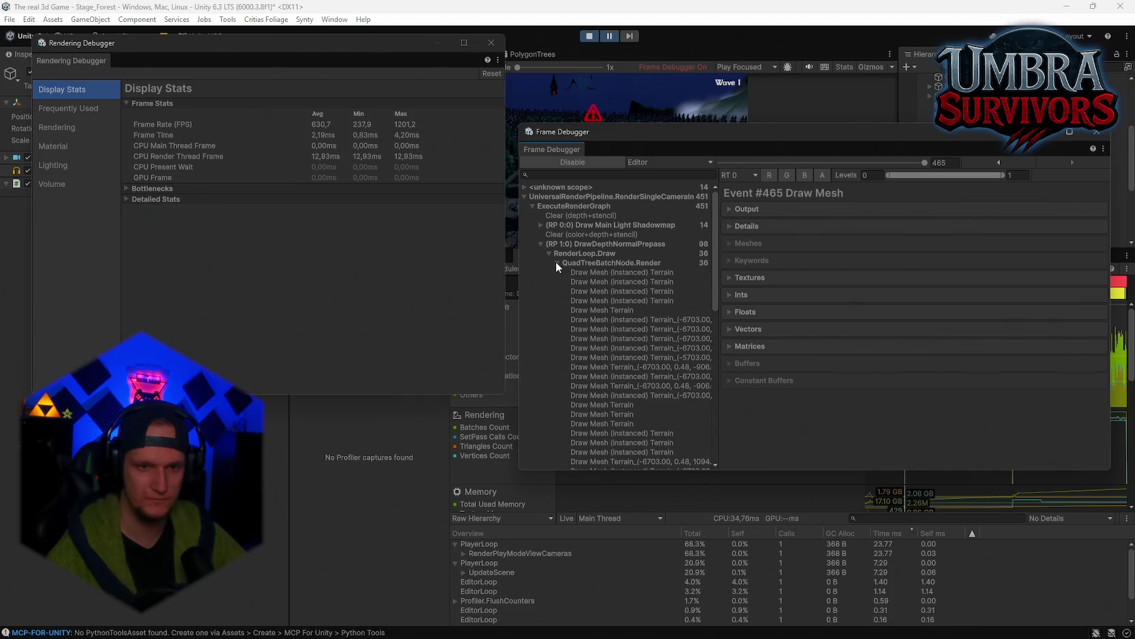
{"action": "left_click", "coordinate": [557, 263]}
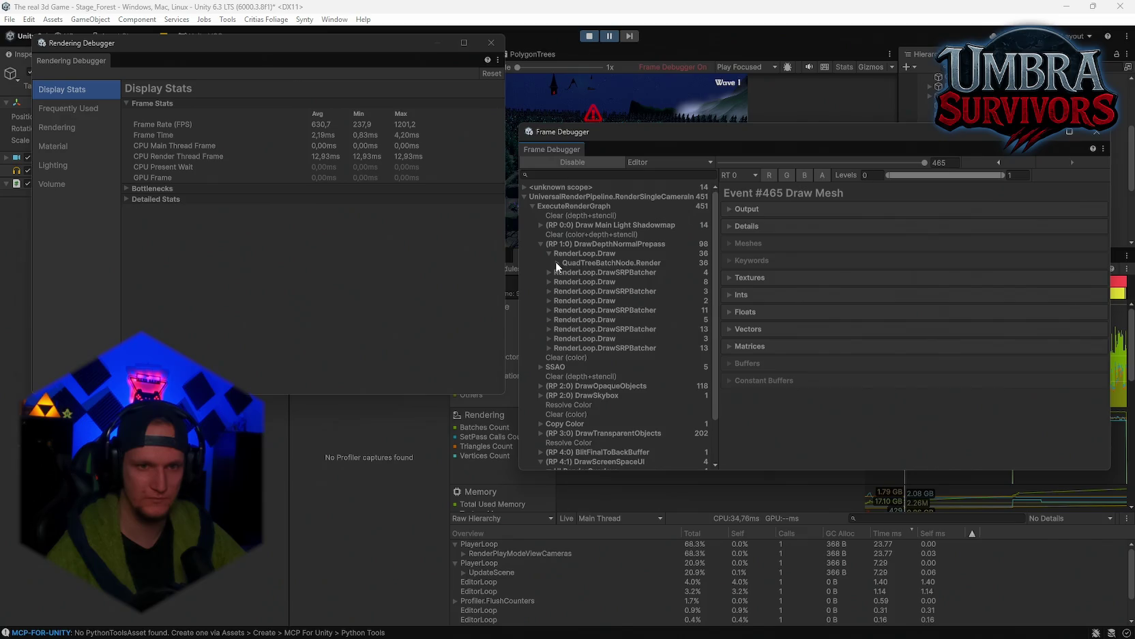
{"action": "scroll", "coordinate": [582, 330], "scroll_direction": "down", "scroll_amount": 2}
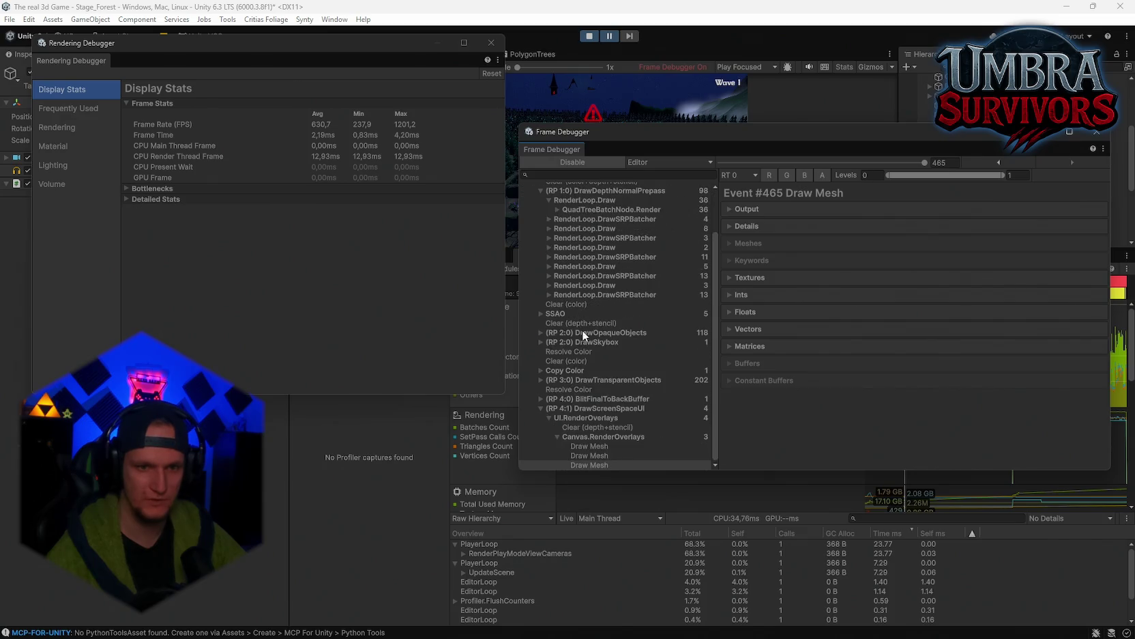
Expand DrawTransparentObjects > RenderLoop.Draw (112) and inspect FX_Dragonflies_01 Draw Dynamic event #340
{"action": "left_click", "coordinate": [542, 379]}
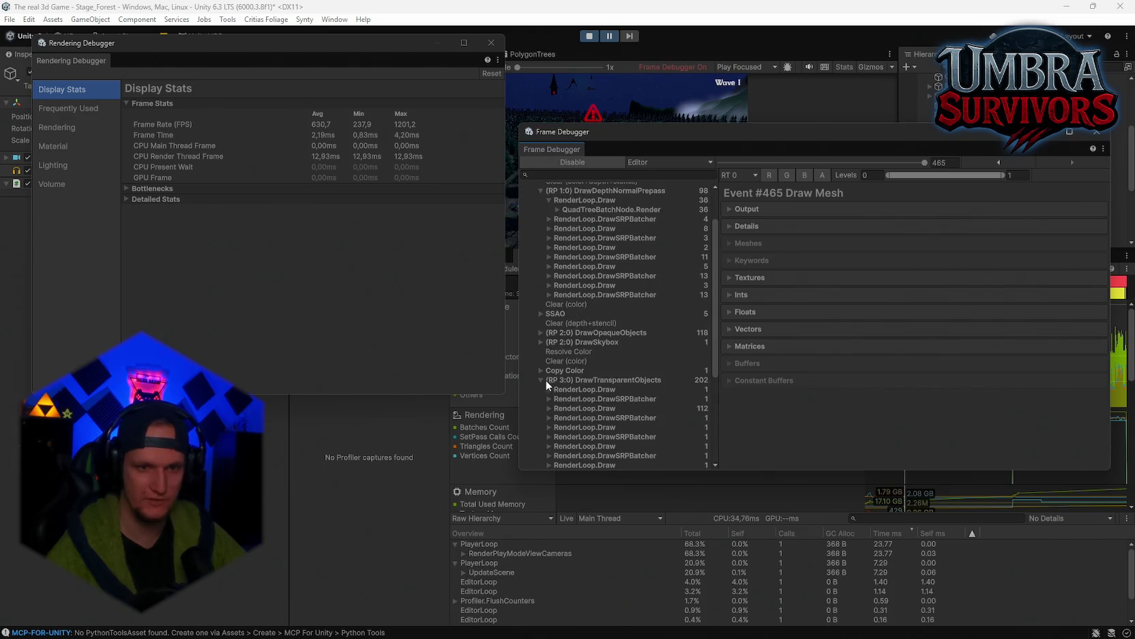
{"action": "scroll", "coordinate": [552, 383], "scroll_direction": "down", "scroll_amount": 2}
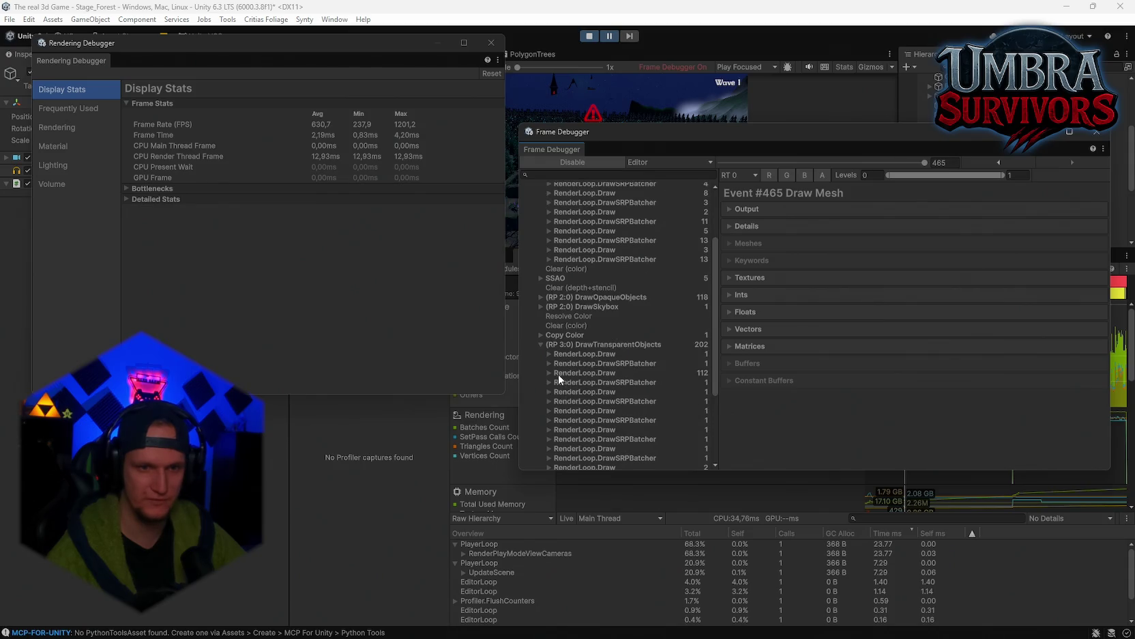
{"action": "left_click", "coordinate": [549, 373]}
{"action": "scroll", "coordinate": [551, 373], "scroll_direction": "down", "scroll_amount": 4}
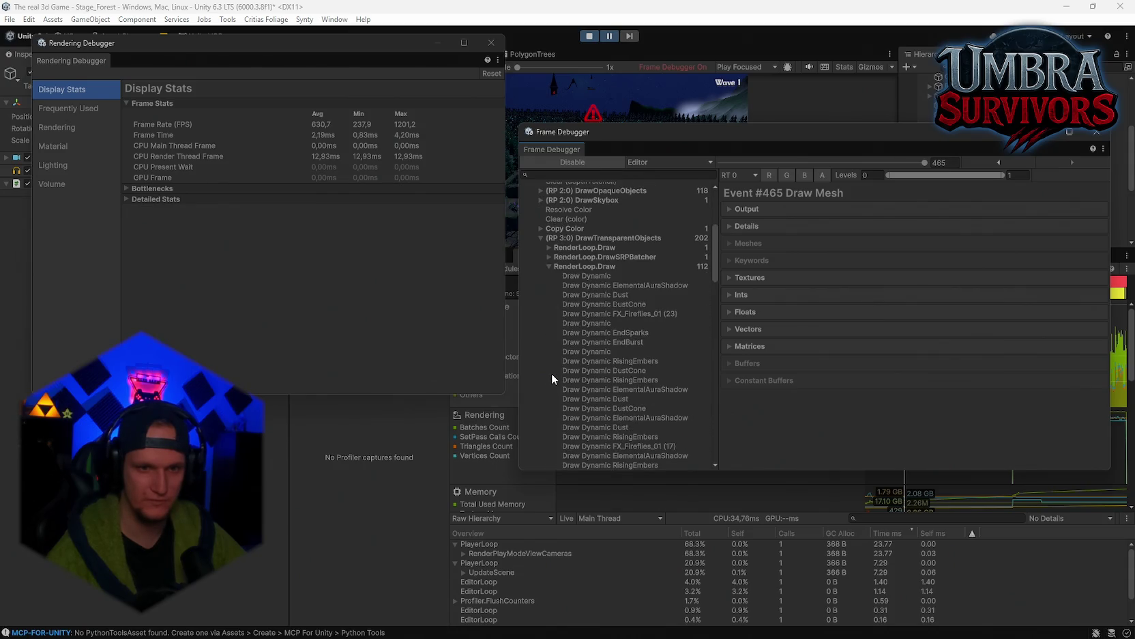
{"action": "scroll", "coordinate": [556, 369], "scroll_direction": "down", "scroll_amount": 5}
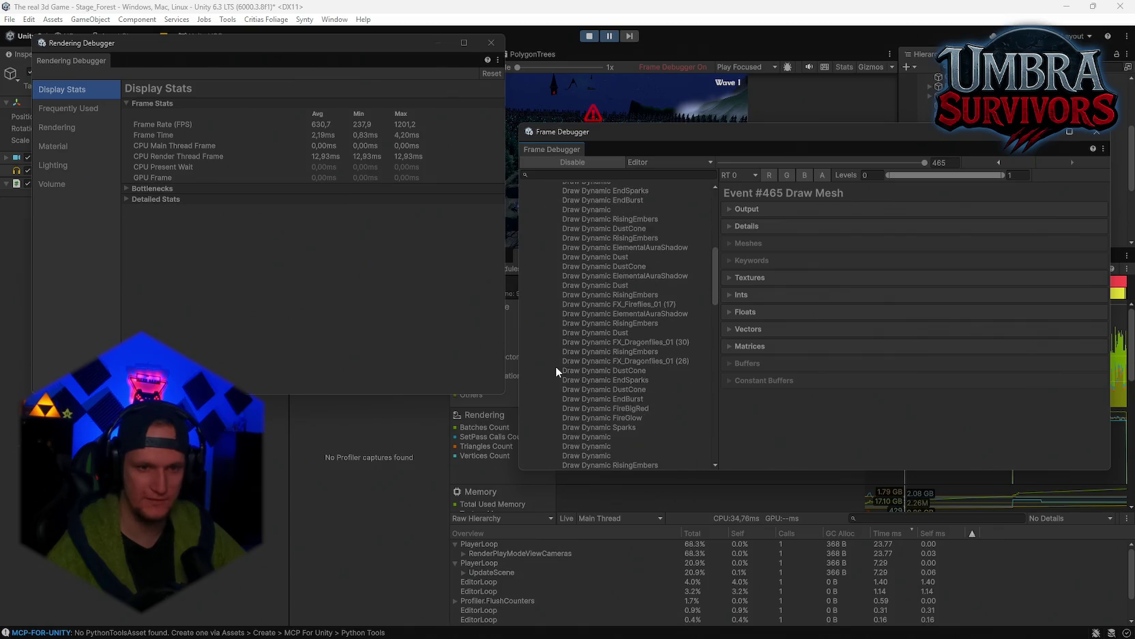
{"action": "scroll", "coordinate": [556, 370], "scroll_direction": "down", "scroll_amount": 3}
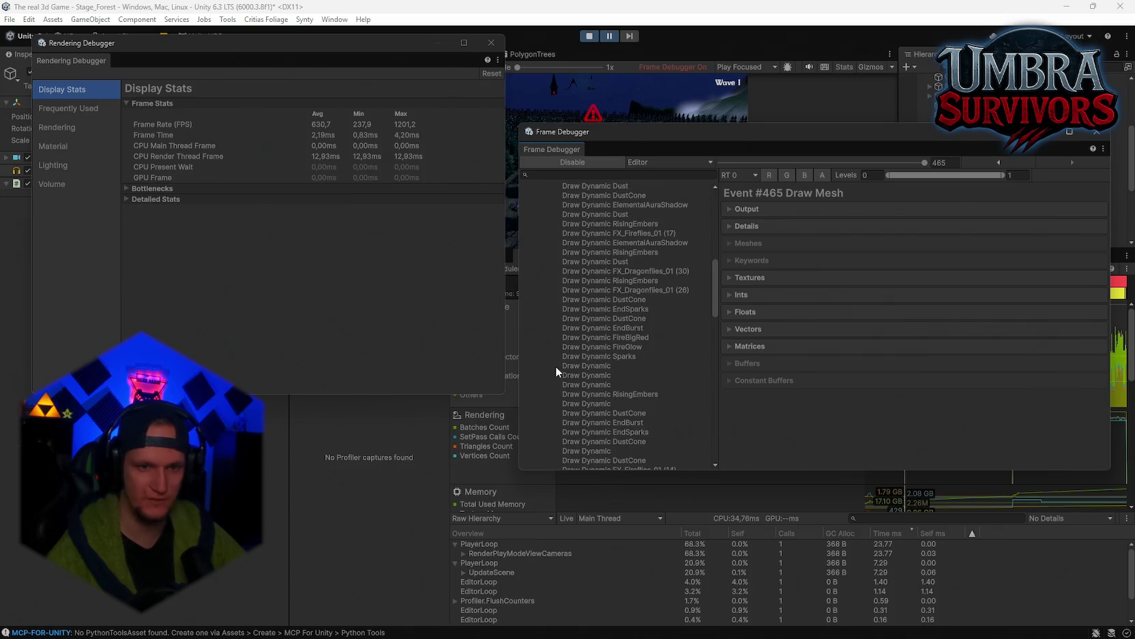
{"action": "scroll", "coordinate": [556, 371], "scroll_direction": "down", "scroll_amount": 1}
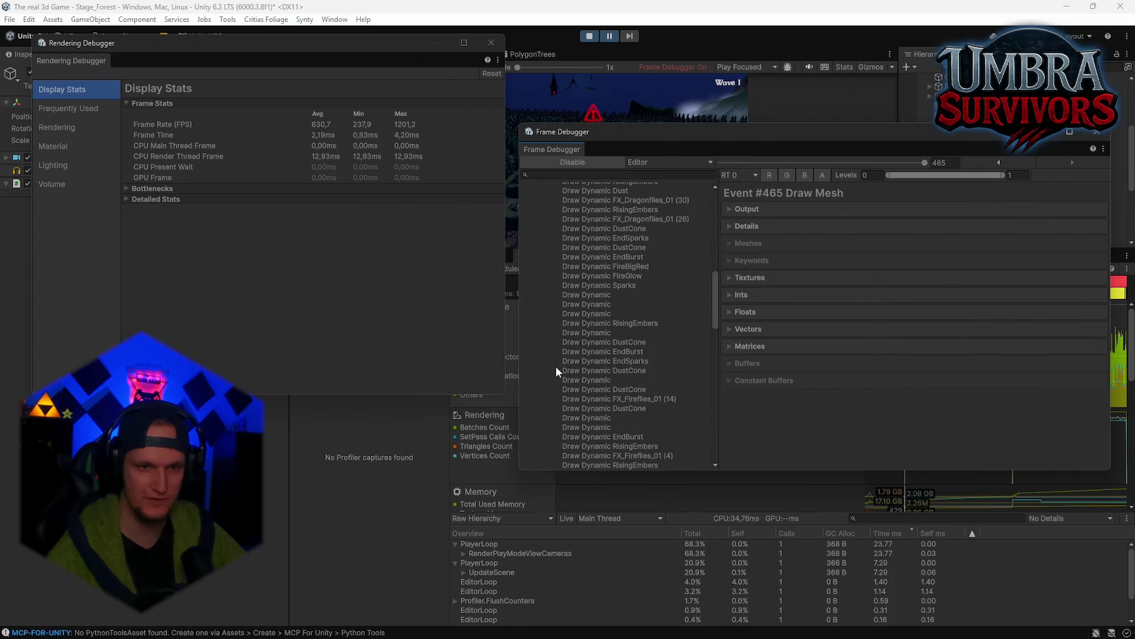
{"action": "scroll", "coordinate": [556, 370], "scroll_direction": "down", "scroll_amount": 1}
{"action": "scroll", "coordinate": [556, 366], "scroll_direction": "down", "scroll_amount": 1}
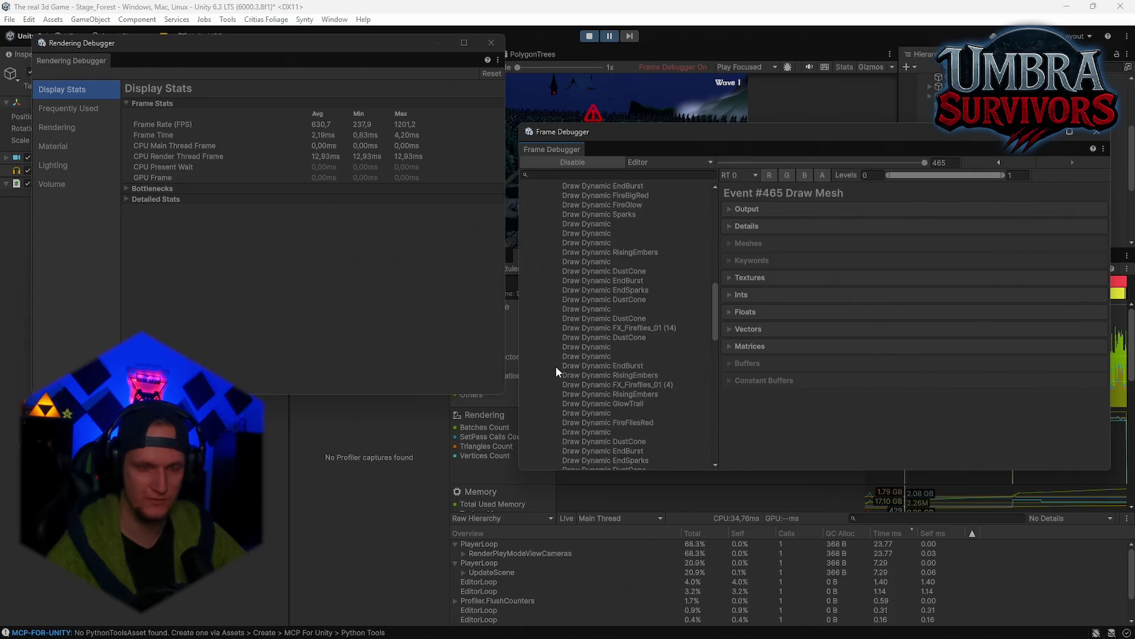
{"action": "scroll", "coordinate": [556, 366], "scroll_direction": "down", "scroll_amount": 4}
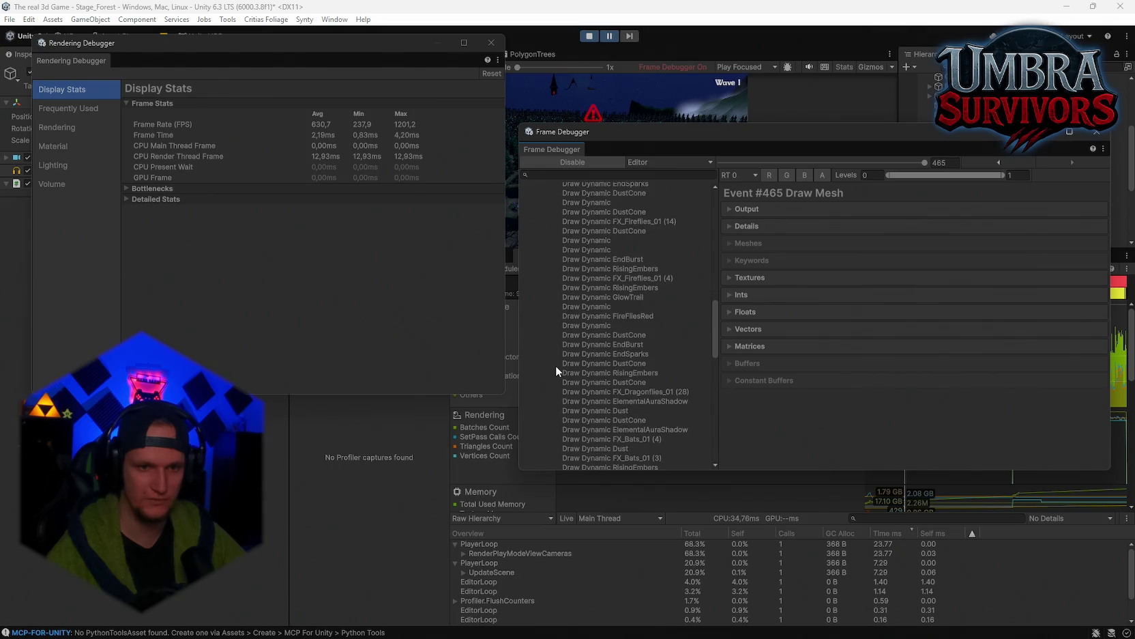
{"action": "scroll", "coordinate": [555, 366], "scroll_direction": "down", "scroll_amount": 7}
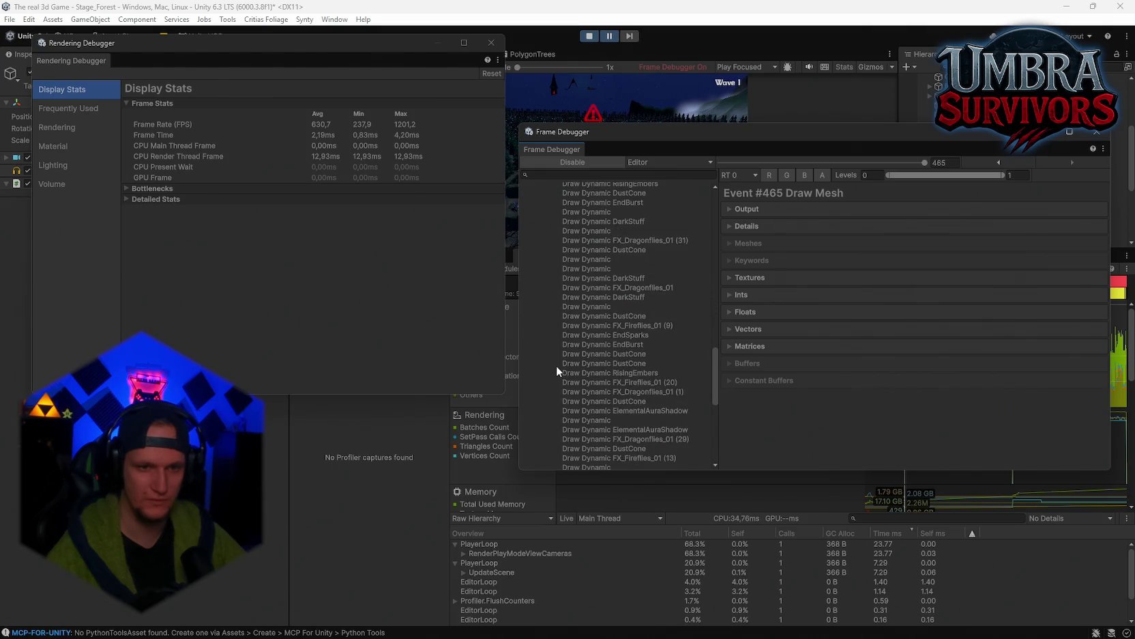
{"action": "left_click", "coordinate": [634, 288]}
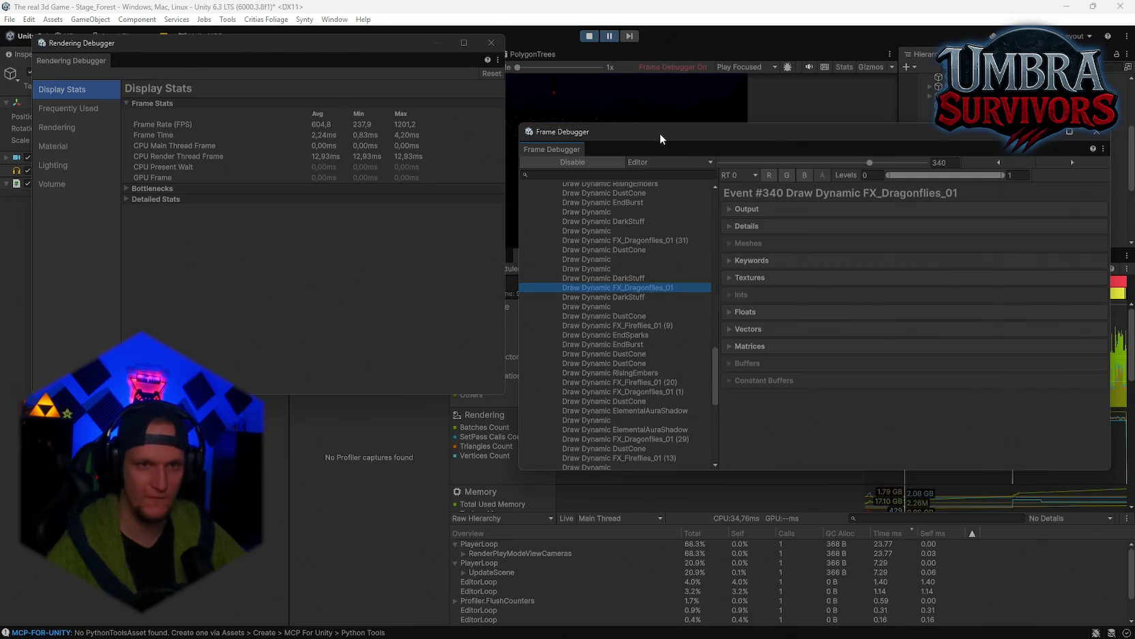
Step through particle draws from FX_Fireflies_01 and DustCone #318 to Draw Dynamic Dust #273
{"action": "left_click_drag", "start_coordinate": [660, 133], "coordinate": [732, 322]}
{"action": "left_click_drag", "start_coordinate": [384, 44], "coordinate": [257, 51]}
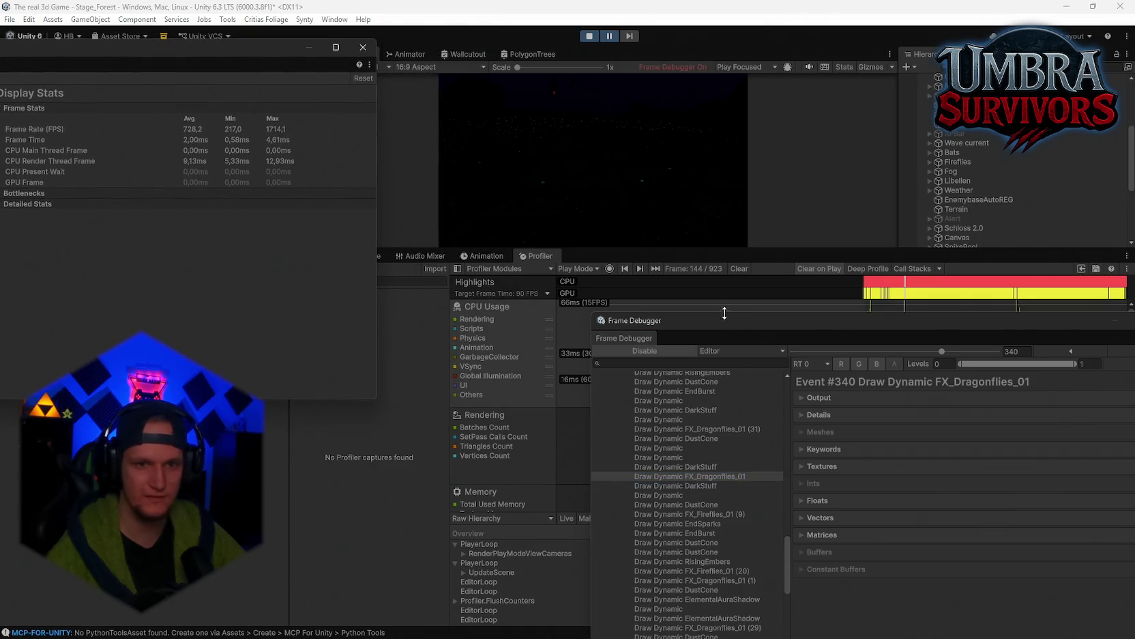
{"action": "left_click_drag", "start_coordinate": [734, 322], "coordinate": [669, 253]}
{"action": "left_click", "coordinate": [616, 445]}
{"action": "left_click_drag", "start_coordinate": [617, 447], "coordinate": [609, 530]}
{"action": "scroll", "coordinate": [610, 519], "scroll_direction": "up", "scroll_amount": 9}
{"action": "left_click", "coordinate": [614, 447]}
{"action": "left_click_drag", "start_coordinate": [616, 429], "coordinate": [607, 402]}
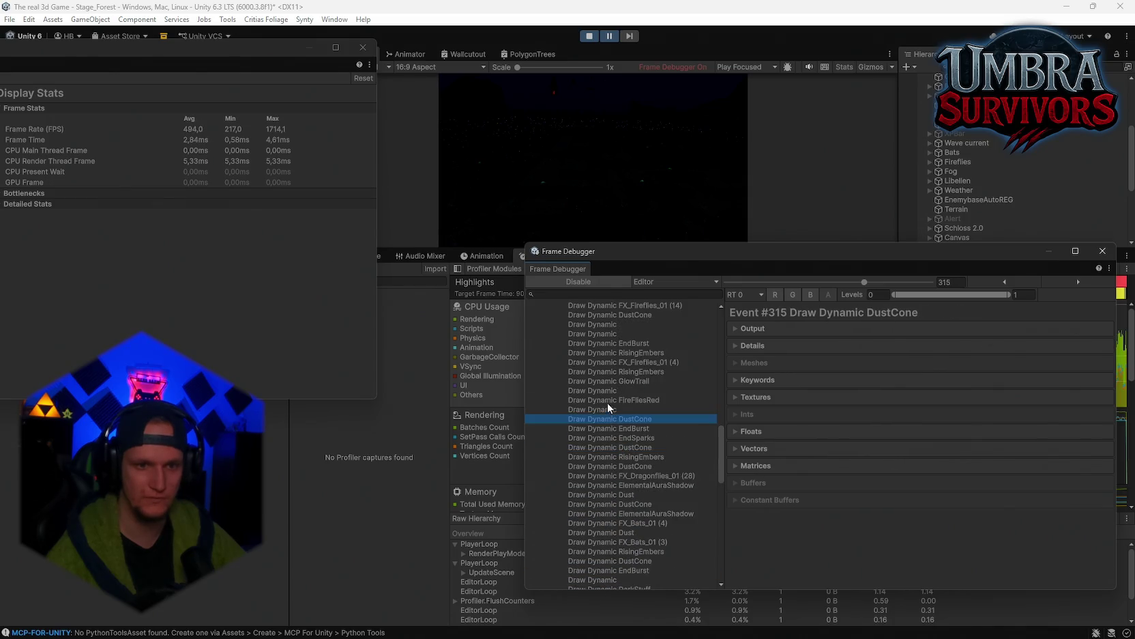
{"action": "scroll", "coordinate": [617, 411], "scroll_direction": "up", "scroll_amount": 3}
{"action": "scroll", "coordinate": [610, 405], "scroll_direction": "up", "scroll_amount": 8}
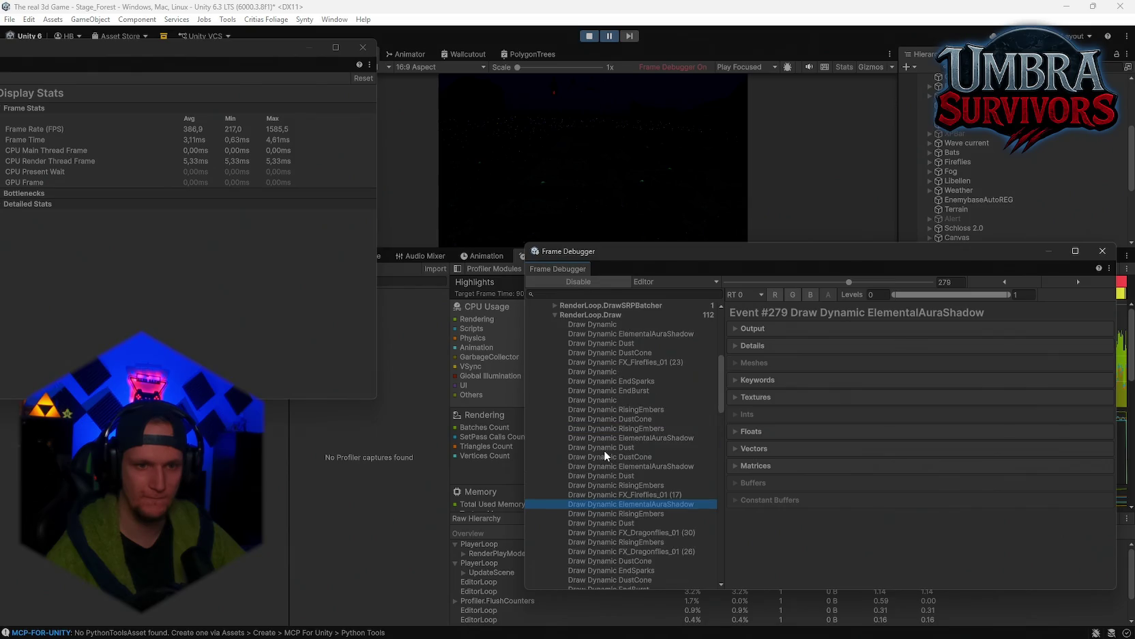
{"action": "left_click_drag", "start_coordinate": [604, 450], "coordinate": [603, 482]}
{"action": "scroll", "coordinate": [607, 467], "scroll_direction": "up", "scroll_amount": 3}
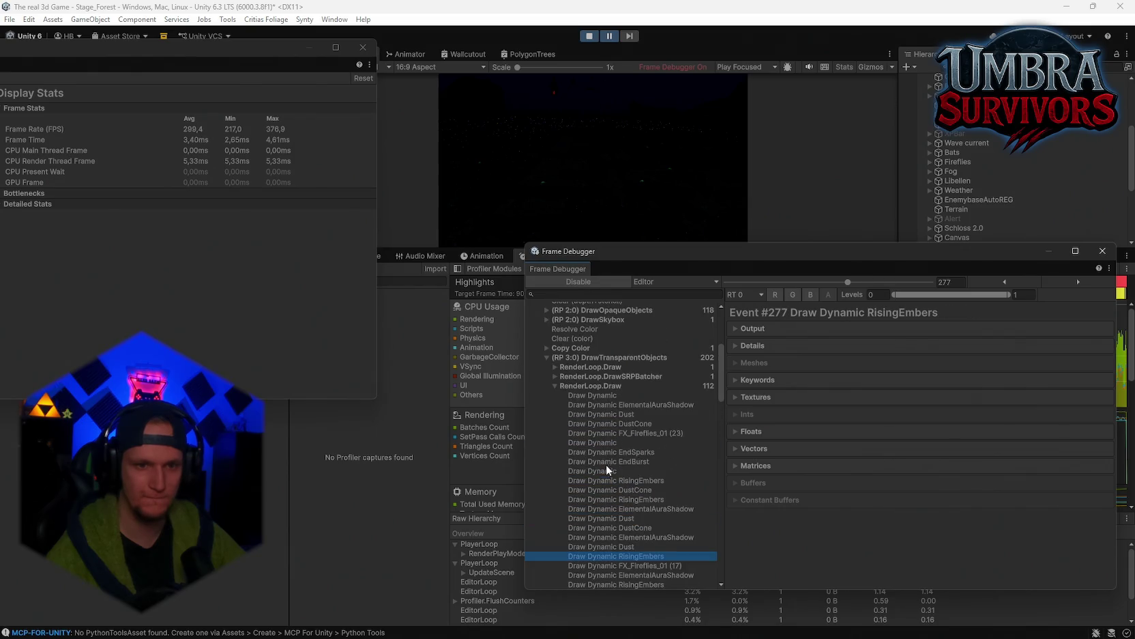
{"action": "left_click", "coordinate": [605, 519]}
Collapse RenderLoop.Draw (112), DrawTransparentObjects and DrawDepthNormalPrepass in the Frame Debugger tree
{"action": "mouse_move", "coordinate": [790, 268]}
{"action": "left_mouse_down"}
{"action": "mouse_move", "coordinate": [671, 464]}
{"action": "mouse_move", "coordinate": [626, 406]}
{"action": "mouse_move", "coordinate": [798, 212]}
{"action": "left_mouse_up"}
{"action": "scroll", "coordinate": [654, 384], "scroll_direction": "up", "scroll_amount": 3}
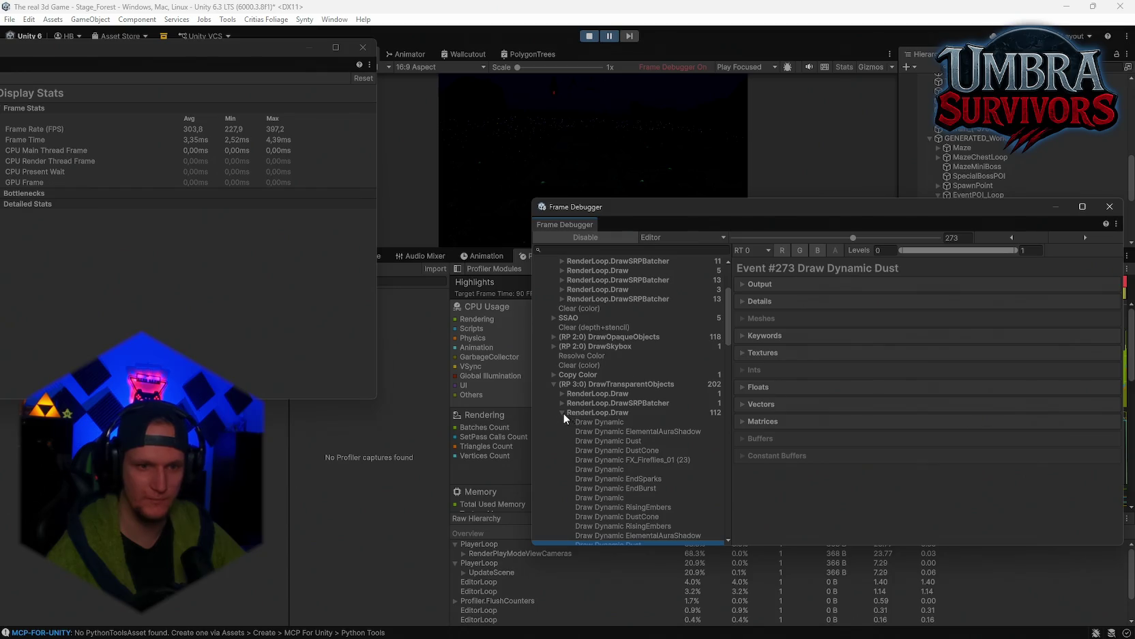
{"action": "left_click", "coordinate": [563, 412]}
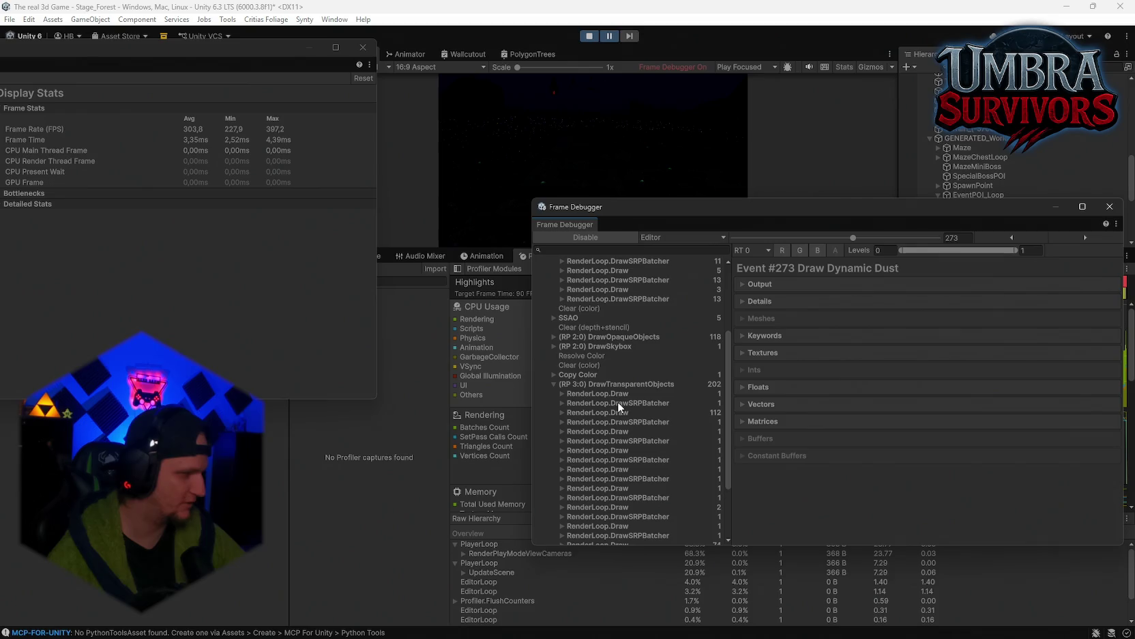
{"action": "left_click", "coordinate": [554, 385]}
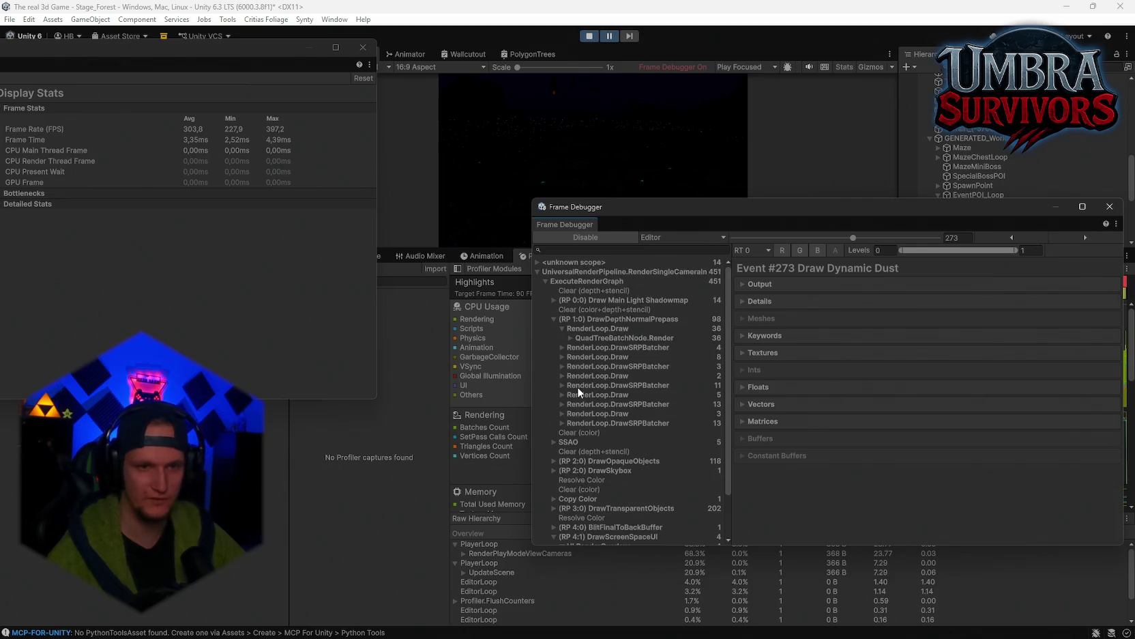
{"action": "left_click", "coordinate": [536, 271]}
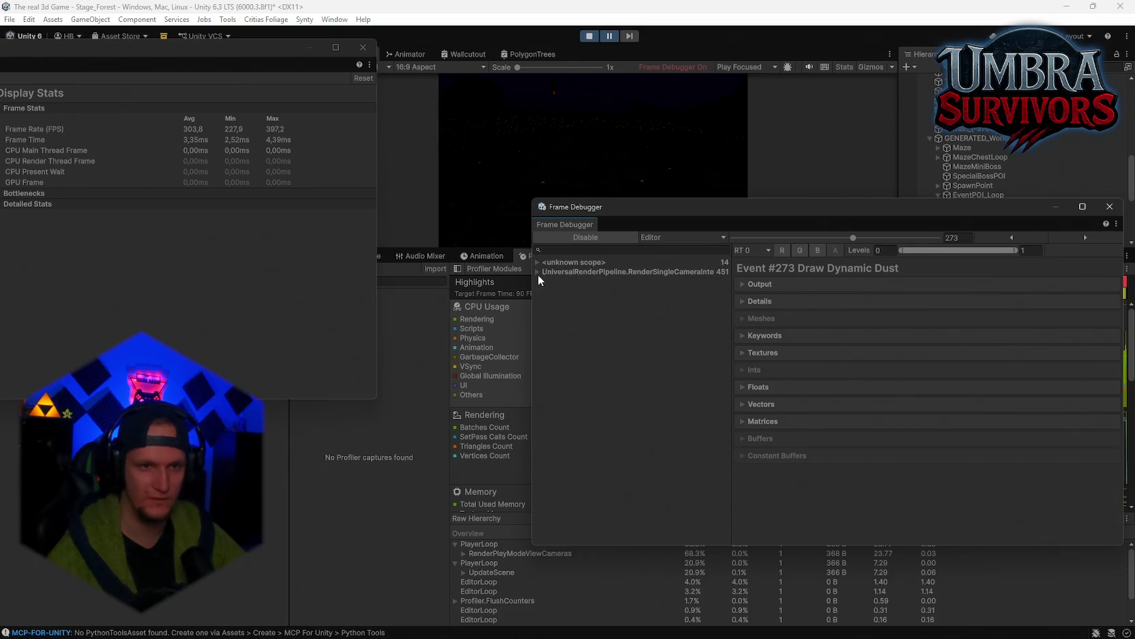
{"action": "left_click", "coordinate": [538, 273]}
{"action": "left_click", "coordinate": [546, 282]}
{"action": "left_click", "coordinate": [546, 280]}
{"action": "left_click", "coordinate": [553, 318]}
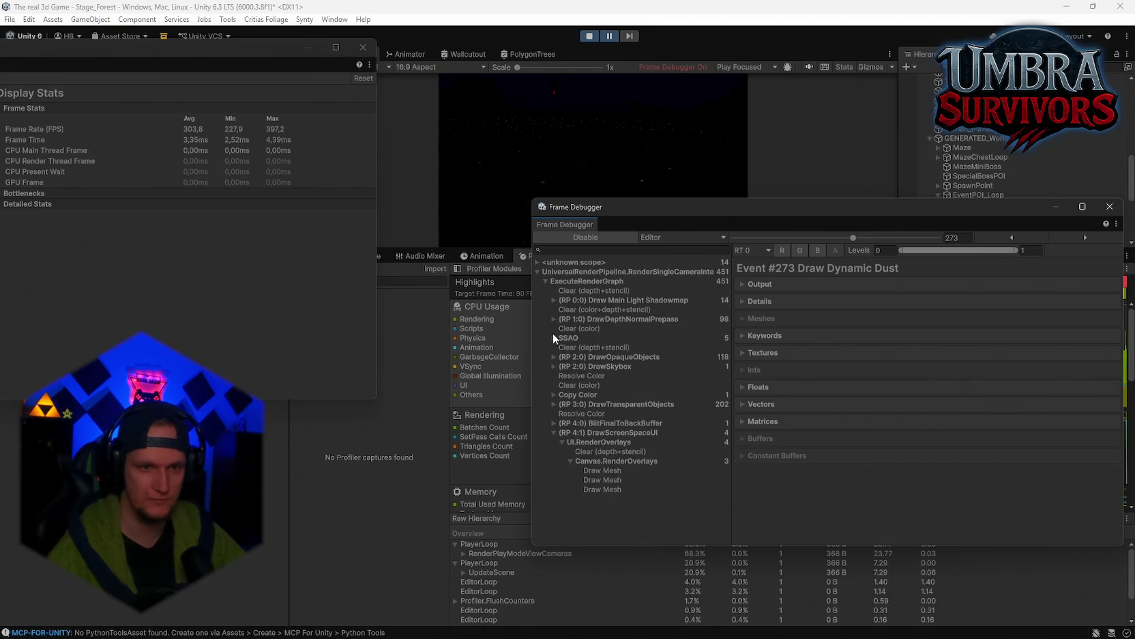
Collapse DrawScreenSpaceUI, realign both debugger windows, and screenshot them
{"action": "left_click_drag", "start_coordinate": [170, 51], "coordinate": [278, 46]}
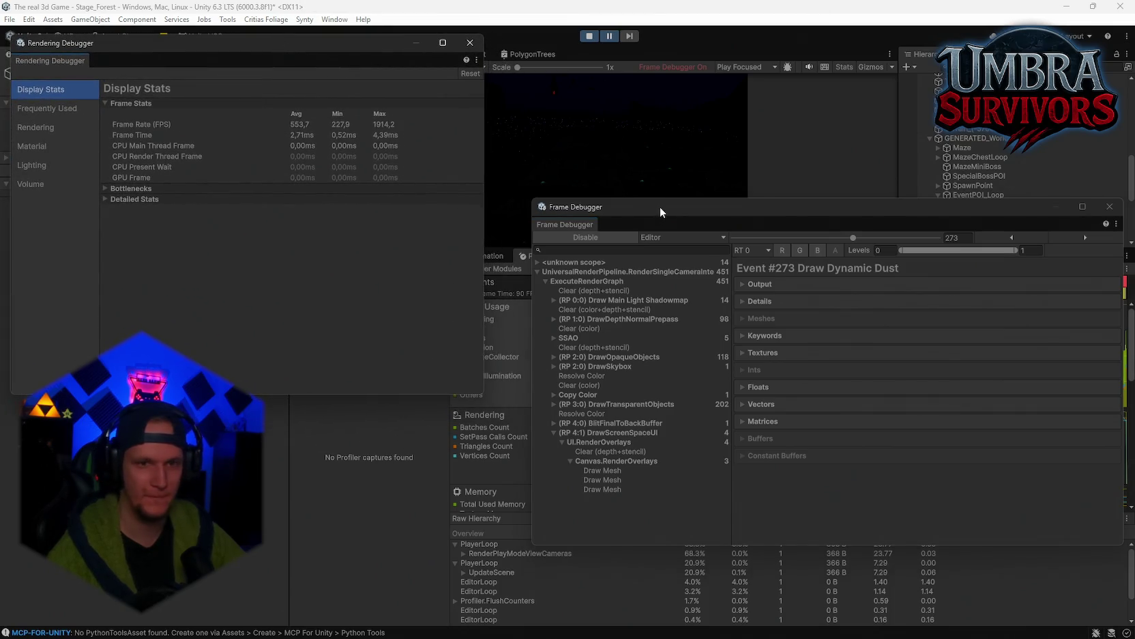
{"action": "left_click_drag", "start_coordinate": [660, 206], "coordinate": [648, 202]}
{"action": "left_click", "coordinate": [544, 426]}
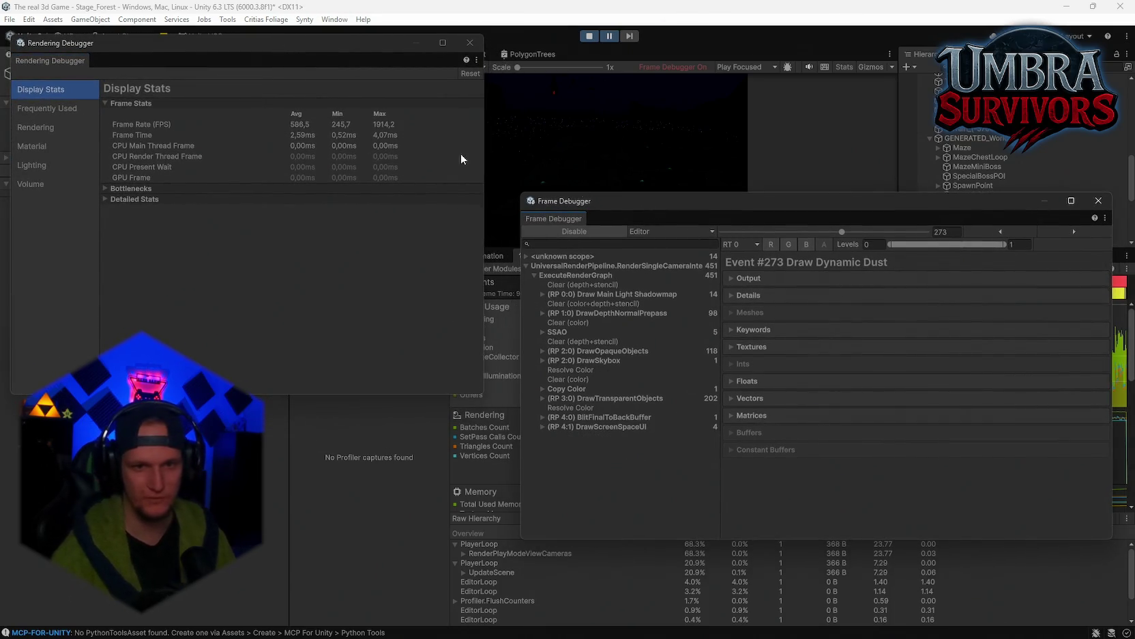
{"action": "key", "text": "super+shift+s"}
{"action": "left_click_drag", "start_coordinate": [8, 29], "coordinate": [1126, 628]}
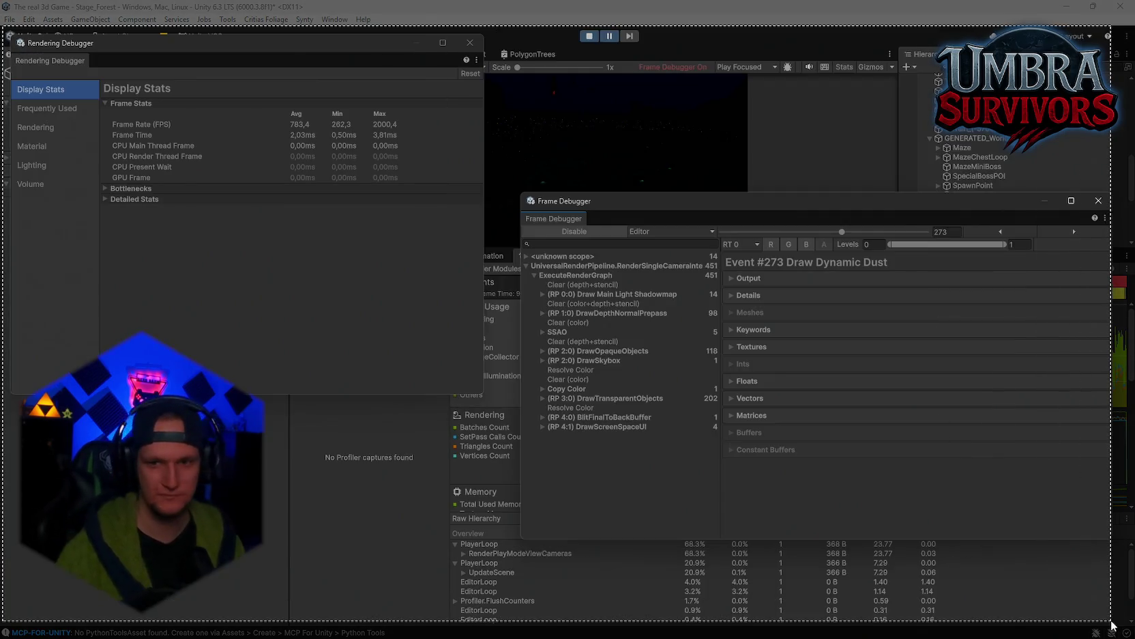
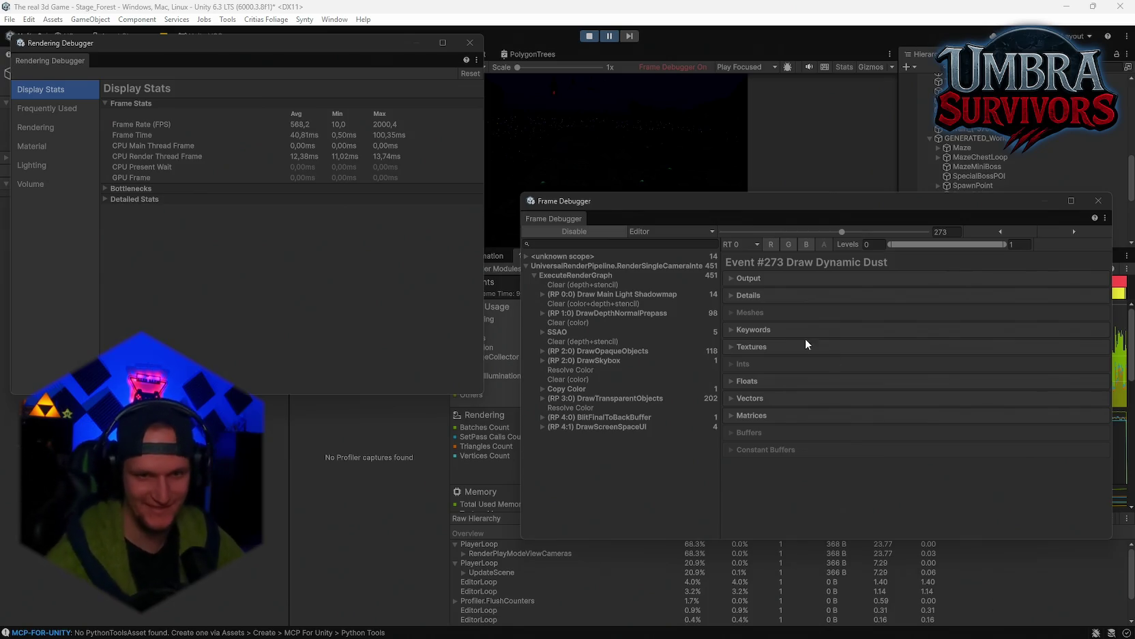
Check the Dynamic Dust draw's textures, then show the Rendering Debugger's Rendering page
{"action": "left_click", "coordinate": [730, 346]}
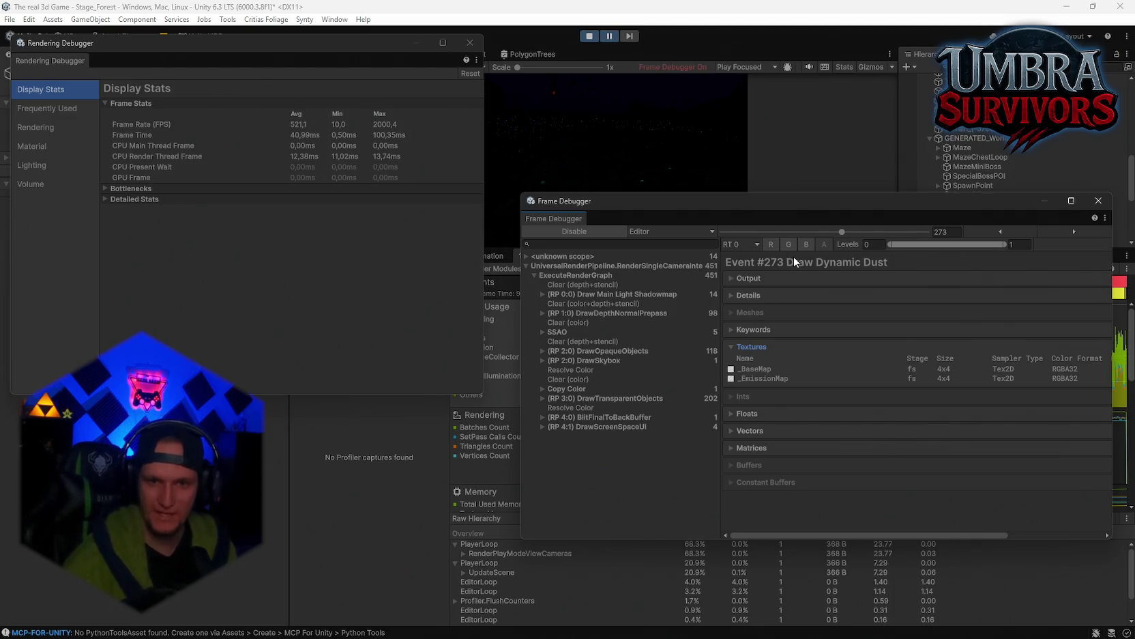
{"action": "left_click", "coordinate": [732, 346]}
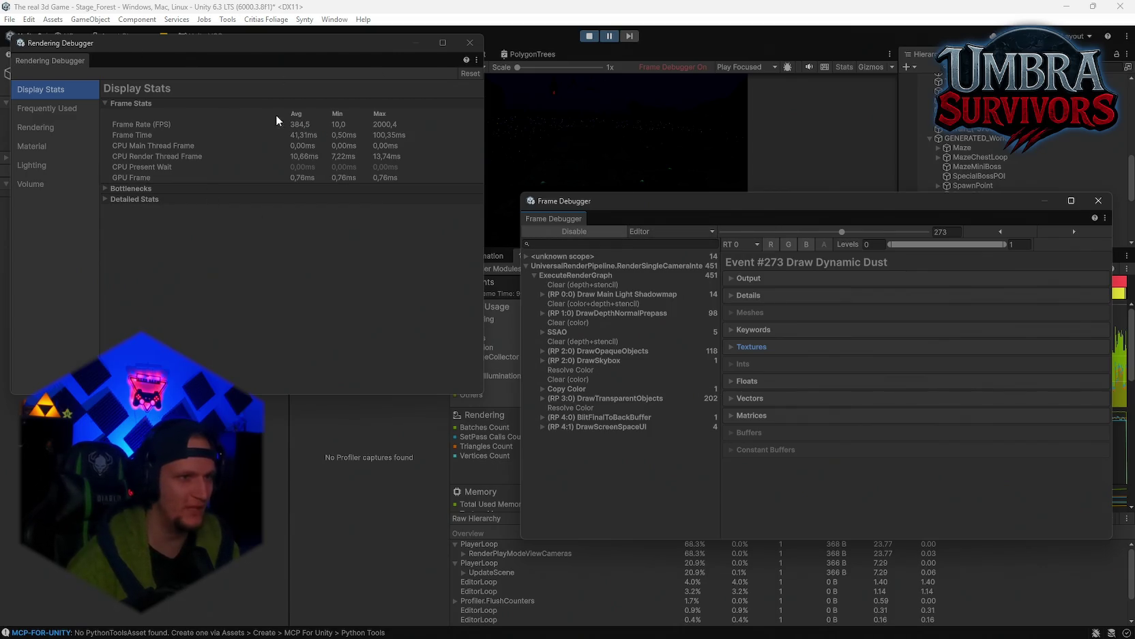
{"action": "left_click", "coordinate": [135, 136]}
{"action": "left_click", "coordinate": [38, 127]}
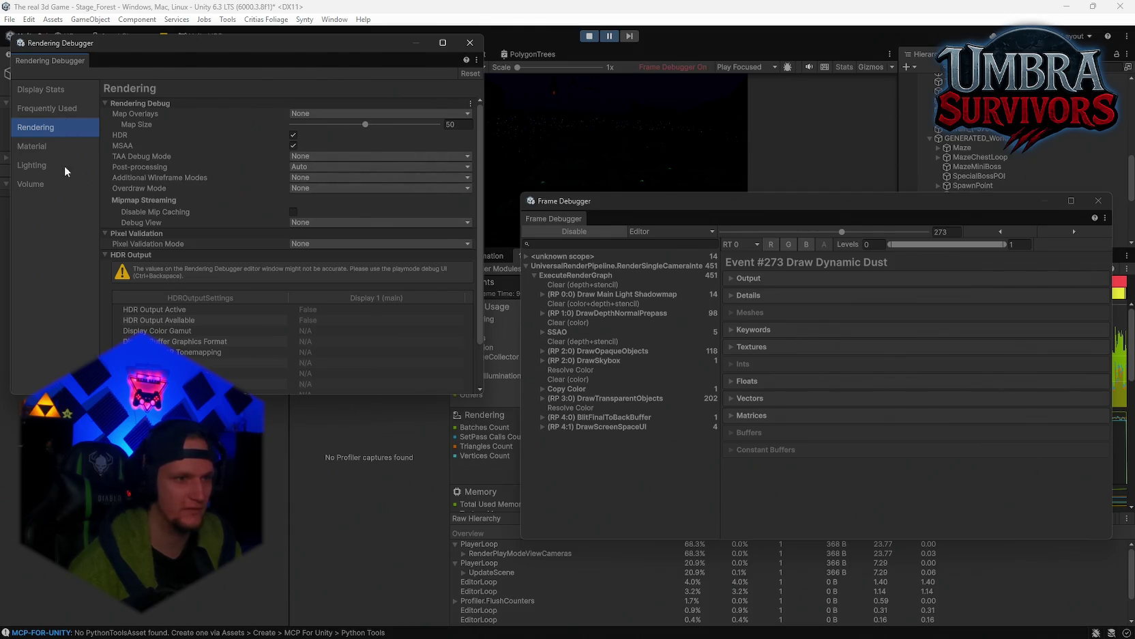
Browse the Material, Lighting and Volume debug pages, then set Map Overlays to Depth
{"action": "left_click", "coordinate": [42, 148]}
{"action": "left_click", "coordinate": [45, 164]}
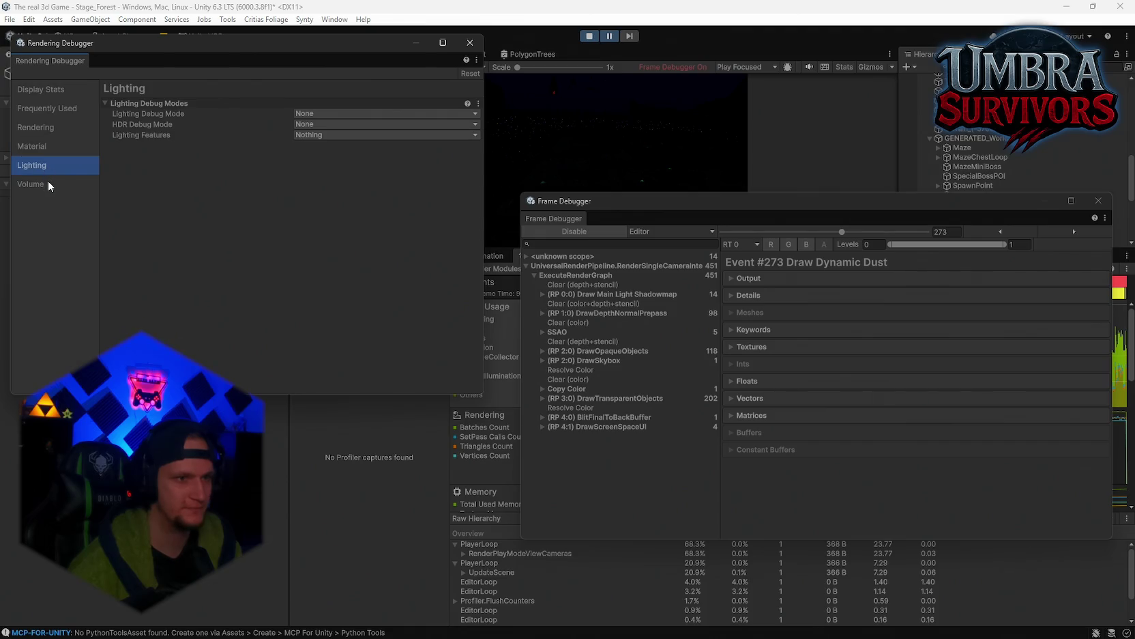
{"action": "left_click", "coordinate": [48, 185]}
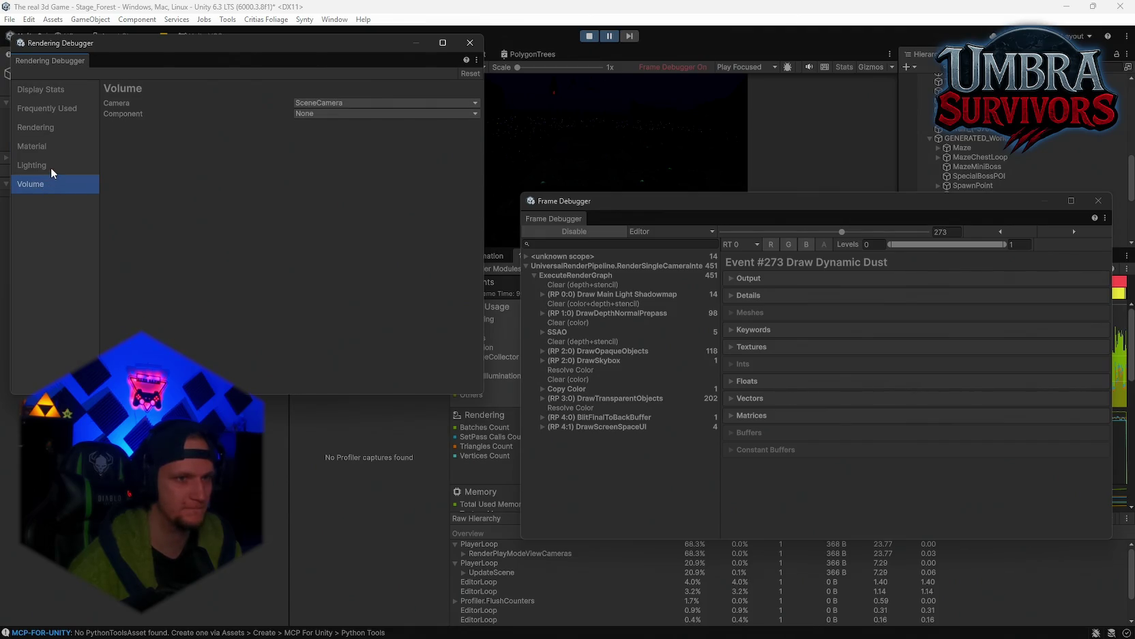
{"action": "left_click", "coordinate": [49, 165]}
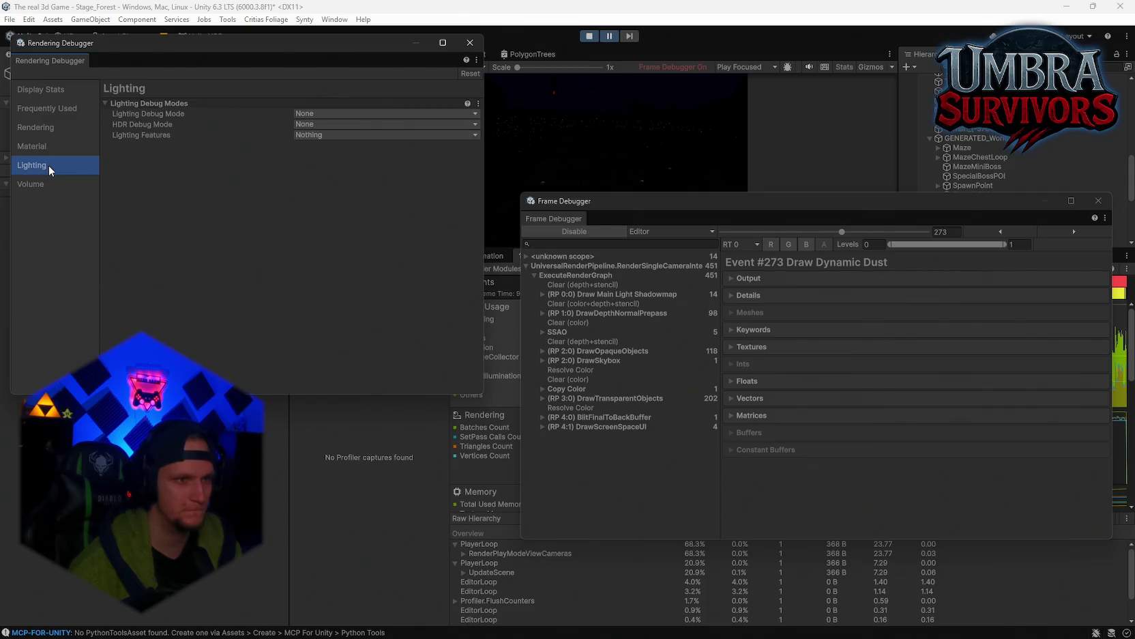
{"action": "left_click", "coordinate": [41, 149]}
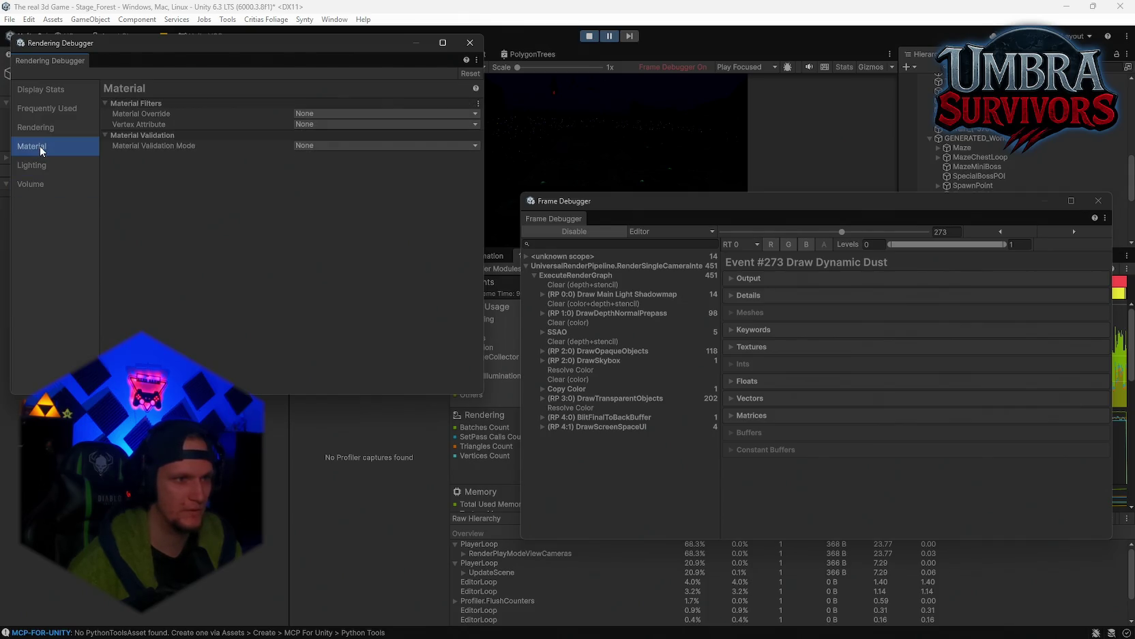
{"action": "left_click", "coordinate": [46, 129]}
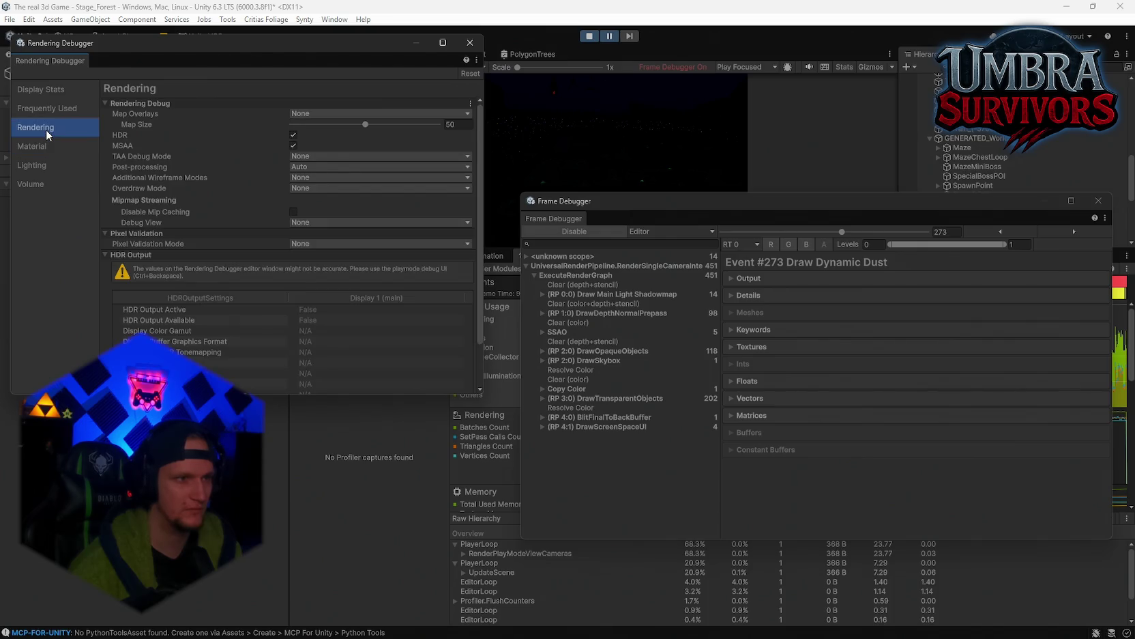
{"action": "left_click", "coordinate": [313, 115]}
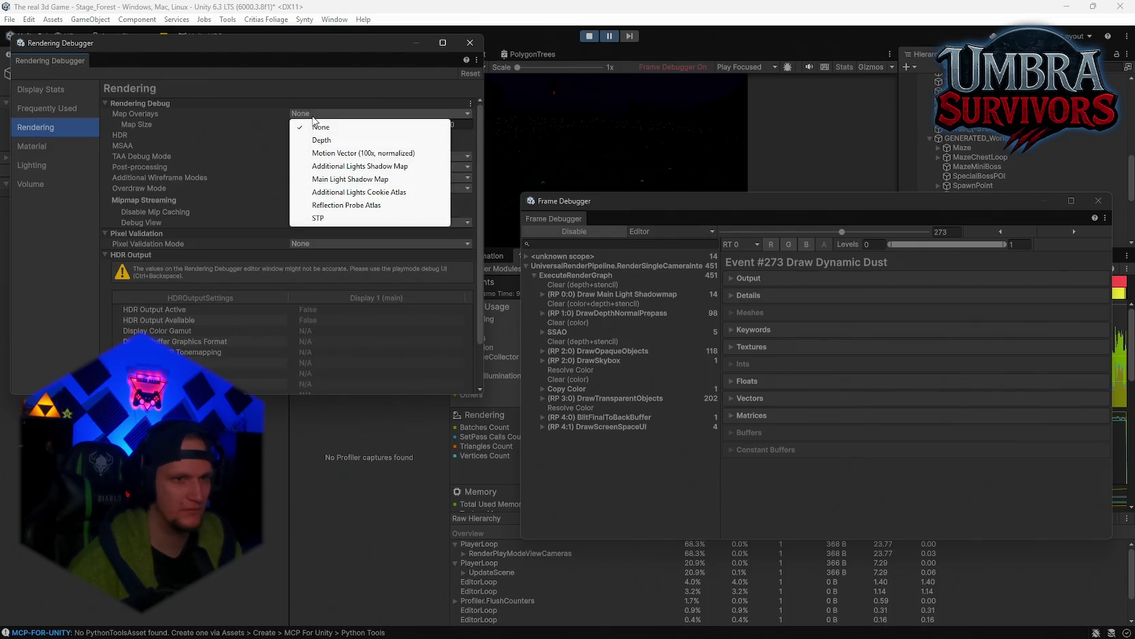
{"action": "left_click", "coordinate": [298, 140]}
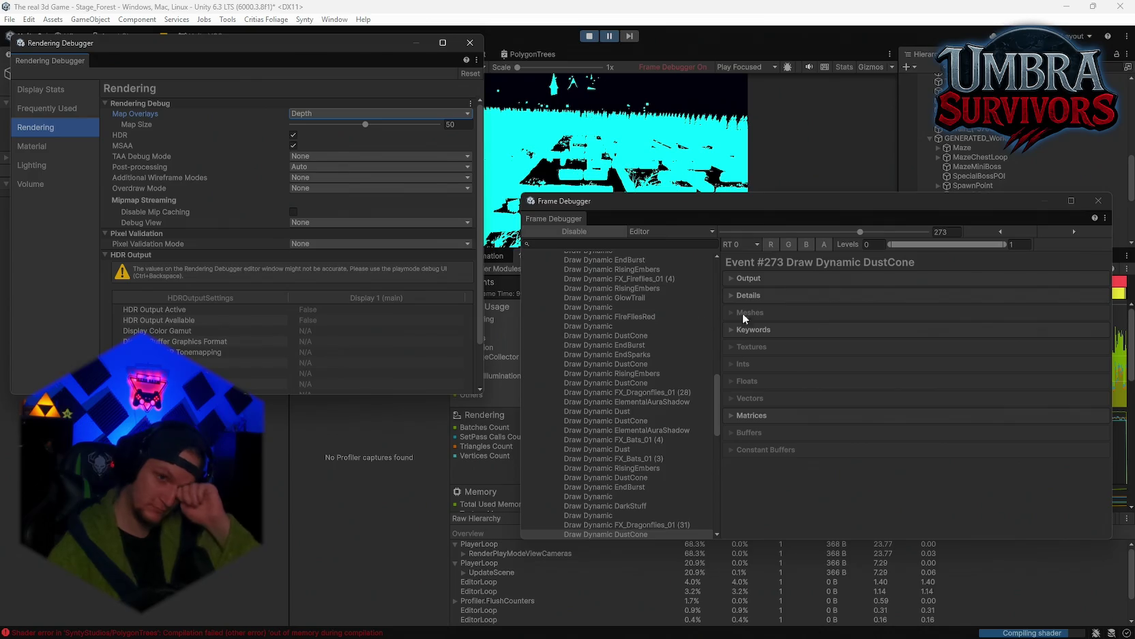
Step through the frame's first events, from UniversalRenderPipeline down to the clear color step
{"action": "scroll", "coordinate": [638, 359], "scroll_direction": "up", "scroll_amount": 5}
{"action": "scroll", "coordinate": [638, 359], "scroll_direction": "up", "scroll_amount": 10}
{"action": "left_click", "coordinate": [566, 258]}
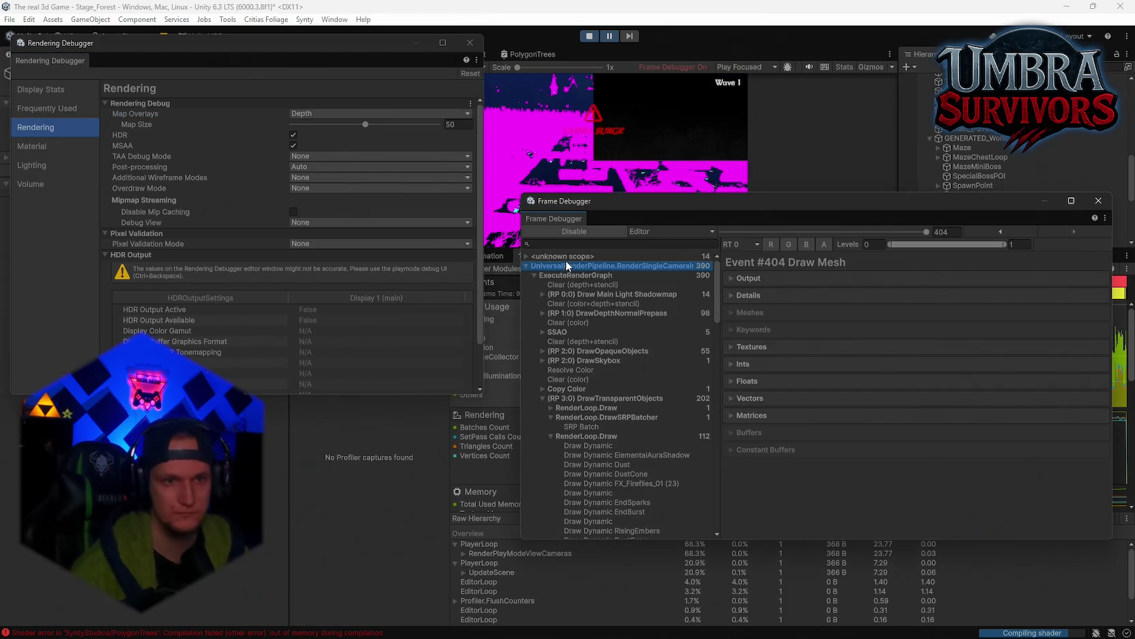
{"action": "left_click", "coordinate": [576, 264]}
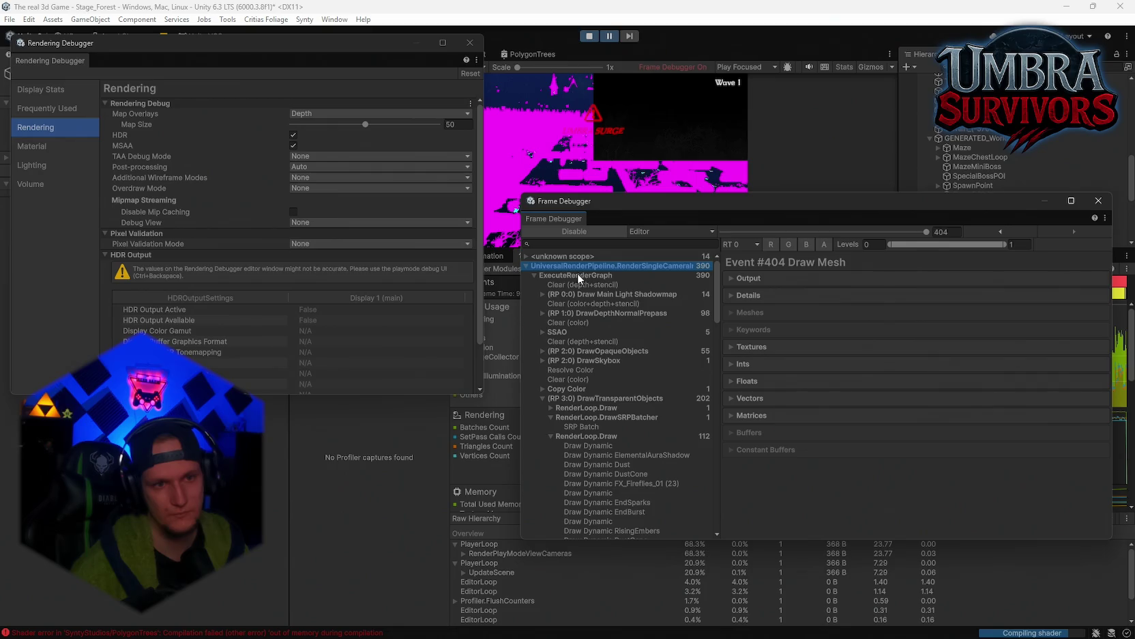
{"action": "left_click", "coordinate": [578, 276]}
{"action": "left_click", "coordinate": [578, 285]}
{"action": "left_click", "coordinate": [580, 294]}
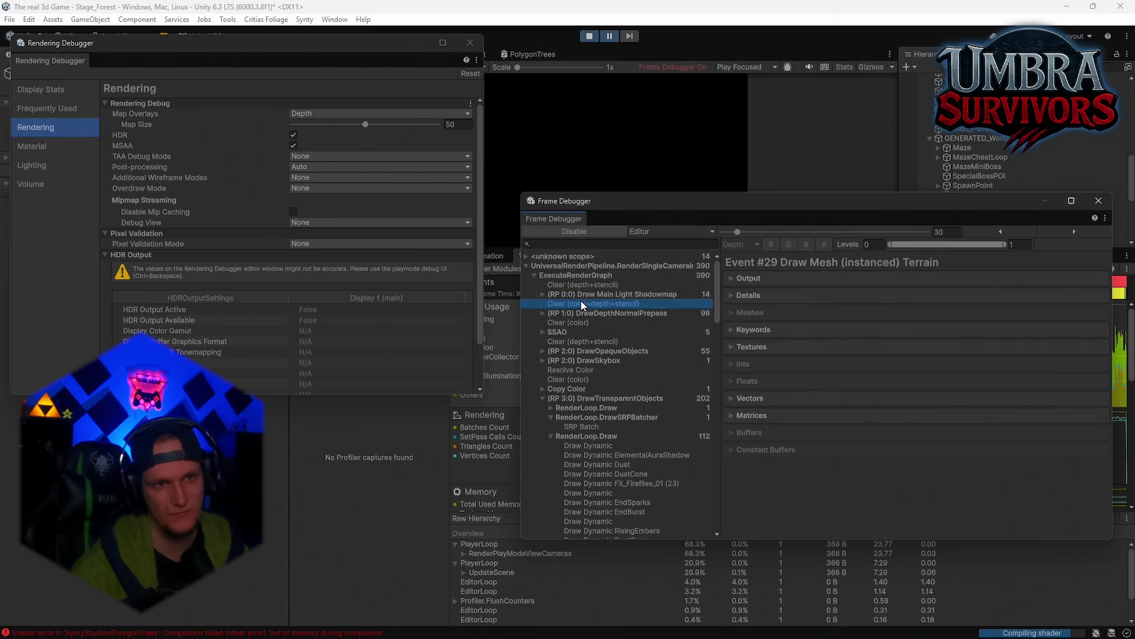
{"action": "left_click", "coordinate": [582, 303]}
{"action": "left_click", "coordinate": [588, 321]}
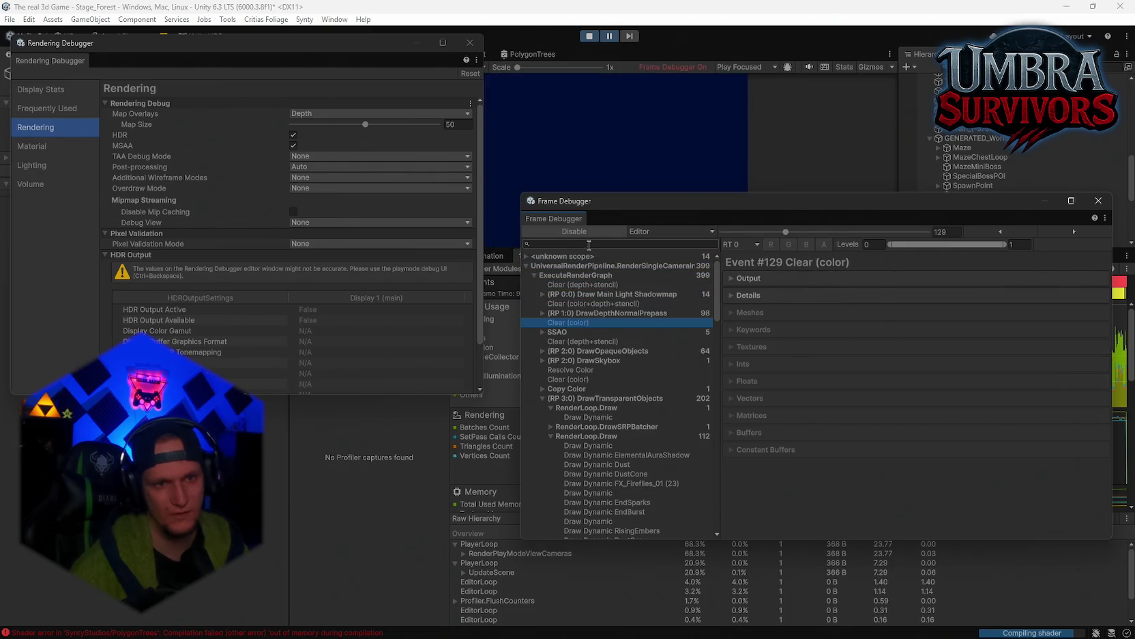
Disable the Frame Debugger, set Map Overlays back to None, and re-enable capture
{"action": "left_click", "coordinate": [604, 232]}
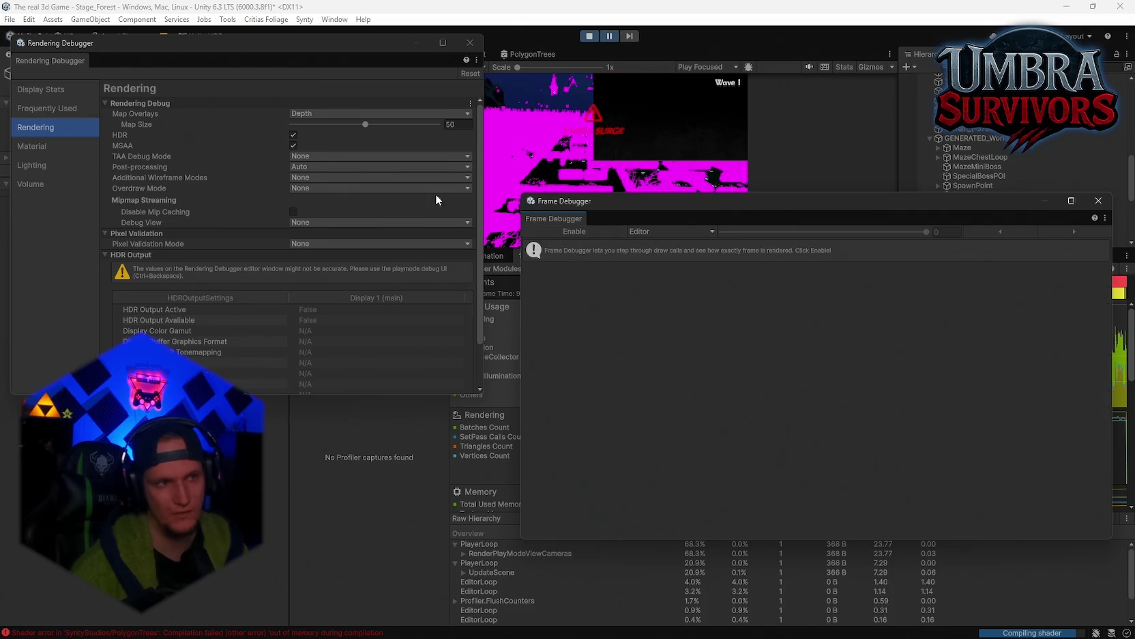
{"action": "left_click", "coordinate": [322, 118]}
{"action": "left_click", "coordinate": [318, 120]}
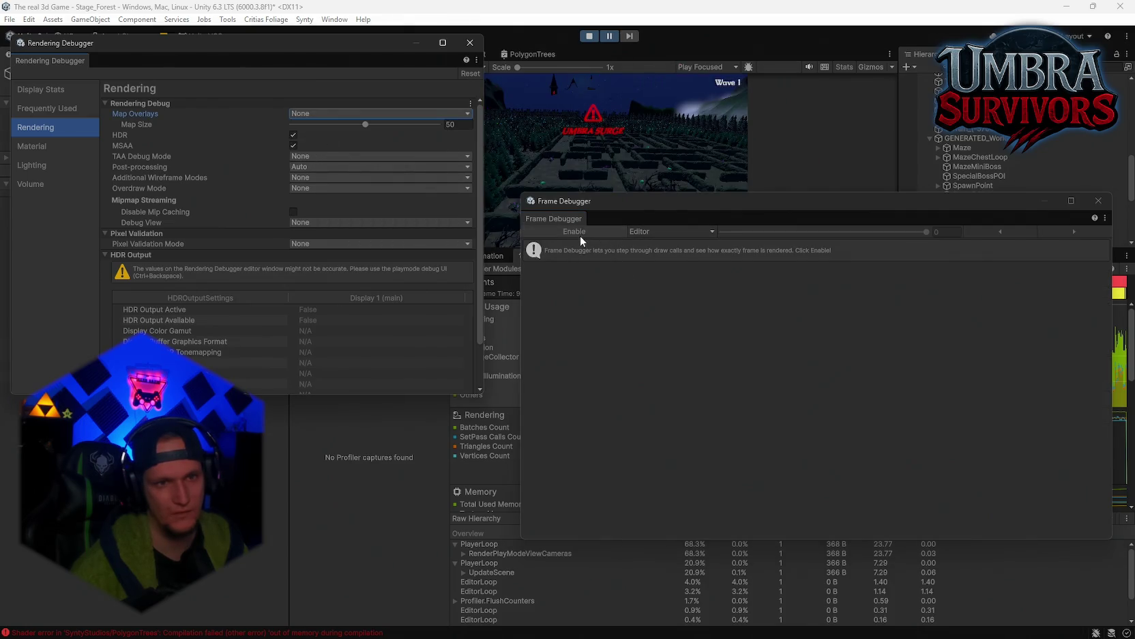
{"action": "left_click", "coordinate": [578, 232]}
Step through the shadowmap, depth-normal, opaque passes to the DrawTransparentObjects pass
{"action": "left_click", "coordinate": [571, 267]}
{"action": "left_click", "coordinate": [572, 277]}
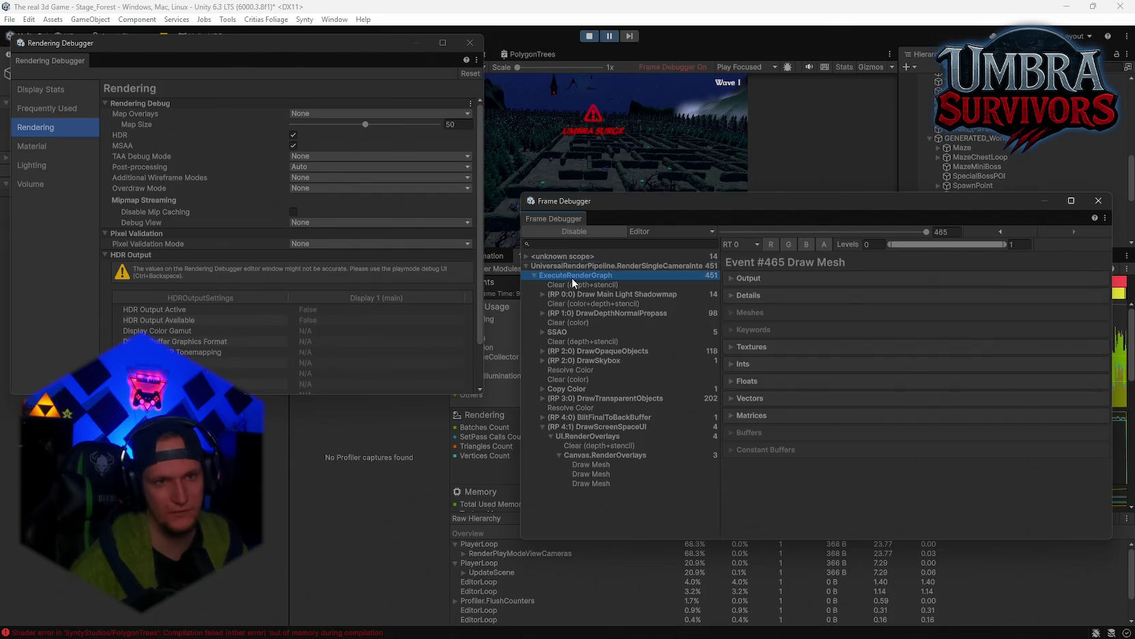
{"action": "left_click", "coordinate": [572, 284]}
{"action": "left_click", "coordinate": [576, 292]}
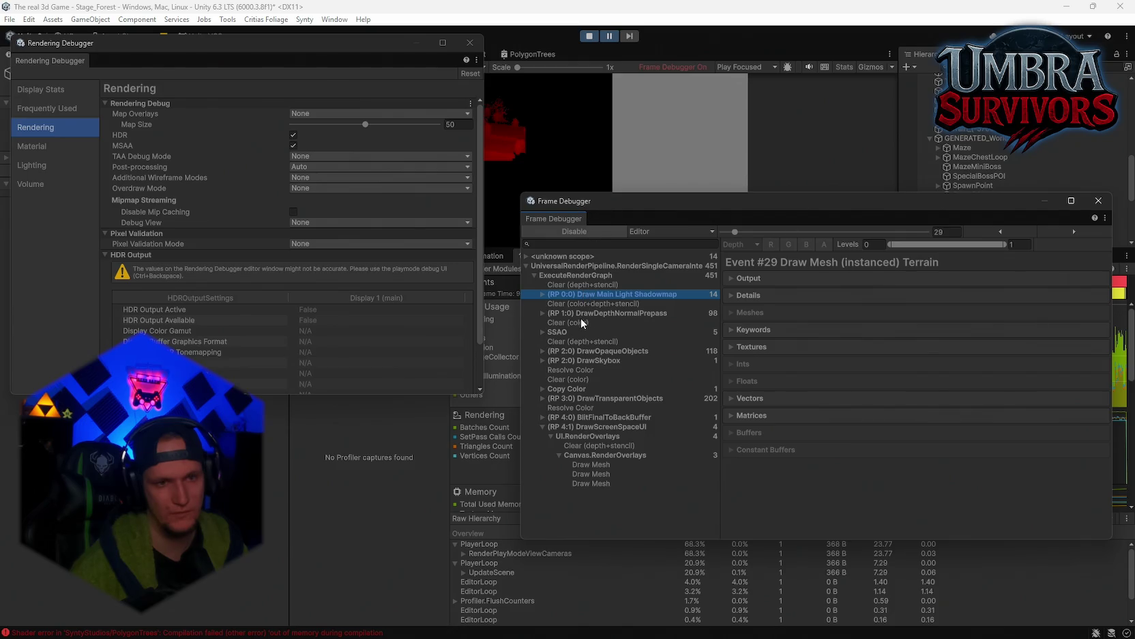
{"action": "left_click", "coordinate": [582, 319]}
{"action": "left_click", "coordinate": [580, 311]}
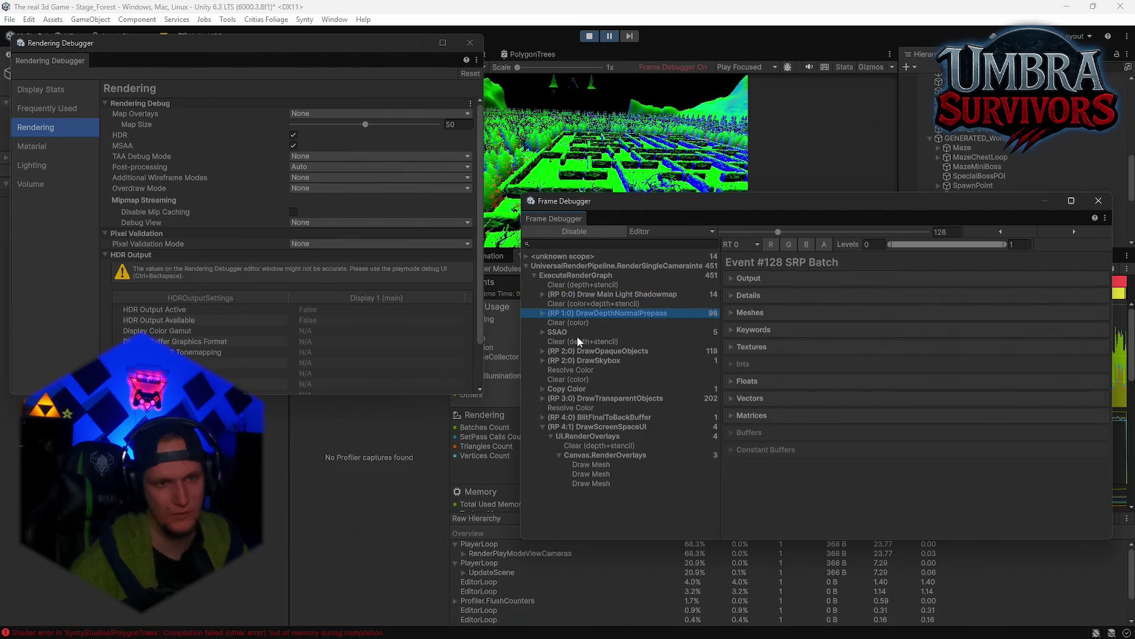
{"action": "left_click", "coordinate": [582, 350]}
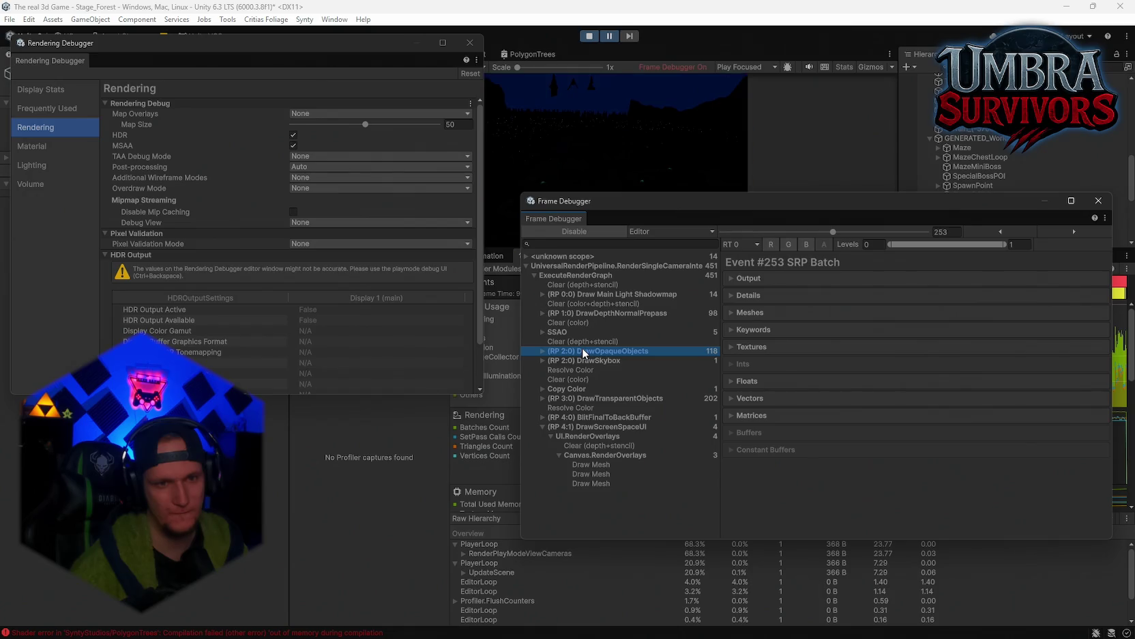
{"action": "left_click", "coordinate": [585, 399]}
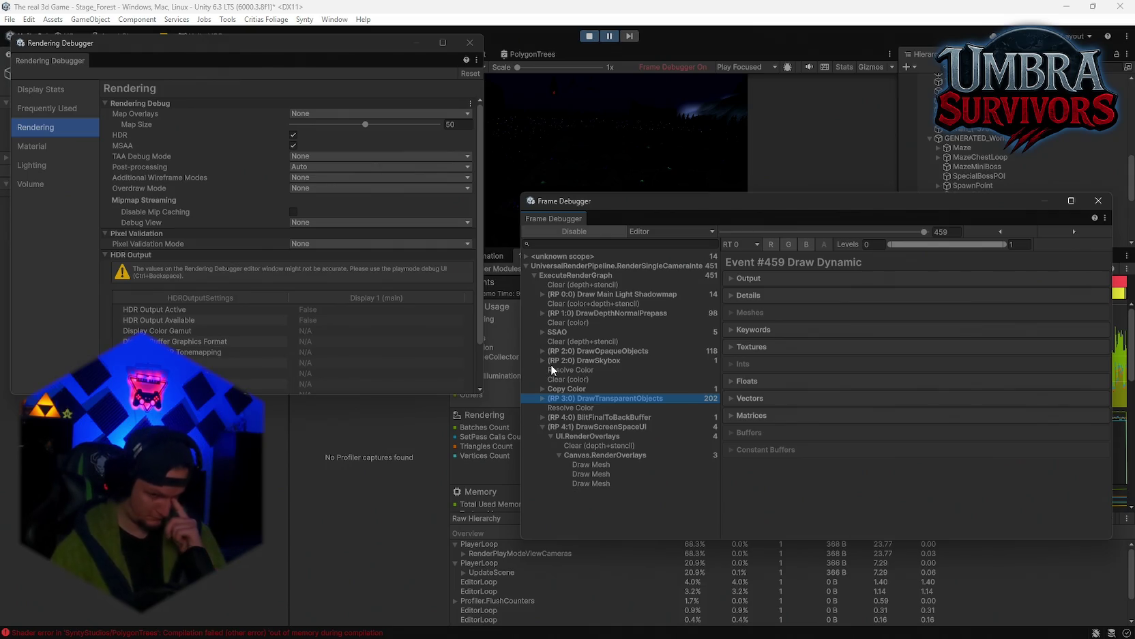
On the transparent objects pass, toggle the Keywords list and output preview, then expand render state
{"action": "left_click", "coordinate": [585, 417]}
{"action": "left_click", "coordinate": [587, 398]}
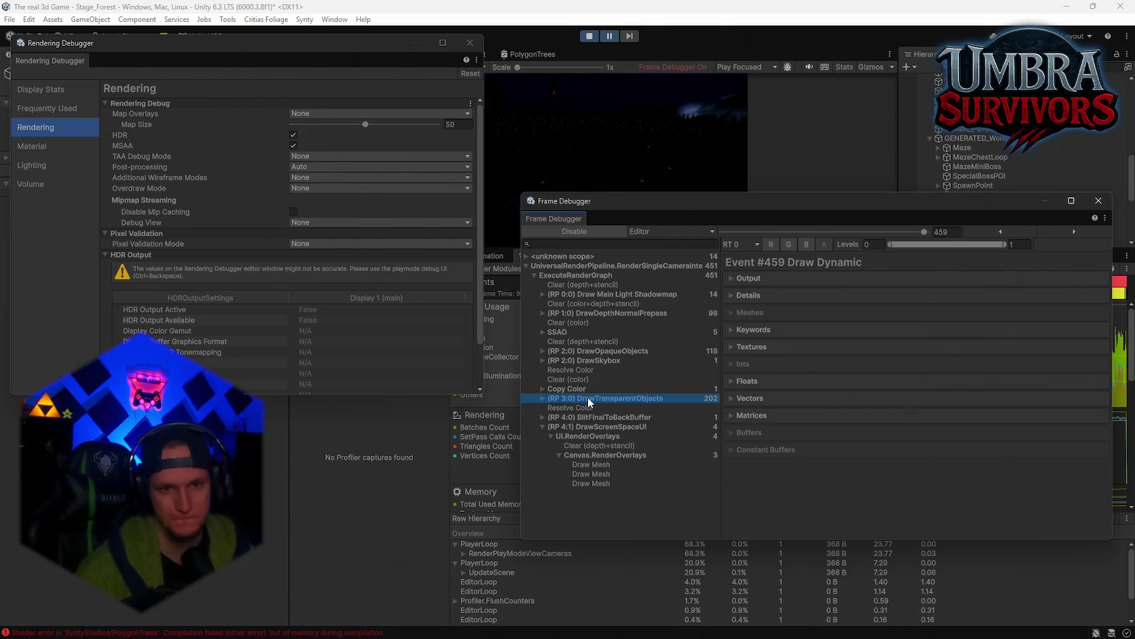
{"action": "left_click", "coordinate": [731, 330]}
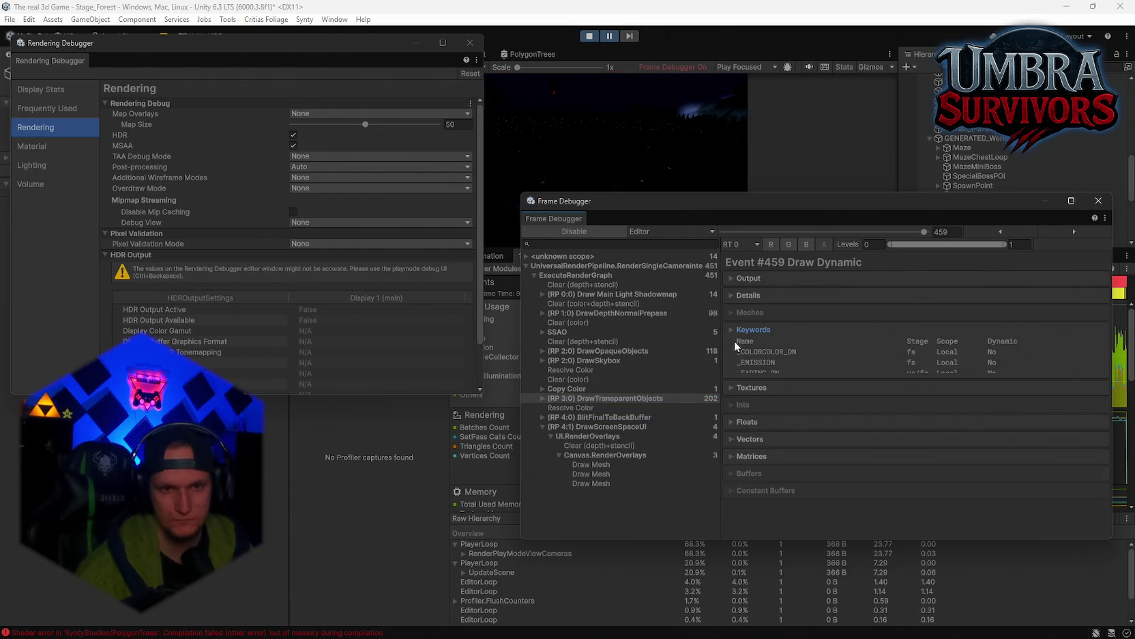
{"action": "left_click", "coordinate": [732, 331]}
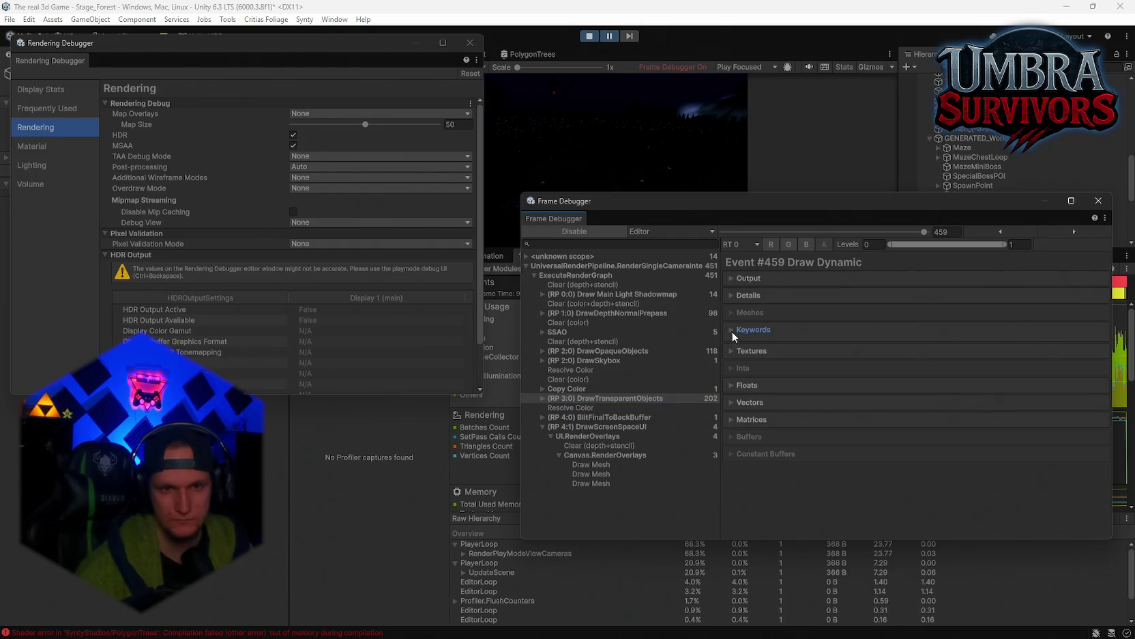
{"action": "left_click", "coordinate": [730, 277]}
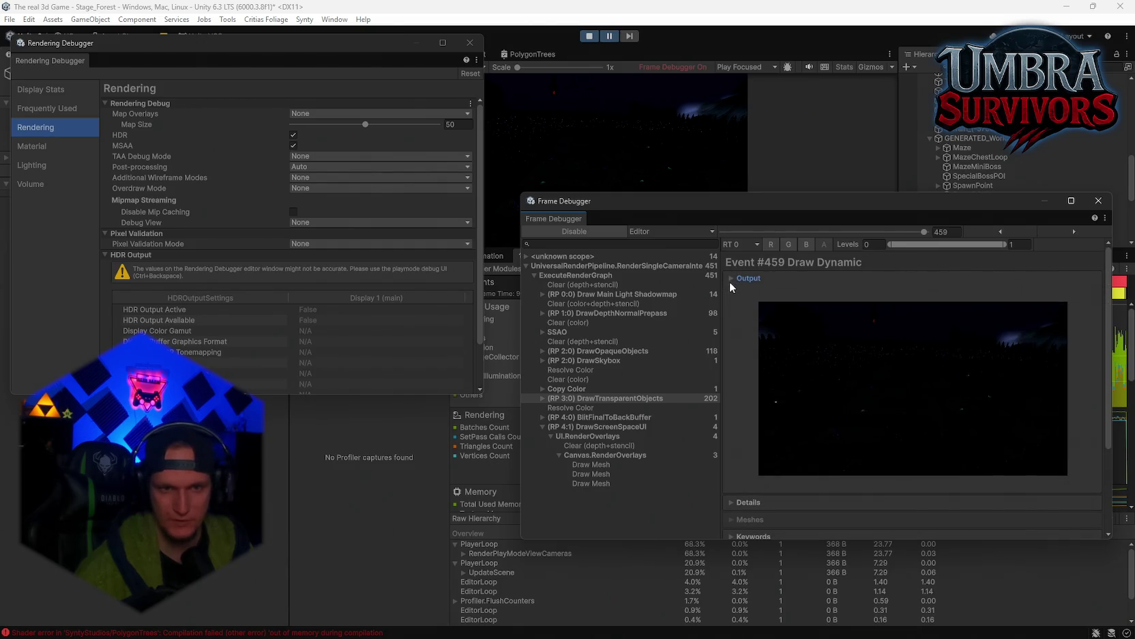
{"action": "left_click", "coordinate": [736, 276]}
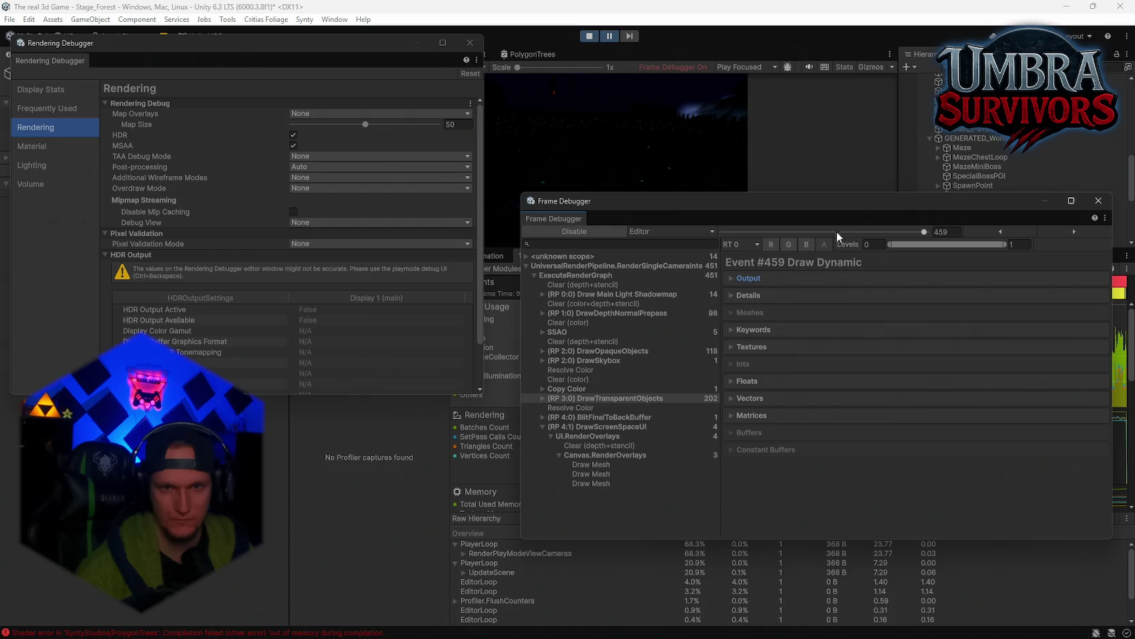
{"action": "left_click", "coordinate": [731, 295]}
Review the batch cause, used shader and property groups, then resume the running game
{"action": "scroll", "coordinate": [805, 357], "scroll_direction": "down", "scroll_amount": 2}
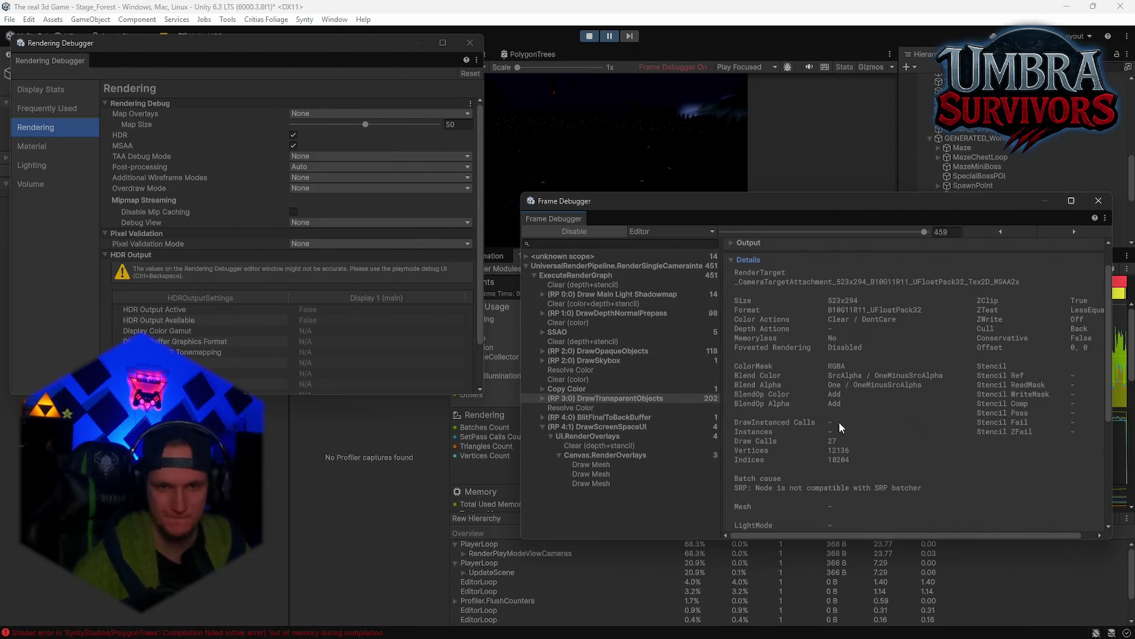
{"action": "scroll", "coordinate": [863, 459], "scroll_direction": "down", "scroll_amount": 1}
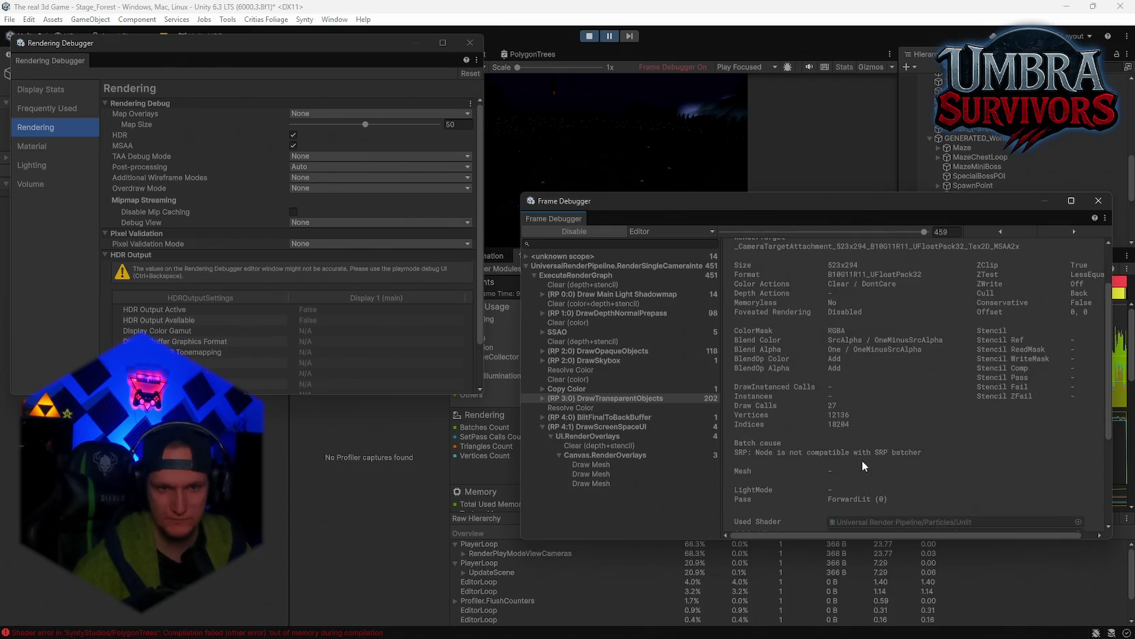
{"action": "scroll", "coordinate": [859, 481], "scroll_direction": "down", "scroll_amount": 2}
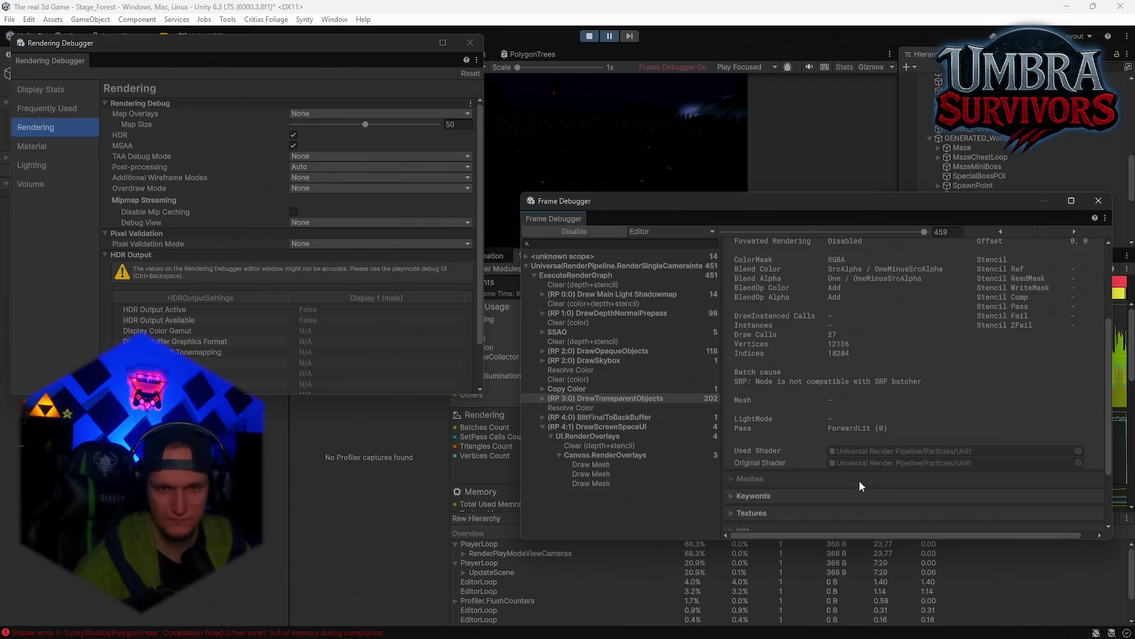
{"action": "scroll", "coordinate": [859, 479], "scroll_direction": "up", "scroll_amount": 3}
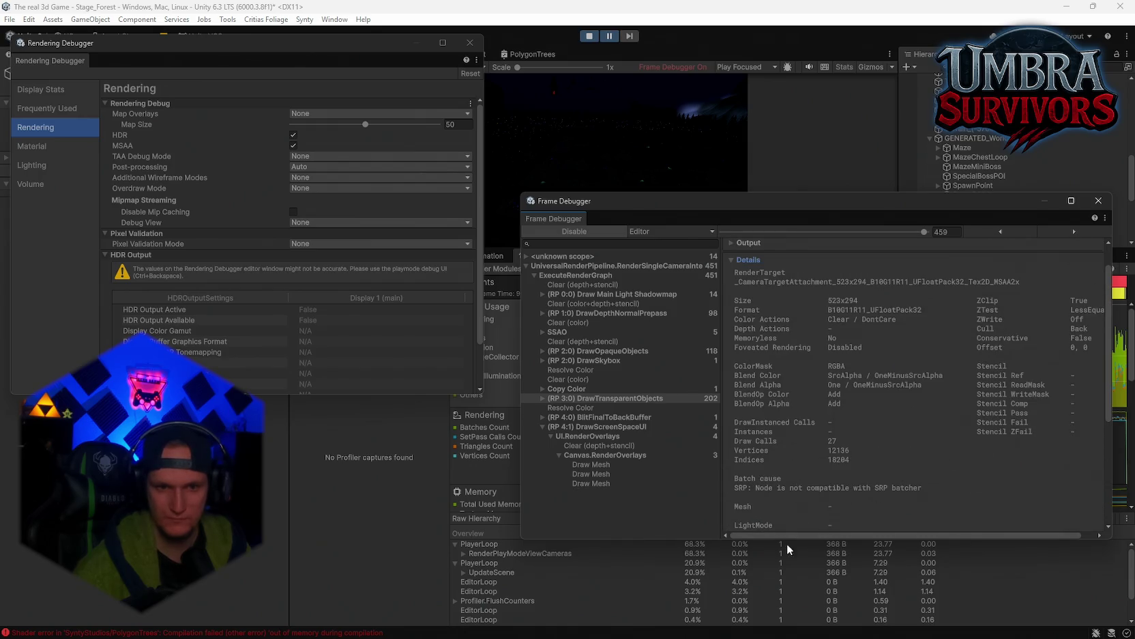
{"action": "scroll", "coordinate": [808, 456], "scroll_direction": "down", "scroll_amount": 2}
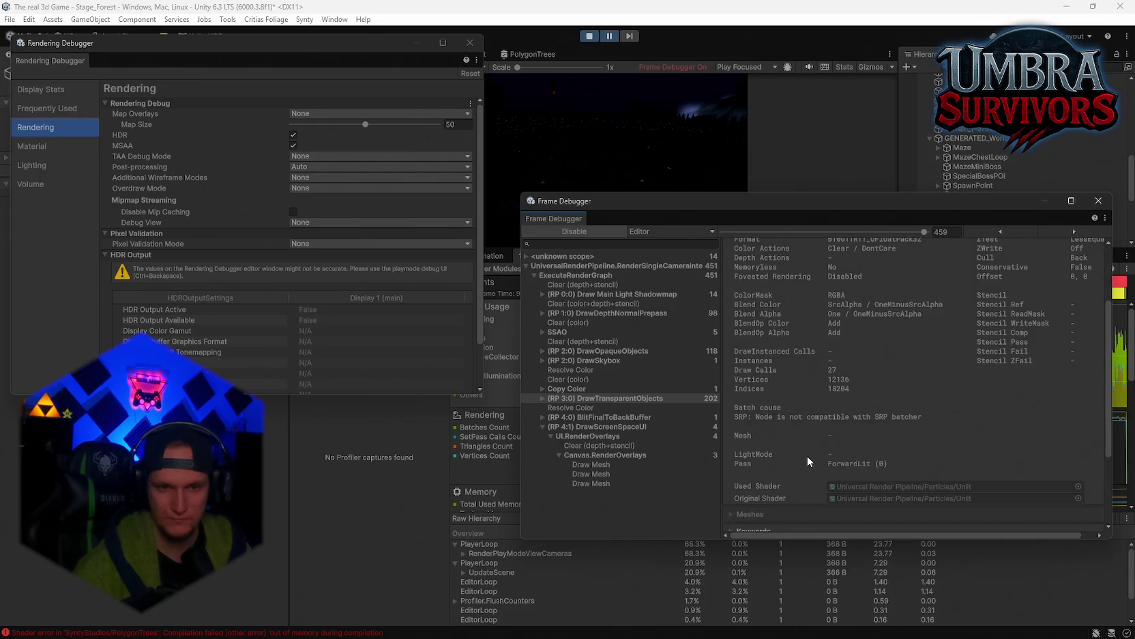
{"action": "scroll", "coordinate": [807, 456], "scroll_direction": "down", "scroll_amount": 4}
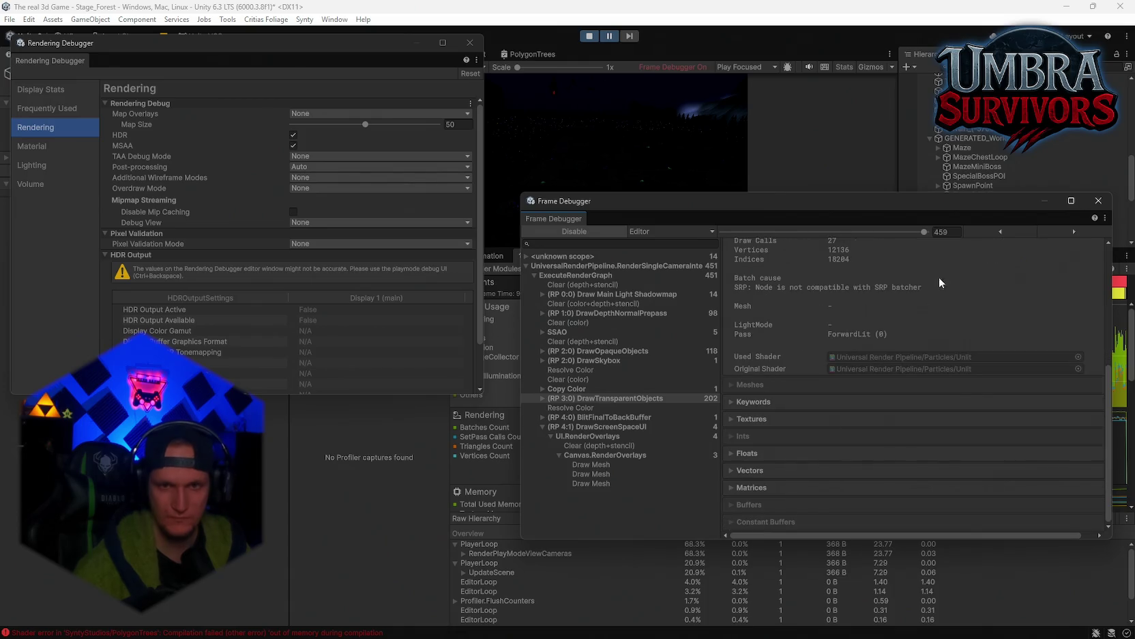
{"action": "left_click", "coordinate": [610, 36]}
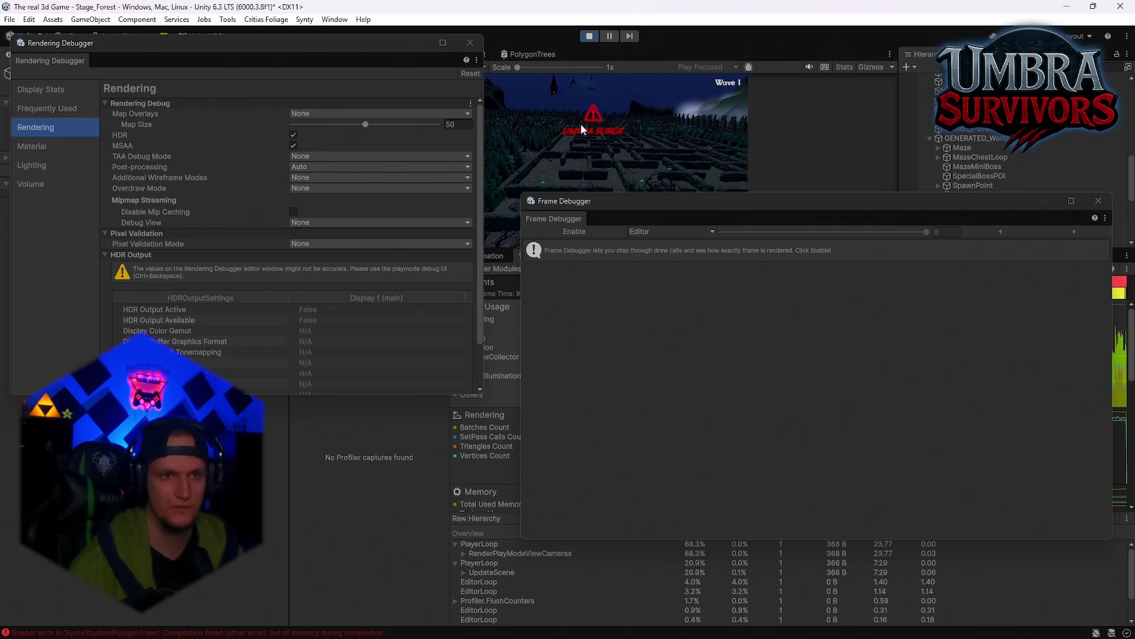
Move the Rendering Debugger aside and turn on Stats in the Game view
{"action": "mouse_move", "coordinate": [395, 43]}
{"action": "left_mouse_down"}
{"action": "mouse_move", "coordinate": [328, 210]}
{"action": "mouse_move", "coordinate": [334, 328]}
{"action": "left_mouse_up"}
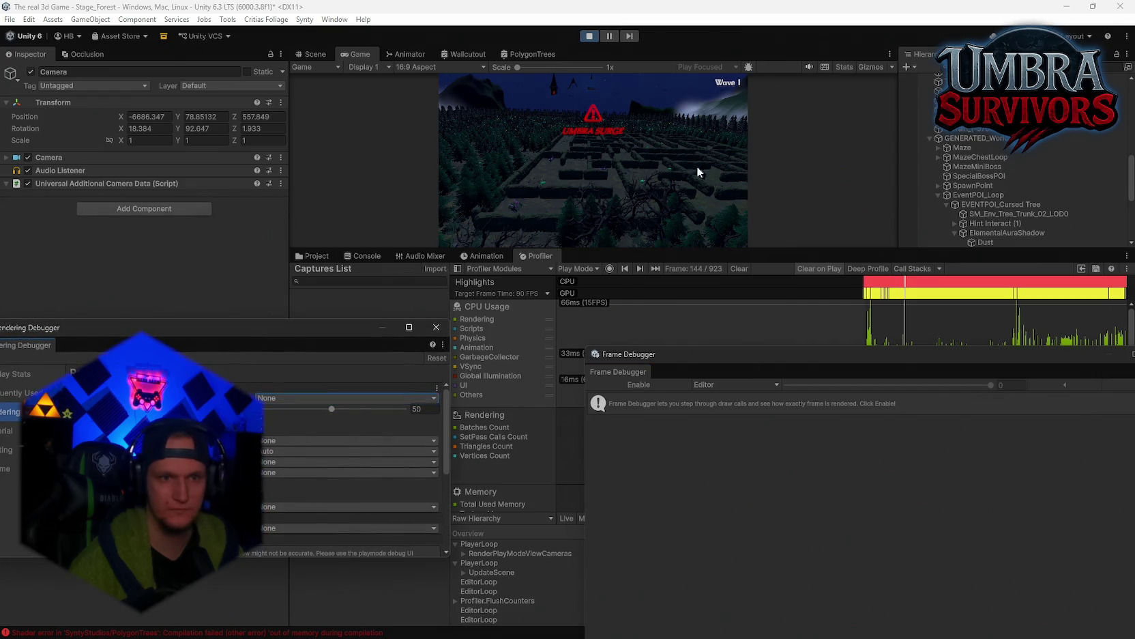
{"action": "left_click", "coordinate": [843, 67]}
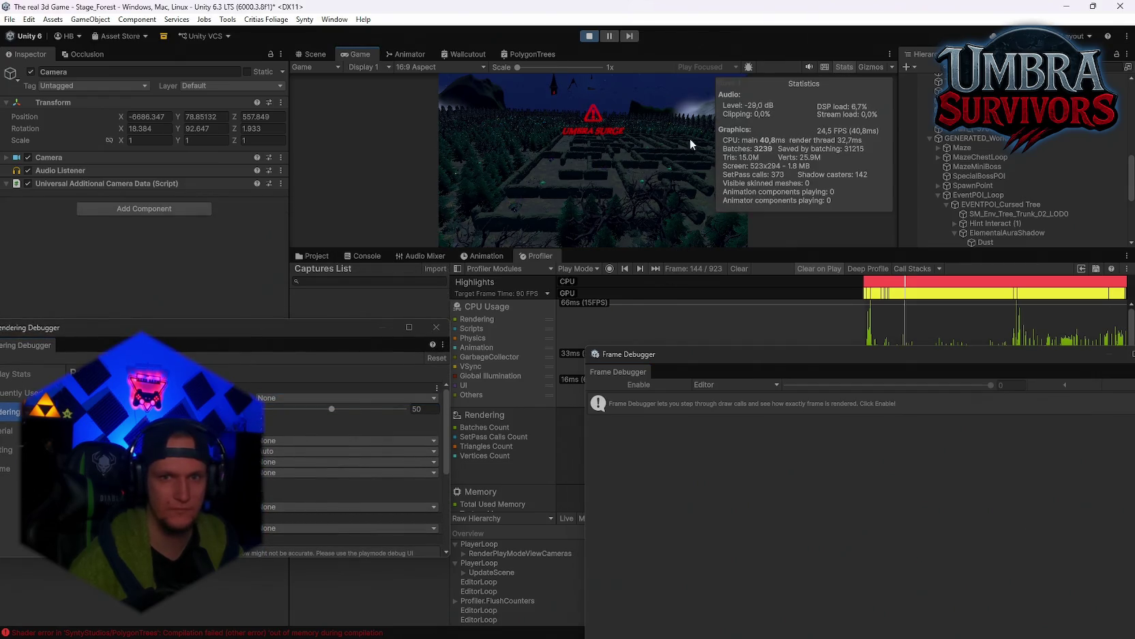
{"action": "scroll", "coordinate": [1053, 198], "scroll_direction": "down", "scroll_amount": 10}
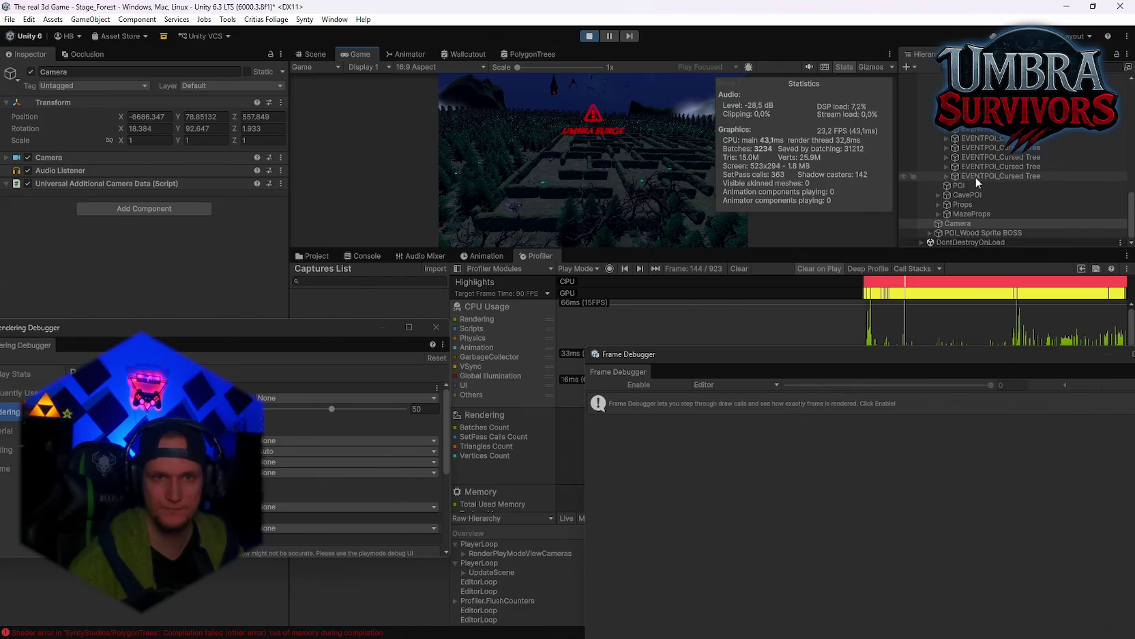
Reposition the Camera to -6608.3, 49.3, 731.3, looking down over the forest and maze
{"action": "left_click", "coordinate": [326, 54]}
{"action": "left_click_drag", "start_coordinate": [591, 249], "coordinate": [592, 318]}
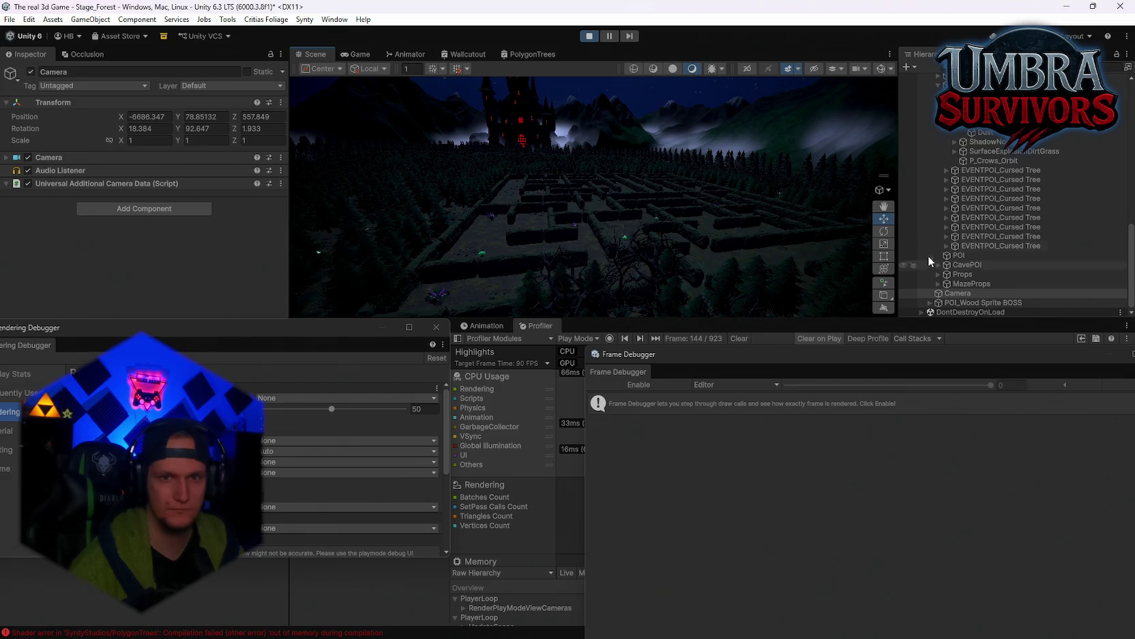
{"action": "mouse_move", "coordinate": [685, 168]}
{"action": "left_mouse_down"}
{"action": "mouse_move", "coordinate": [578, 172]}
{"action": "mouse_move", "coordinate": [384, 221]}
{"action": "mouse_move", "coordinate": [406, 202]}
{"action": "mouse_move", "coordinate": [910, 152]}
{"action": "mouse_move", "coordinate": [890, 156]}
{"action": "mouse_move", "coordinate": [887, 205]}
{"action": "left_mouse_up"}
{"action": "left_click", "coordinate": [884, 269]}
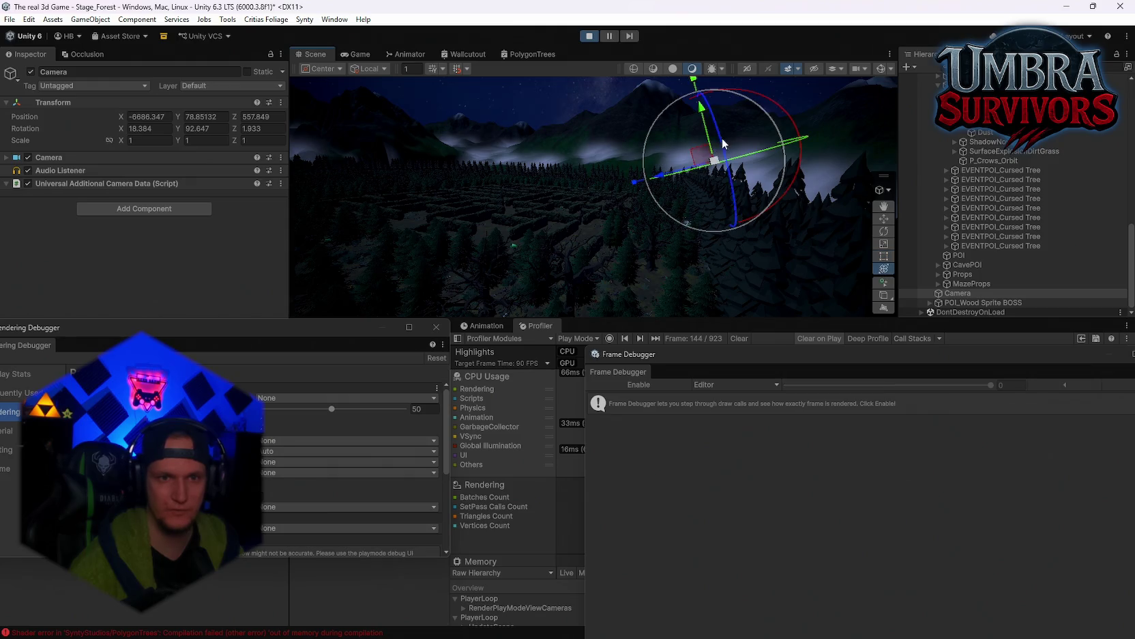
{"action": "mouse_move", "coordinate": [717, 157]}
{"action": "left_mouse_down"}
{"action": "mouse_move", "coordinate": [718, 228]}
{"action": "mouse_move", "coordinate": [423, 270]}
{"action": "left_mouse_up"}
{"action": "key", "text": "f"}
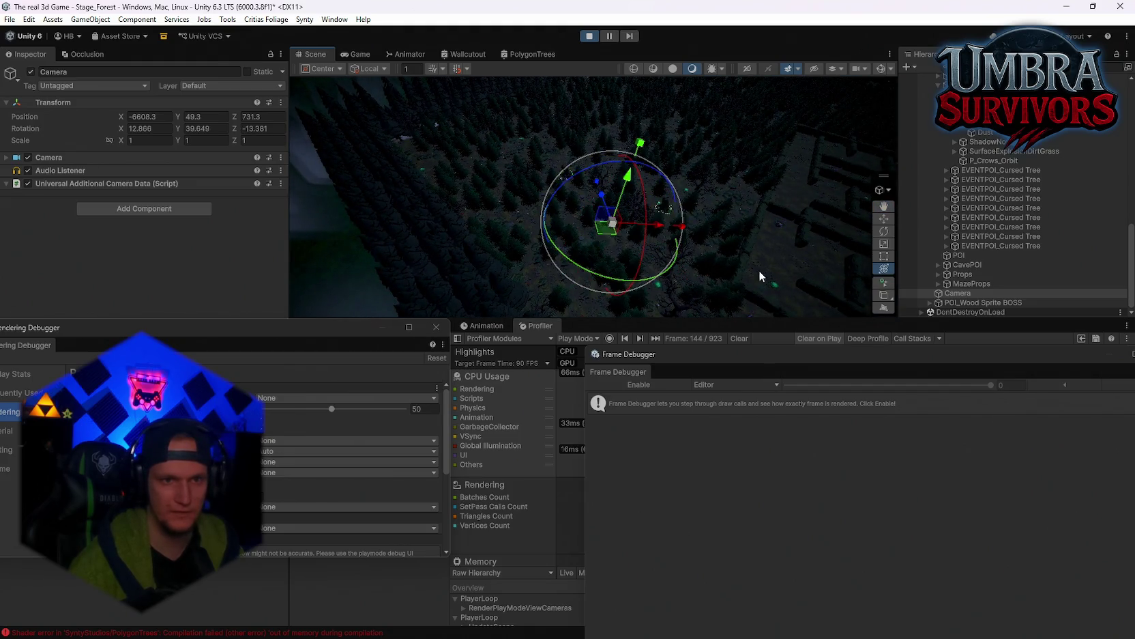
{"action": "mouse_move", "coordinate": [759, 271]}
{"action": "left_mouse_down"}
{"action": "mouse_move", "coordinate": [613, 280]}
{"action": "mouse_move", "coordinate": [566, 259]}
{"action": "left_mouse_up"}
{"action": "left_click", "coordinate": [362, 54]}
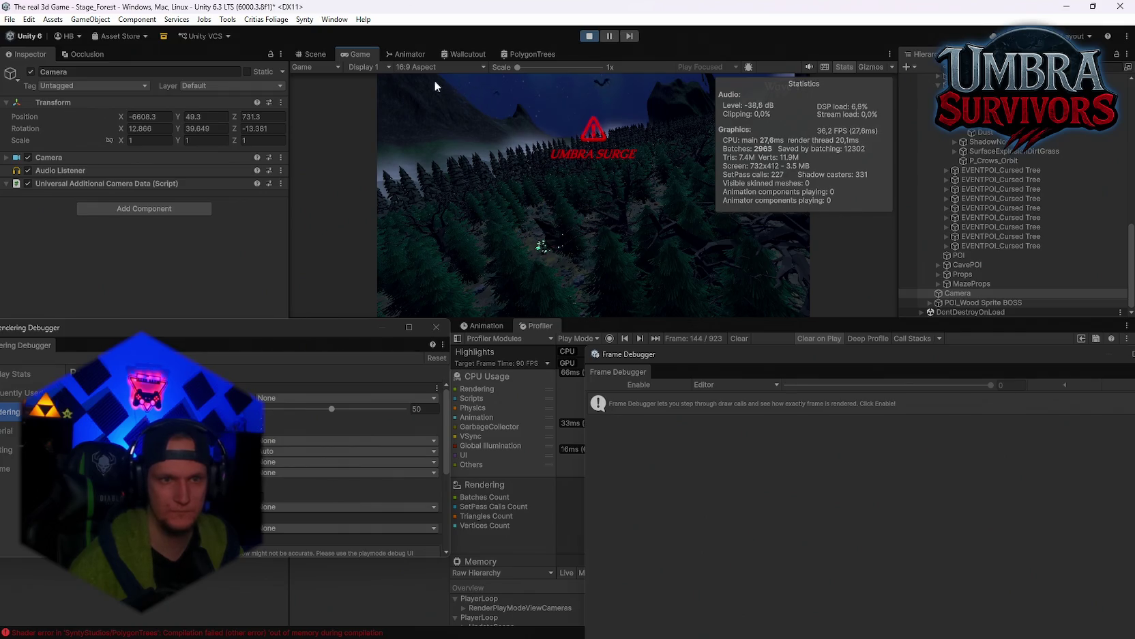
Rotate the Camera to a new angle and check the result in the Game view
{"action": "left_click", "coordinate": [311, 56]}
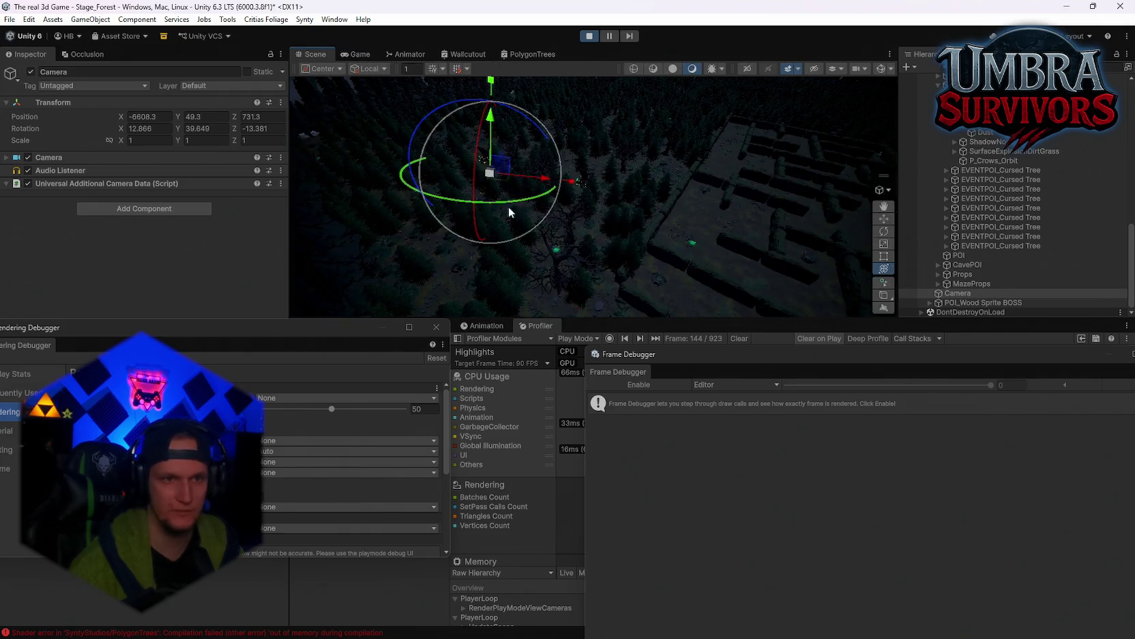
{"action": "left_click_drag", "start_coordinate": [509, 206], "coordinate": [580, 206]}
{"action": "left_click", "coordinate": [360, 55]}
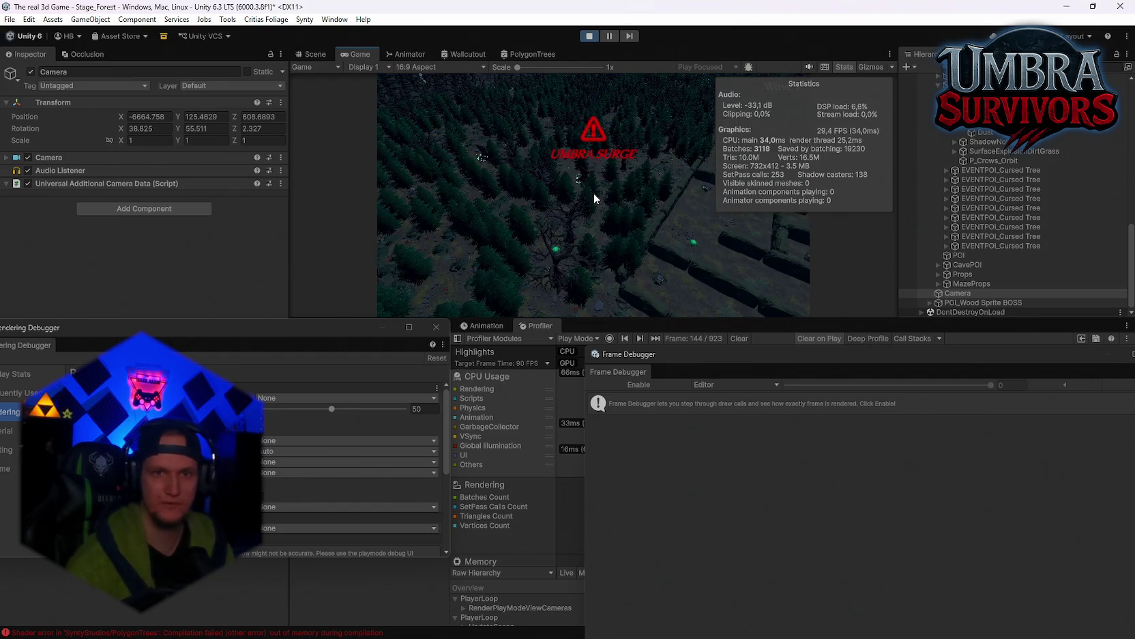
Orbit over the sky and forest toward the castle, check 20.4 FPS, then switch to Chrome
{"action": "key", "text": "ctrl+1"}
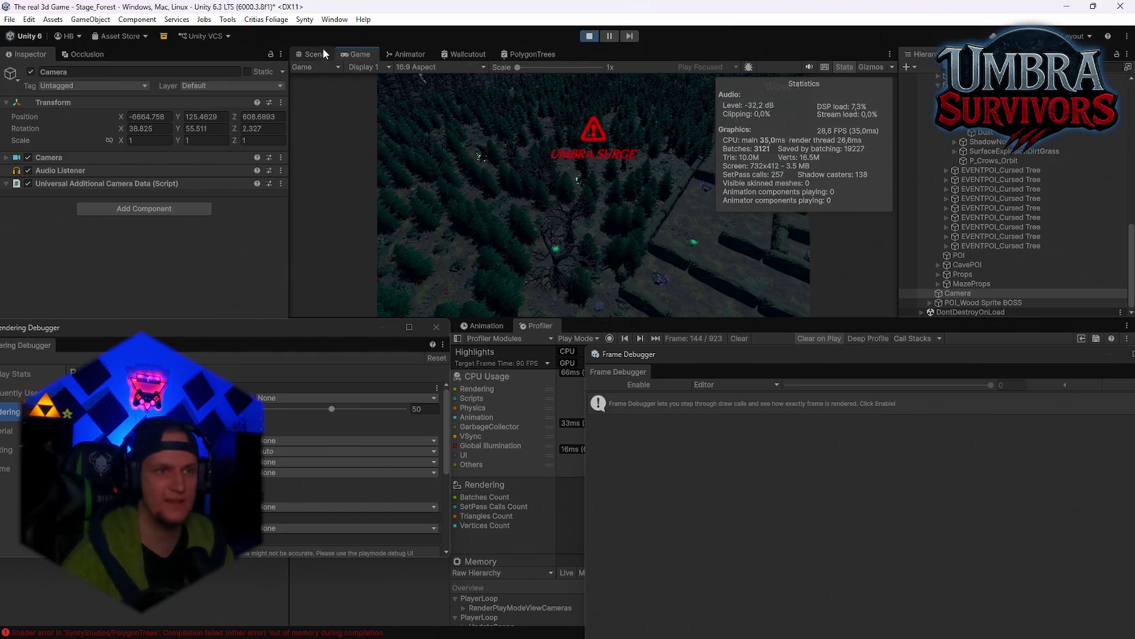
{"action": "mouse_move", "coordinate": [672, 170]}
{"action": "left_mouse_down"}
{"action": "mouse_move", "coordinate": [702, 167]}
{"action": "mouse_move", "coordinate": [666, 167]}
{"action": "mouse_move", "coordinate": [710, 152]}
{"action": "mouse_move", "coordinate": [805, 165]}
{"action": "mouse_move", "coordinate": [908, 140]}
{"action": "mouse_move", "coordinate": [895, 155]}
{"action": "left_mouse_up"}
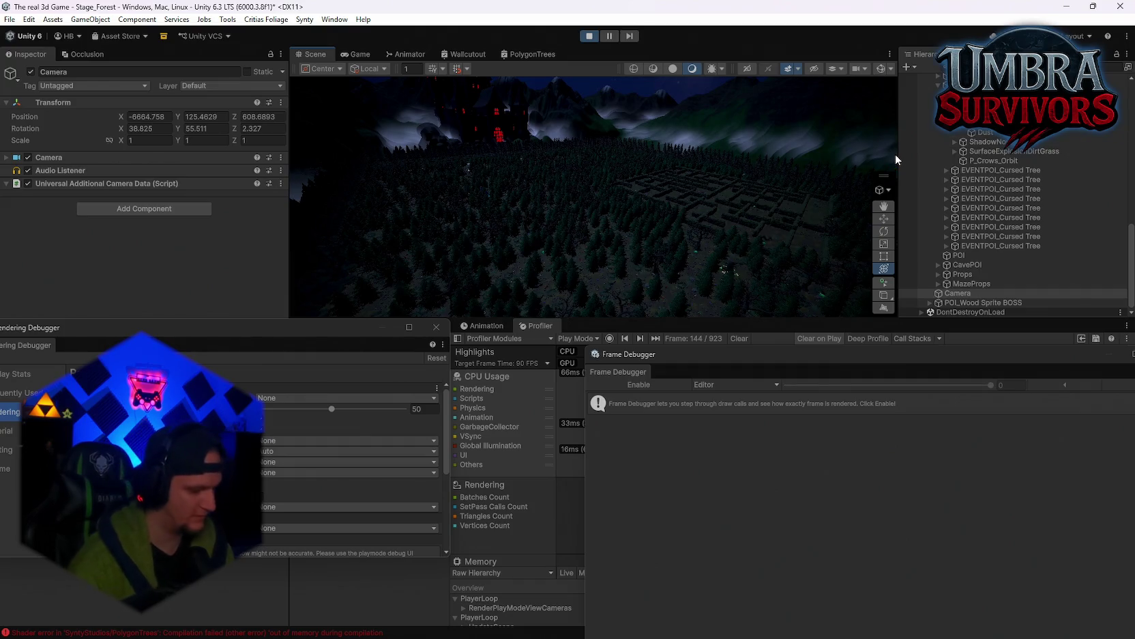
{"action": "left_click", "coordinate": [346, 58]}
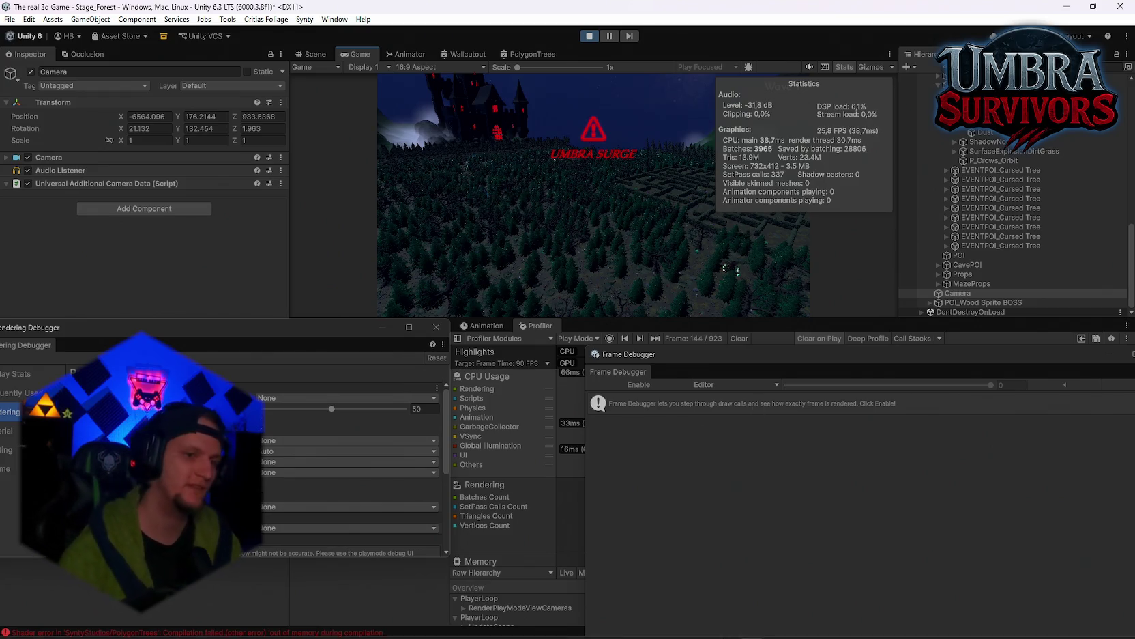
{"action": "mouse_move", "coordinate": [618, 633]}
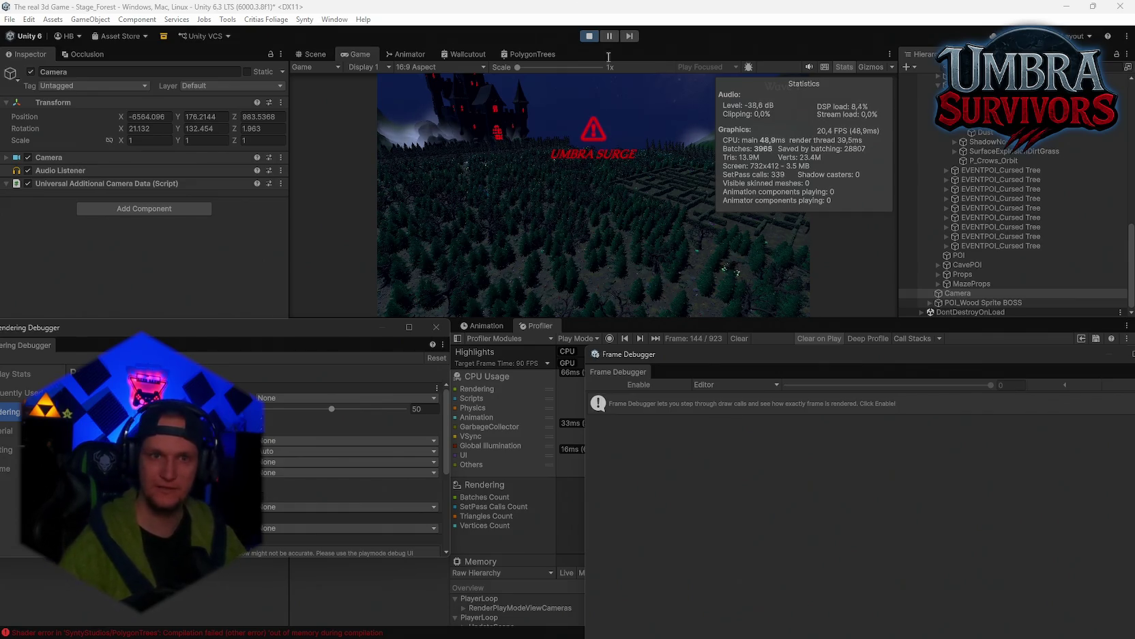
{"action": "key", "text": "alt+Tab"}
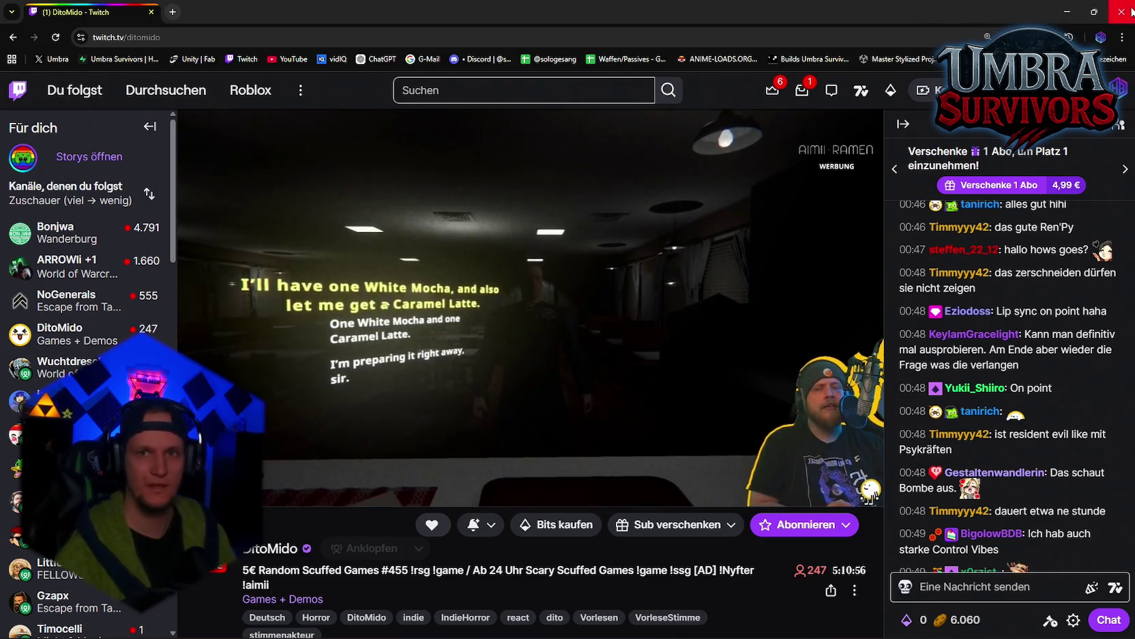
Switch from the Twitch stream back to the running game in Unity
{"action": "key", "text": "alt+Tab"}
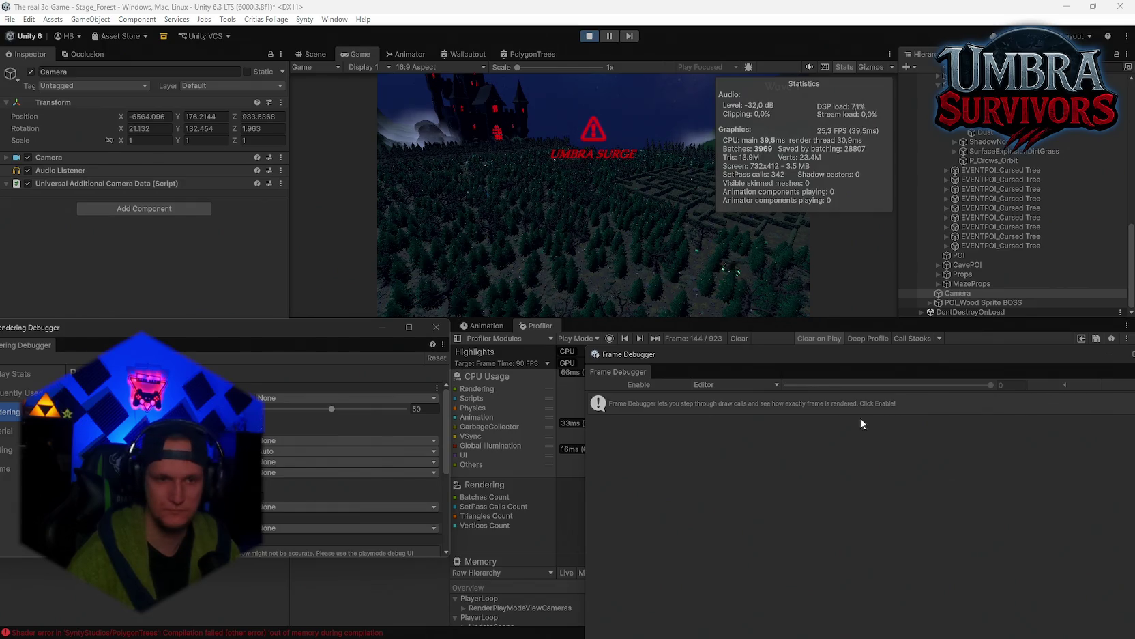
Close the Frame Debugger and record a short Profiler capture up to frame 1108
{"action": "mouse_move", "coordinate": [767, 354]}
{"action": "left_mouse_down"}
{"action": "mouse_move", "coordinate": [457, 246]}
{"action": "mouse_move", "coordinate": [240, 80]}
{"action": "left_mouse_up"}
{"action": "left_click", "coordinate": [575, 84]}
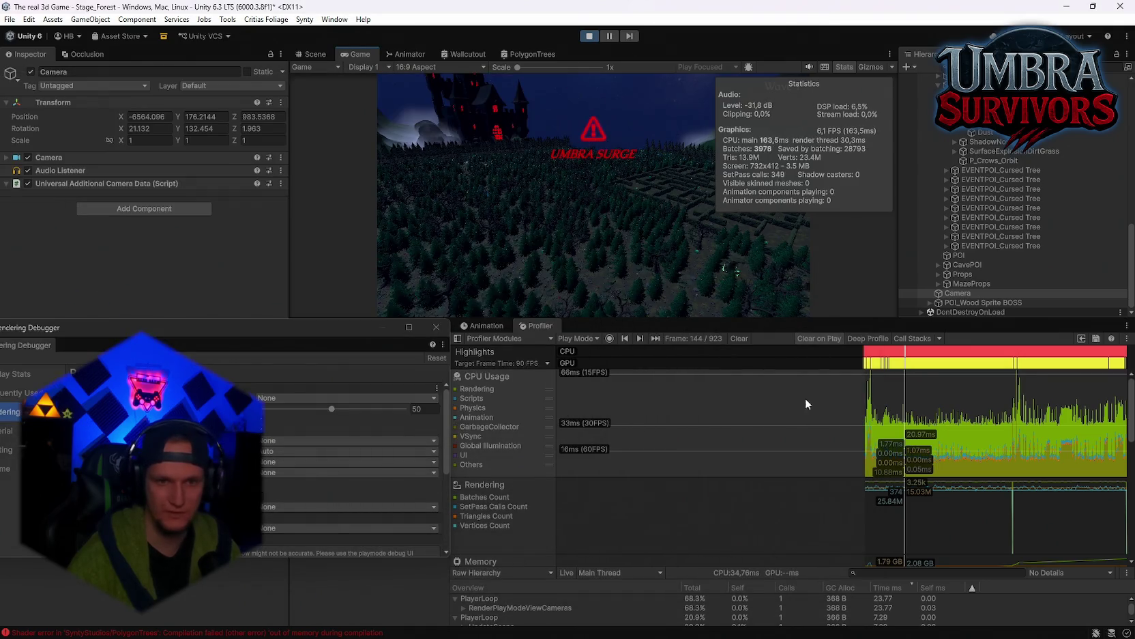
{"action": "left_click", "coordinate": [608, 337]}
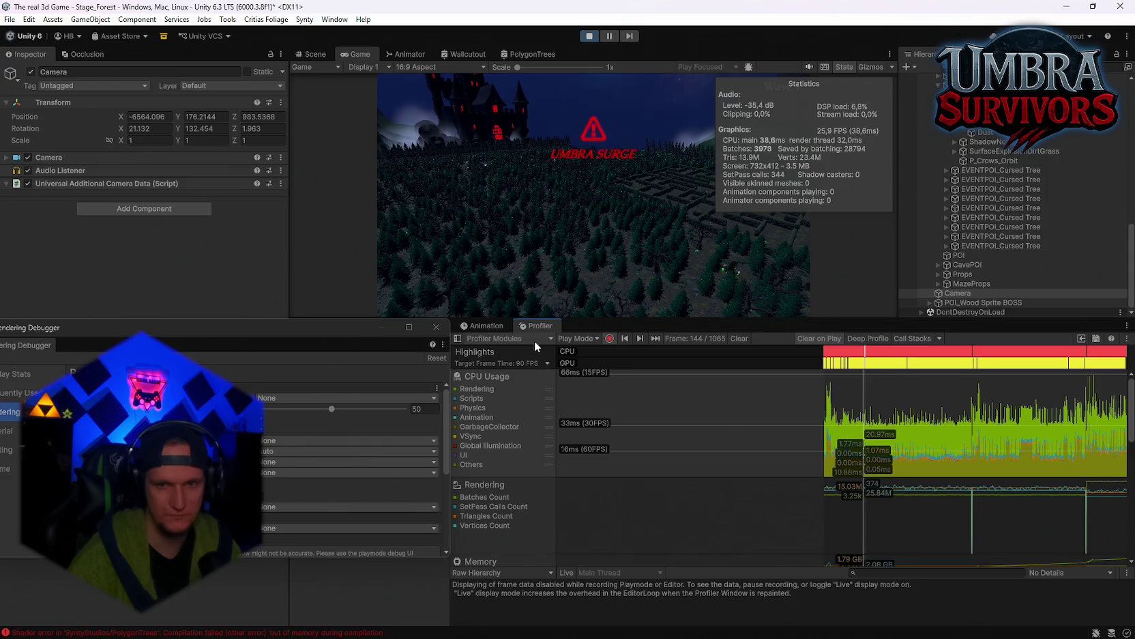
{"action": "left_click", "coordinate": [609, 338]}
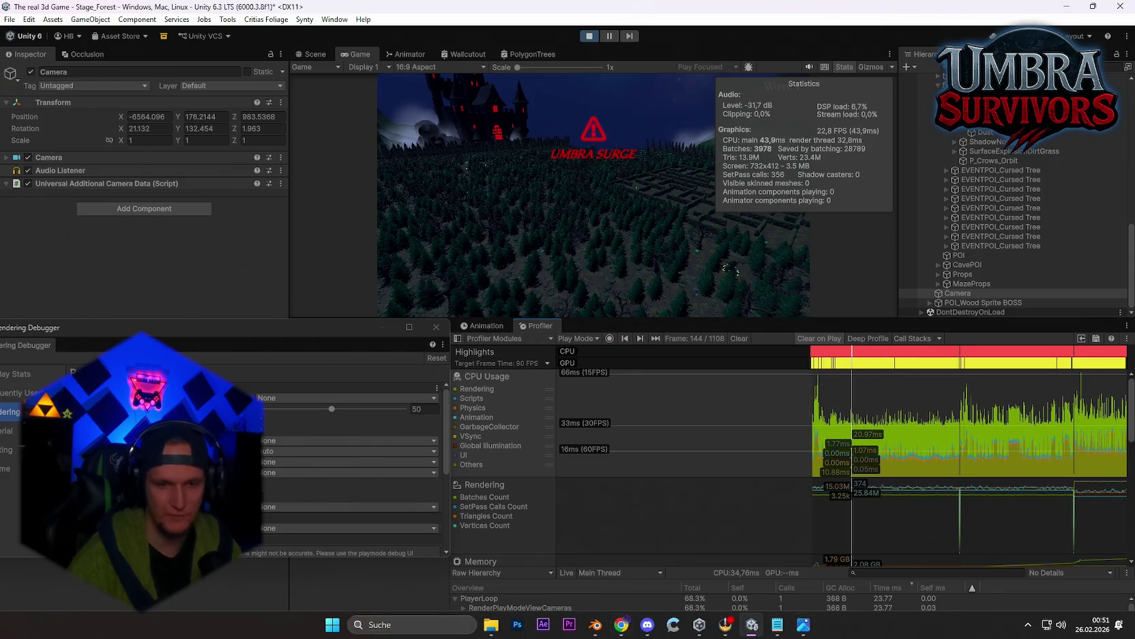
{"action": "right_click", "coordinate": [894, 625]}
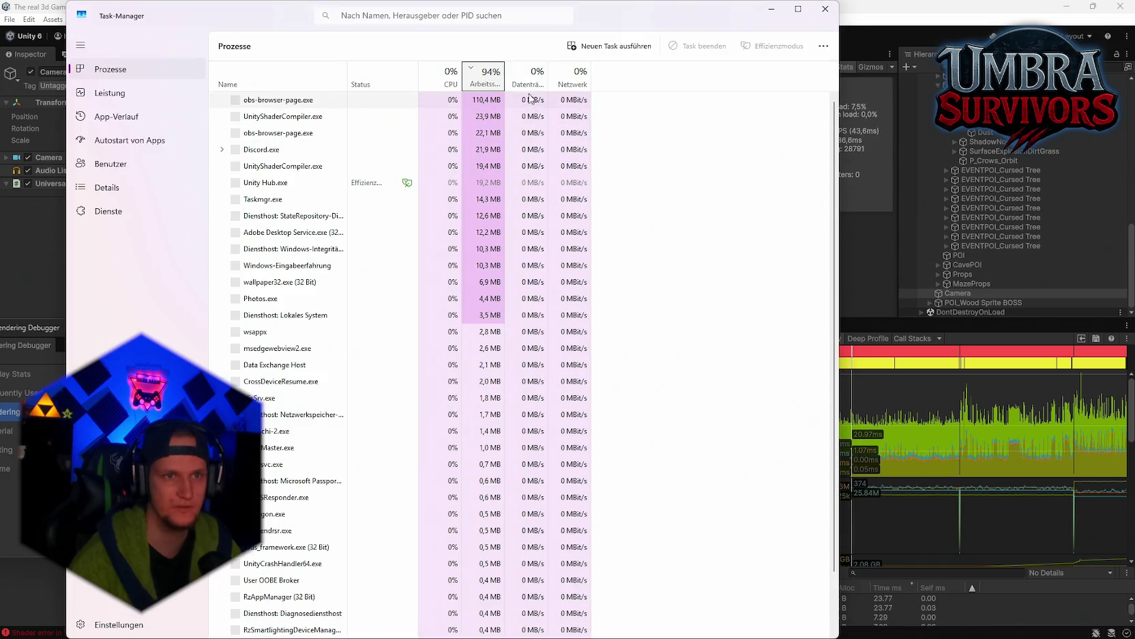
Sort Task Manager processes by memory (Arbeitsspeicher), largest first, then close it
{"action": "left_click", "coordinate": [497, 73]}
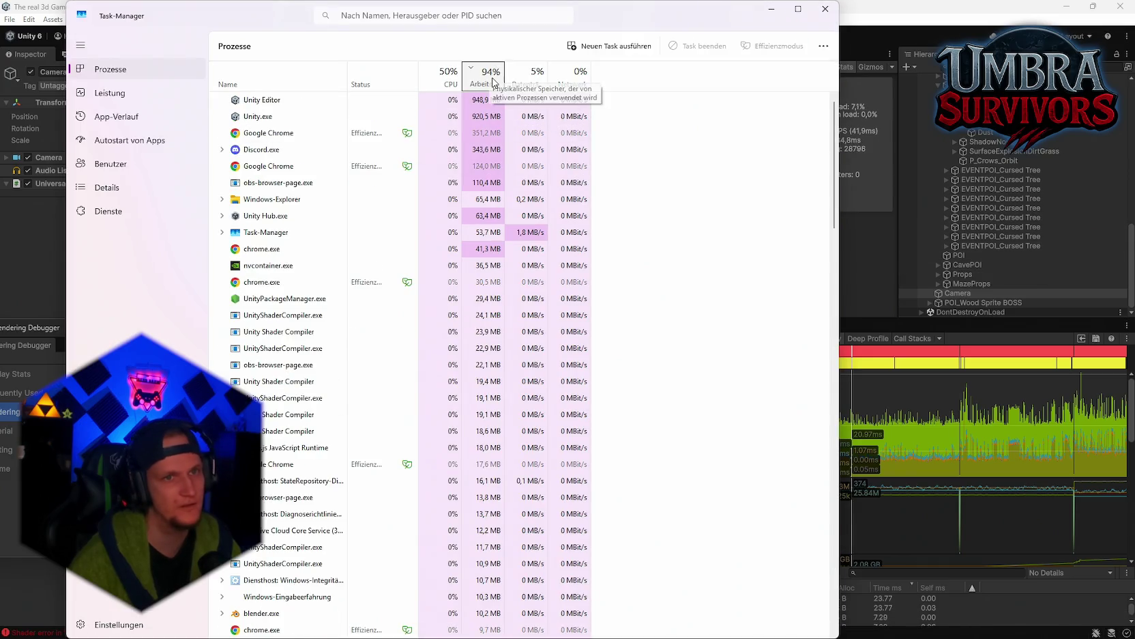
{"action": "left_click", "coordinate": [492, 76]}
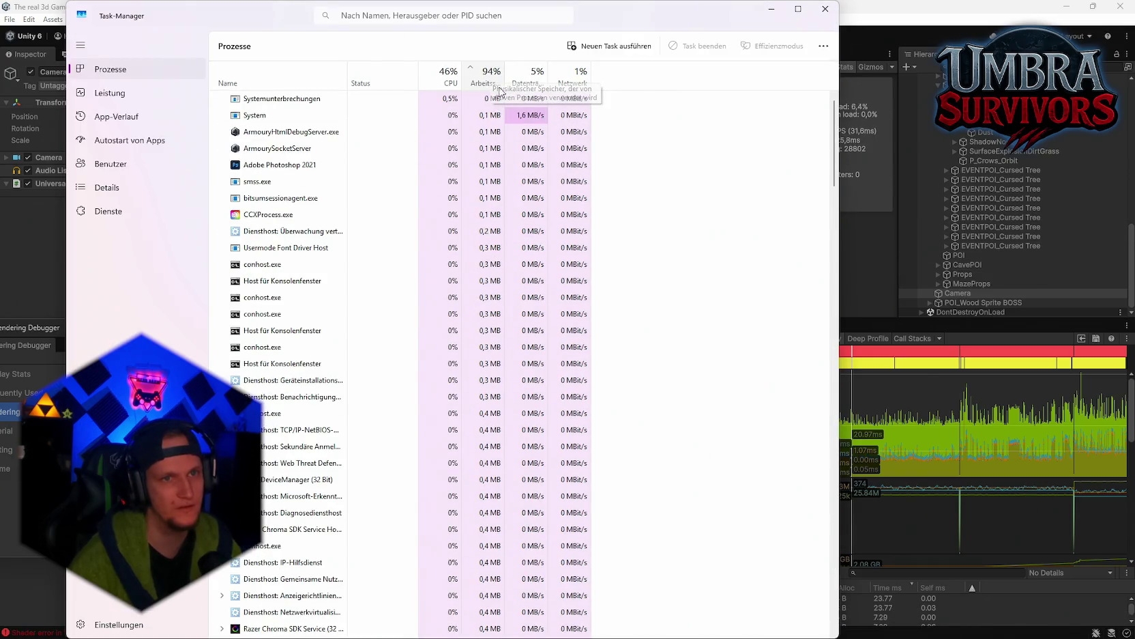
{"action": "left_click", "coordinate": [478, 75]}
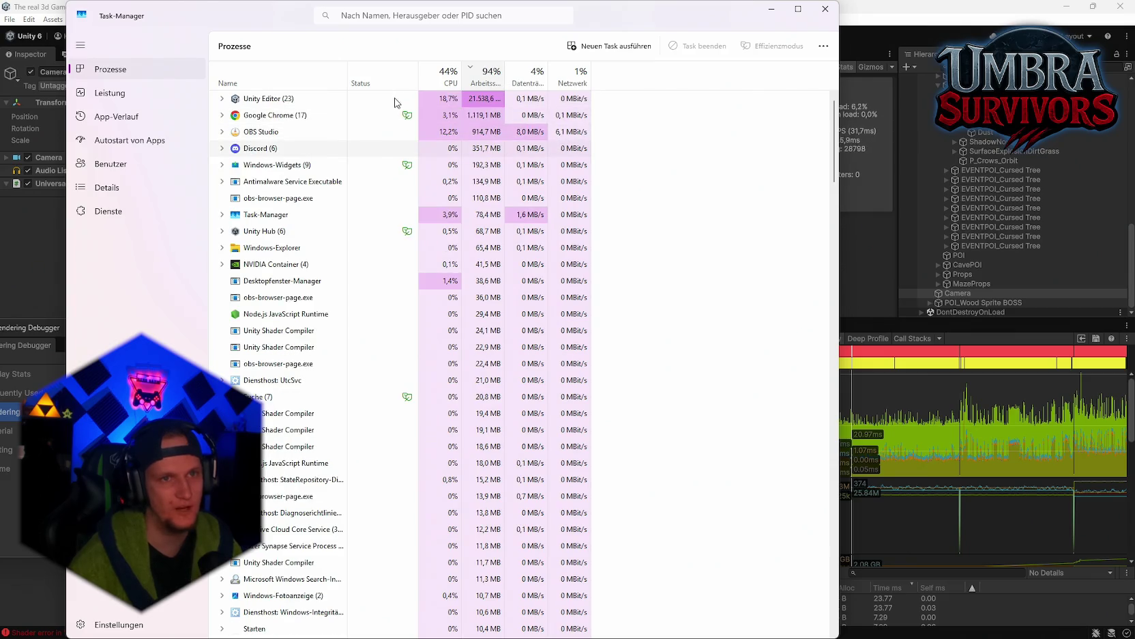
{"action": "left_click", "coordinate": [825, 9]}
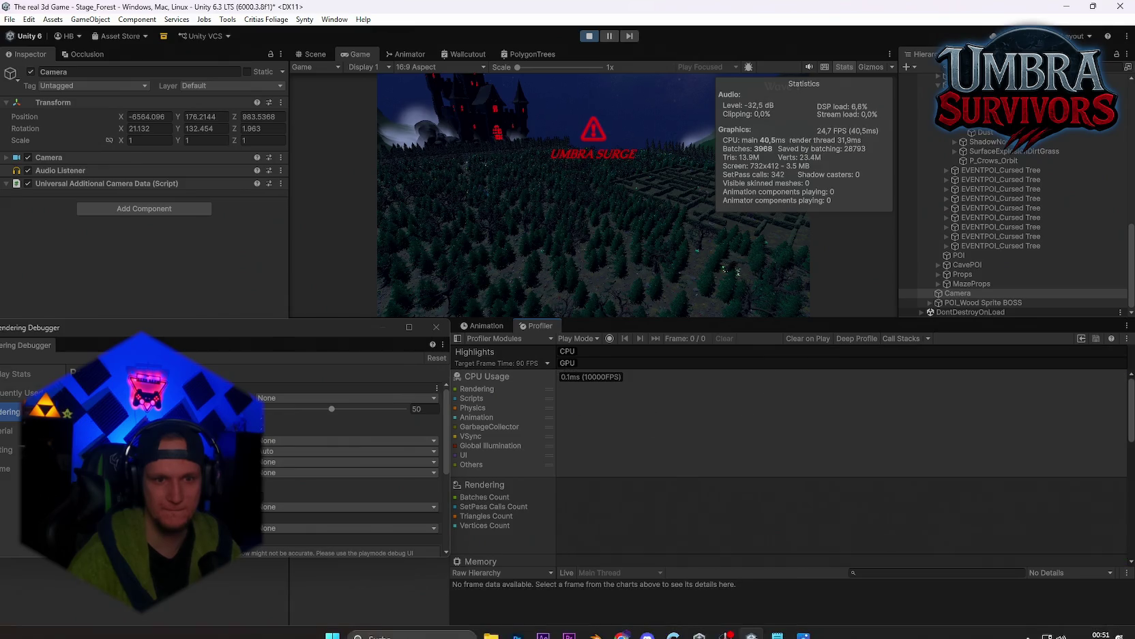
Reopen Task Manager, re-sort by memory to confirm Unity Editor leads, and close it
{"action": "right_click", "coordinate": [846, 624]}
{"action": "left_click", "coordinate": [870, 580]}
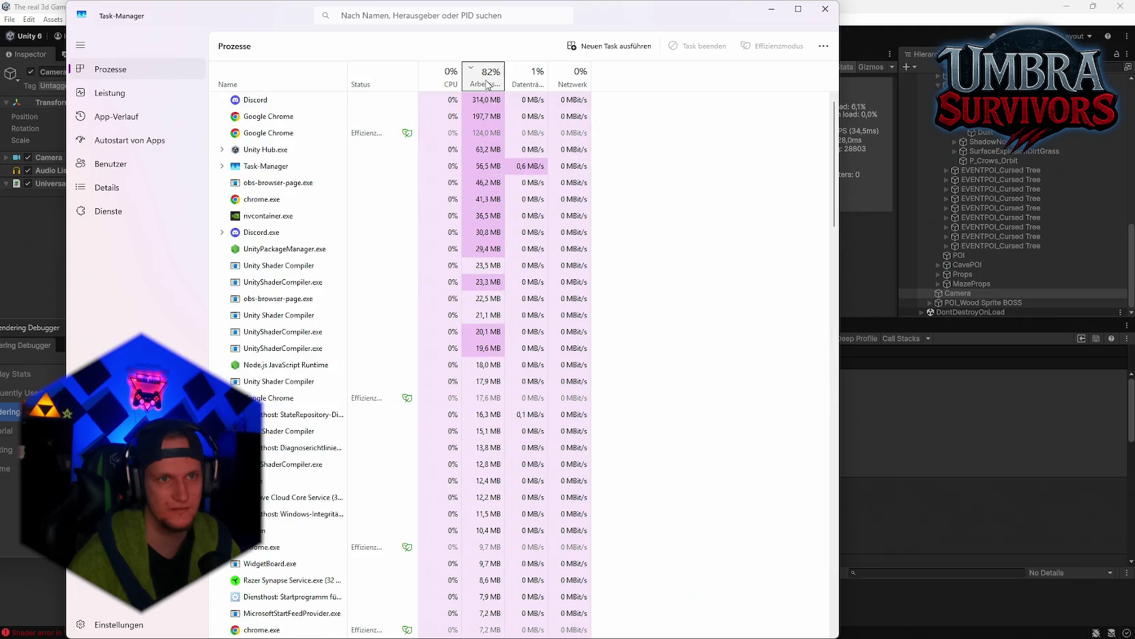
{"action": "left_click", "coordinate": [485, 81]}
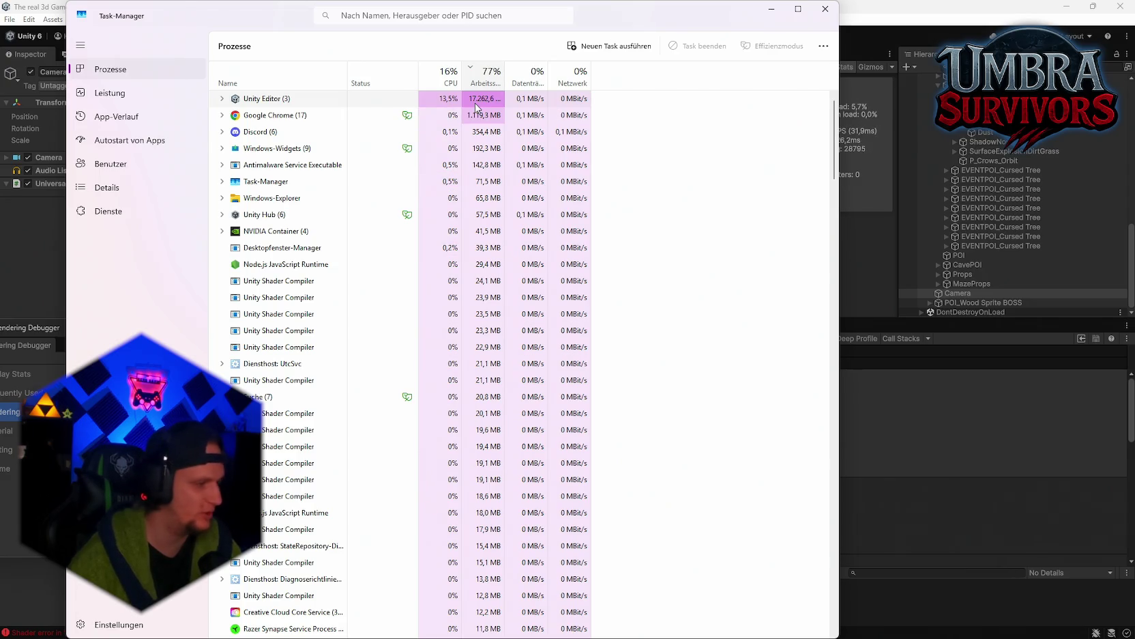
{"action": "left_click", "coordinate": [825, 9]}
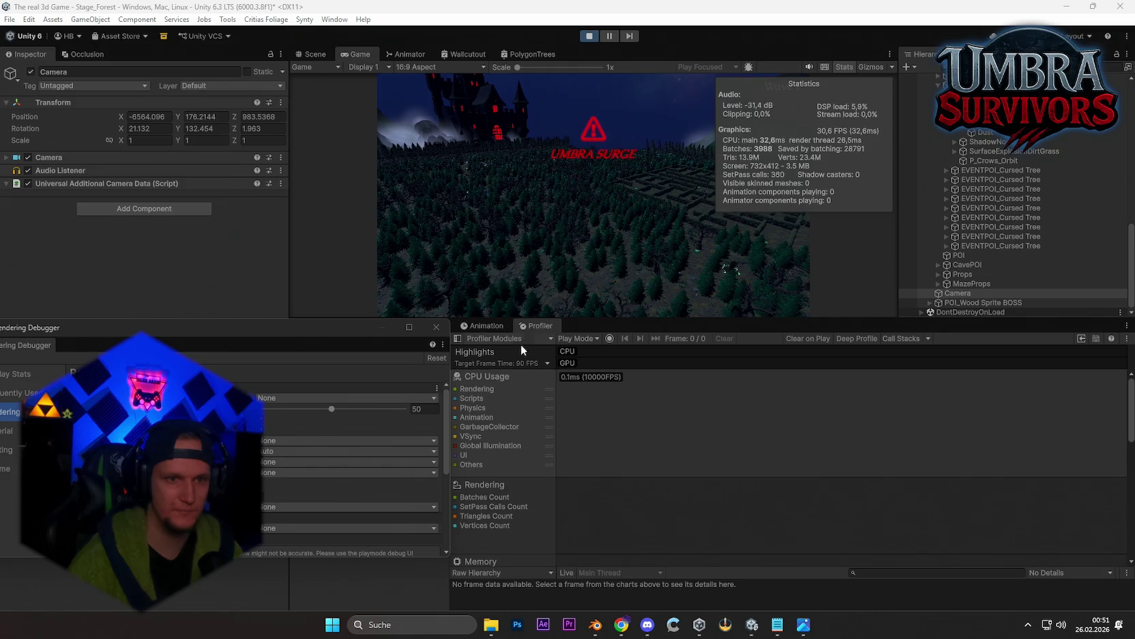
Bring the Rendering Debugger window into view and close it
{"action": "mouse_move", "coordinate": [340, 325]}
{"action": "left_mouse_down"}
{"action": "mouse_move", "coordinate": [462, 241]}
{"action": "mouse_move", "coordinate": [440, 198]}
{"action": "left_mouse_up"}
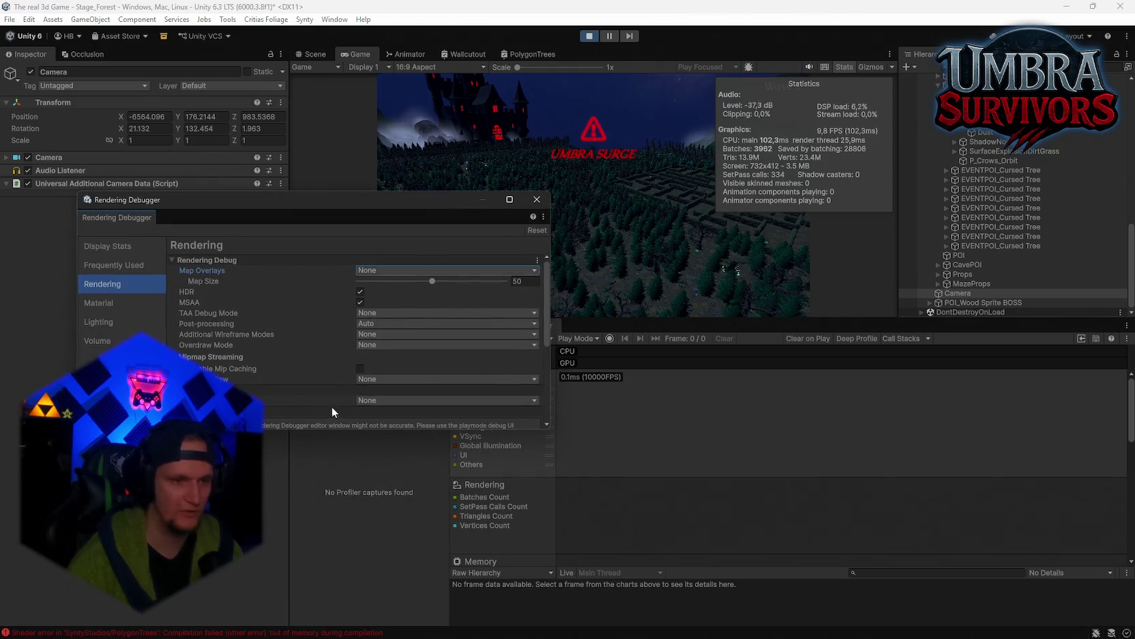
{"action": "left_click_drag", "start_coordinate": [305, 428], "coordinate": [297, 584]}
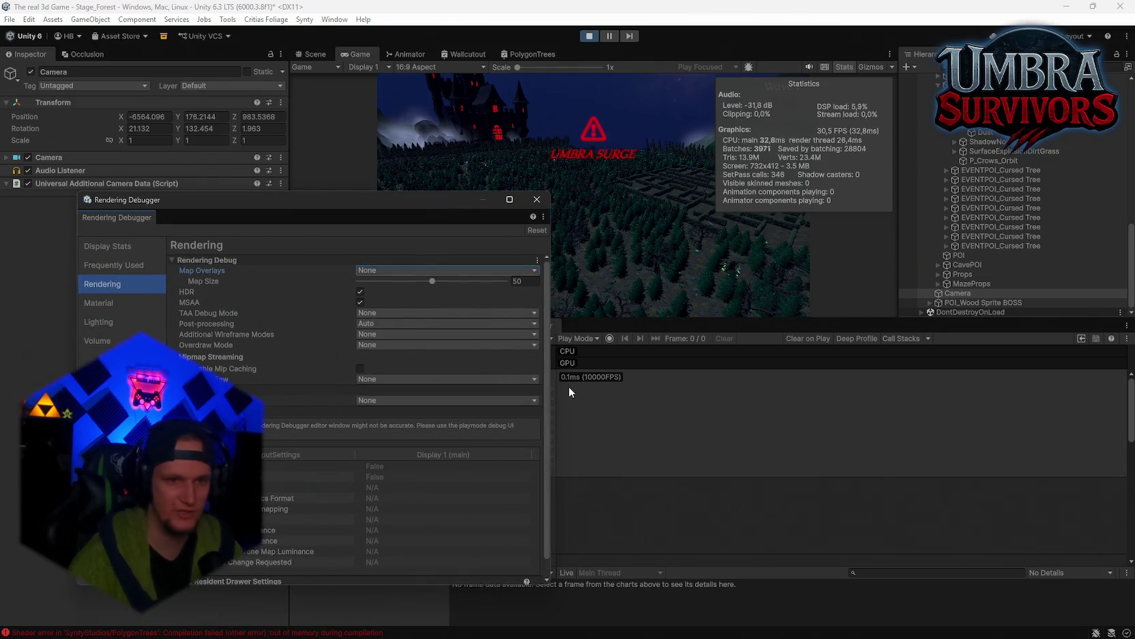
{"action": "left_click_drag", "start_coordinate": [554, 386], "coordinate": [634, 394]}
{"action": "left_click_drag", "start_coordinate": [413, 197], "coordinate": [380, 166]}
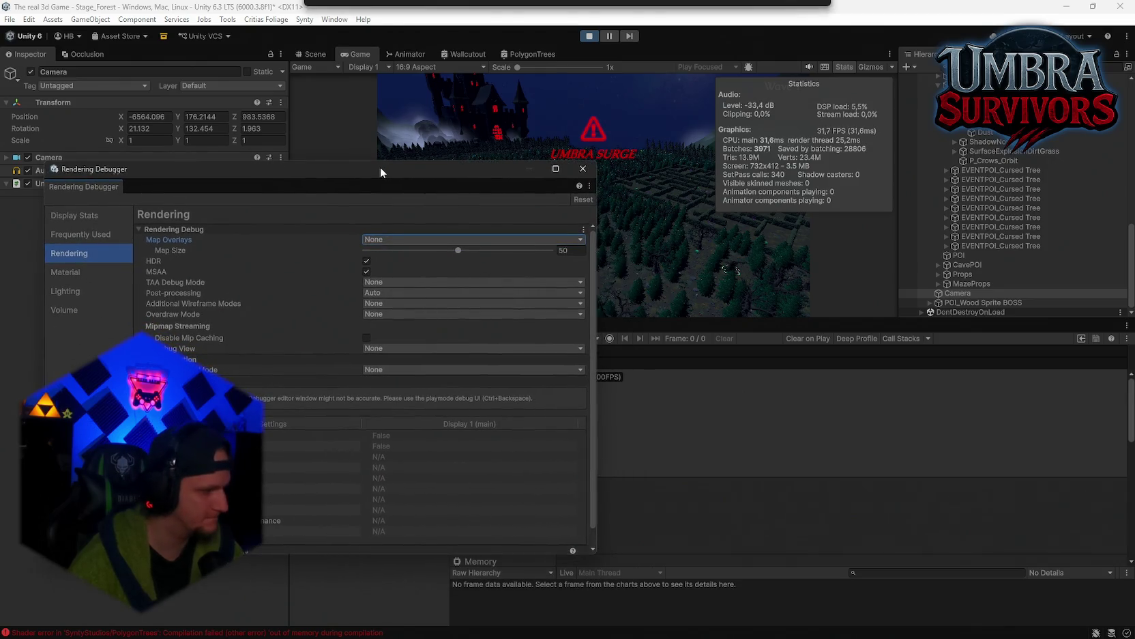
{"action": "left_click", "coordinate": [583, 170]}
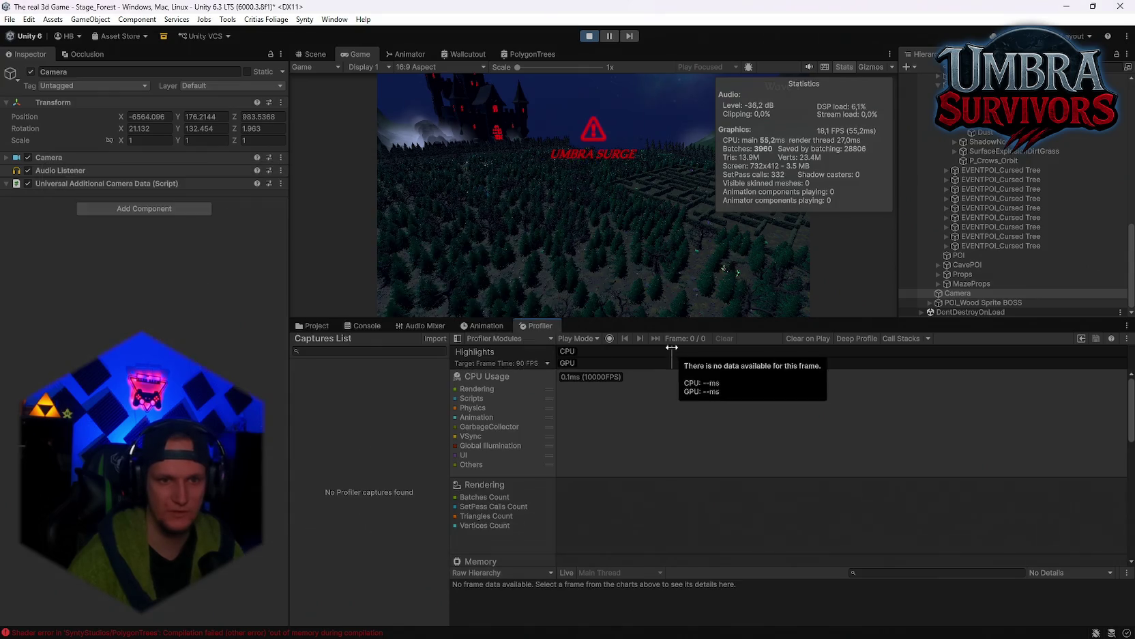
Record a 211-frame Profiler capture of play mode and jump to its first frame
{"action": "left_click", "coordinate": [610, 338]}
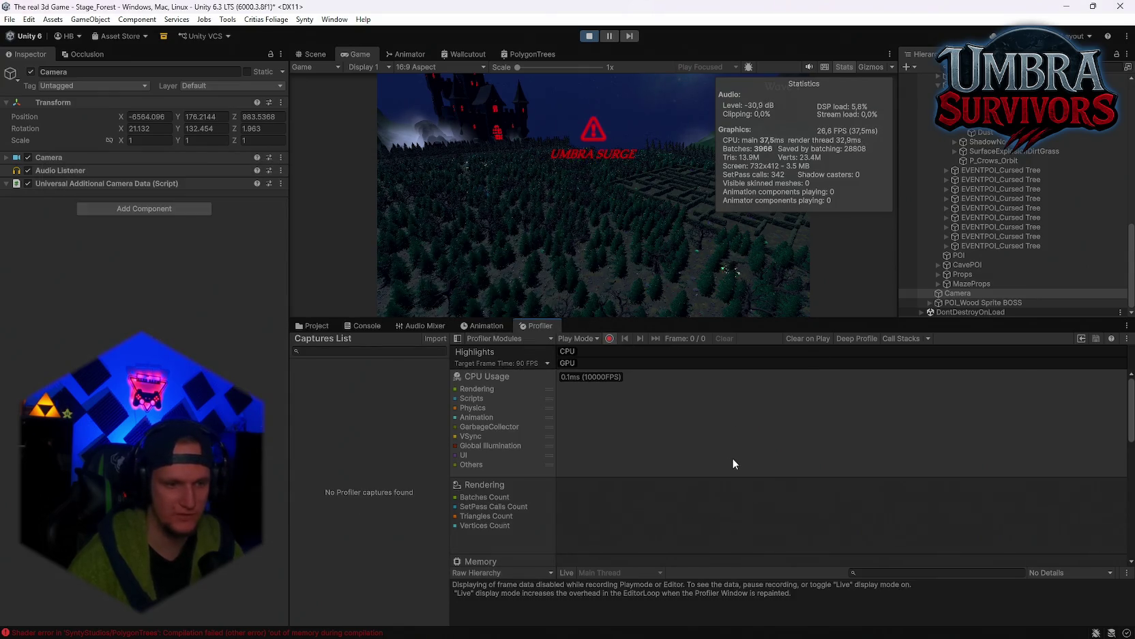
{"action": "left_click", "coordinate": [365, 326]}
{"action": "left_click", "coordinate": [311, 326]}
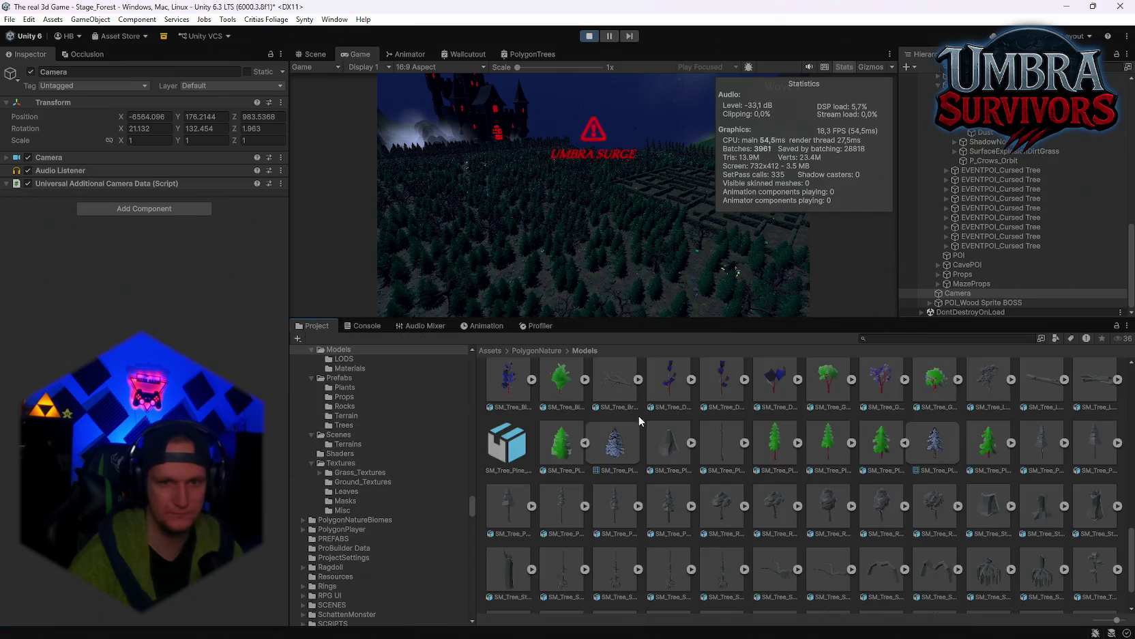
{"action": "left_click", "coordinate": [502, 326]}
{"action": "left_click", "coordinate": [535, 326]}
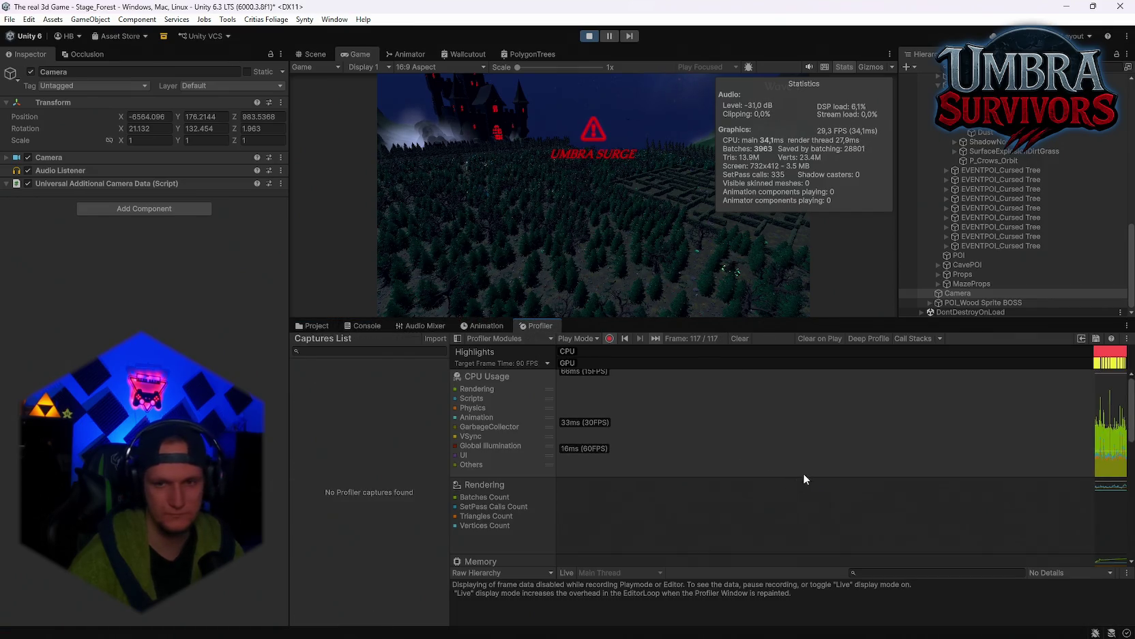
{"action": "left_click", "coordinate": [609, 338]}
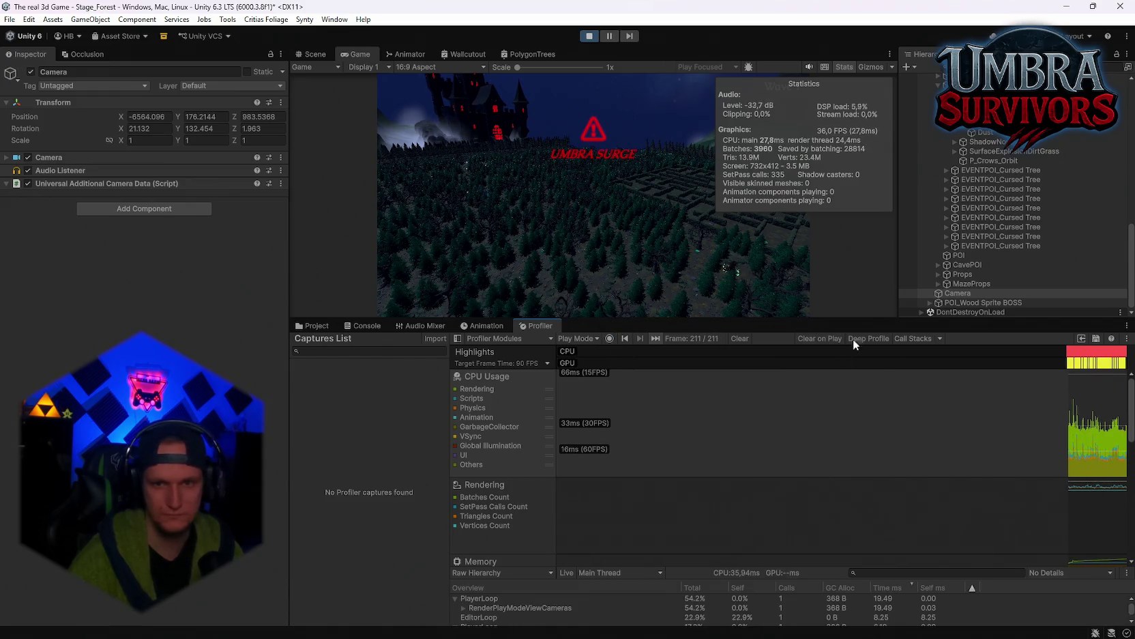
{"action": "left_click", "coordinate": [994, 457]}
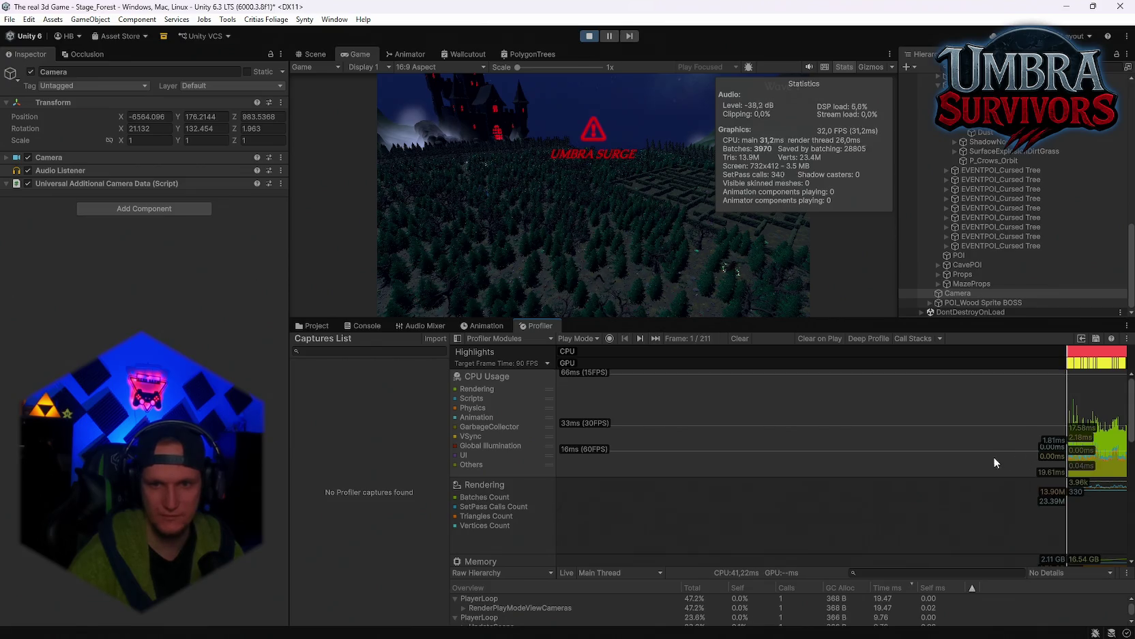
Show the Rendering statistics for frame 54 and enlarge the frame details area
{"action": "left_click", "coordinate": [830, 487]}
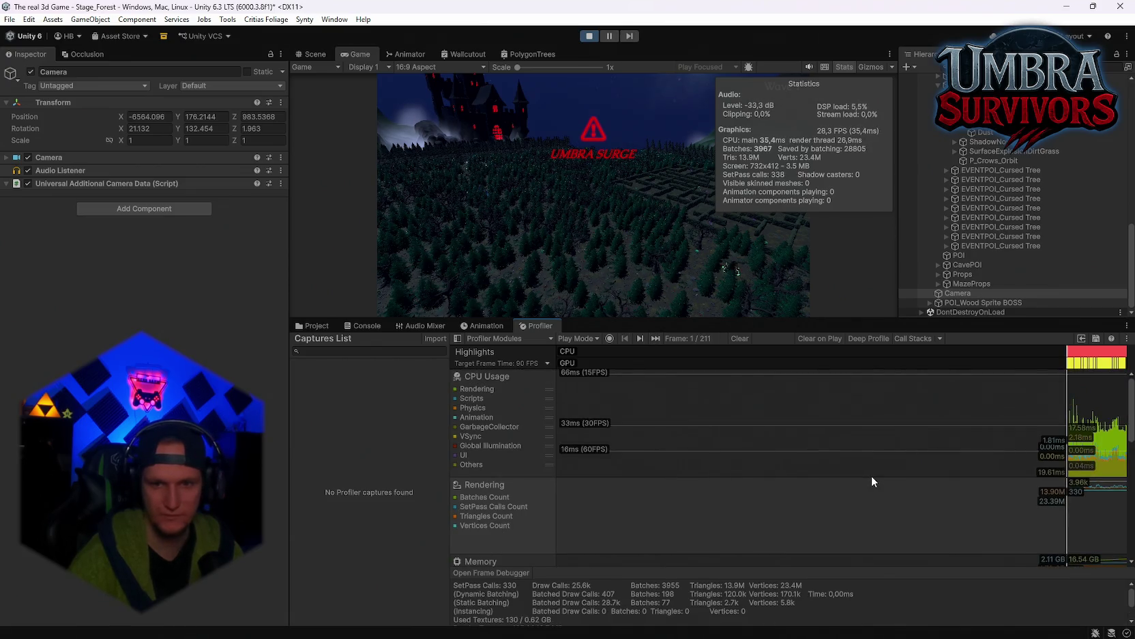
{"action": "scroll", "coordinate": [842, 444], "scroll_direction": "down", "scroll_amount": 3}
{"action": "scroll", "coordinate": [843, 445], "scroll_direction": "up", "scroll_amount": 3}
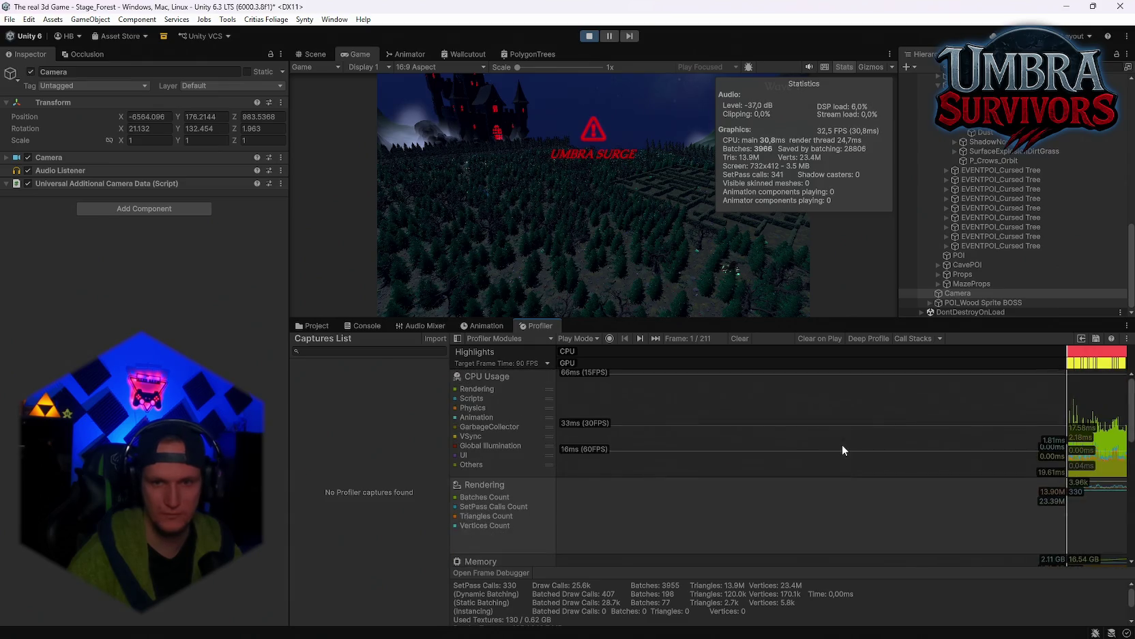
{"action": "scroll", "coordinate": [842, 445], "scroll_direction": "down", "scroll_amount": 5}
{"action": "scroll", "coordinate": [843, 444], "scroll_direction": "up", "scroll_amount": 5}
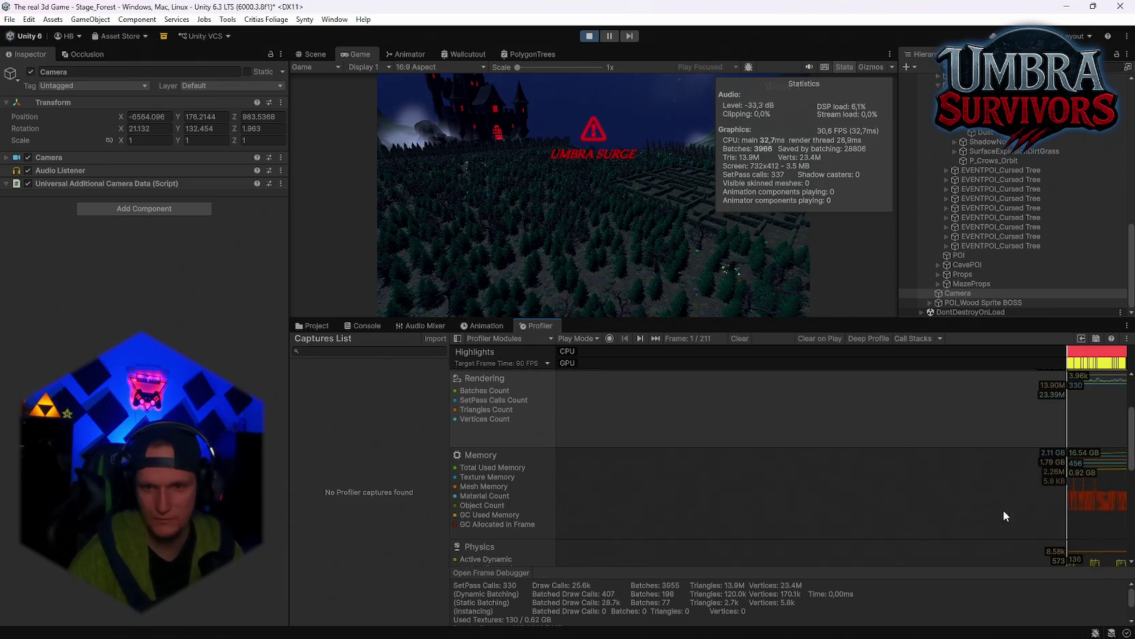
{"action": "scroll", "coordinate": [840, 478], "scroll_direction": "down", "scroll_amount": 1}
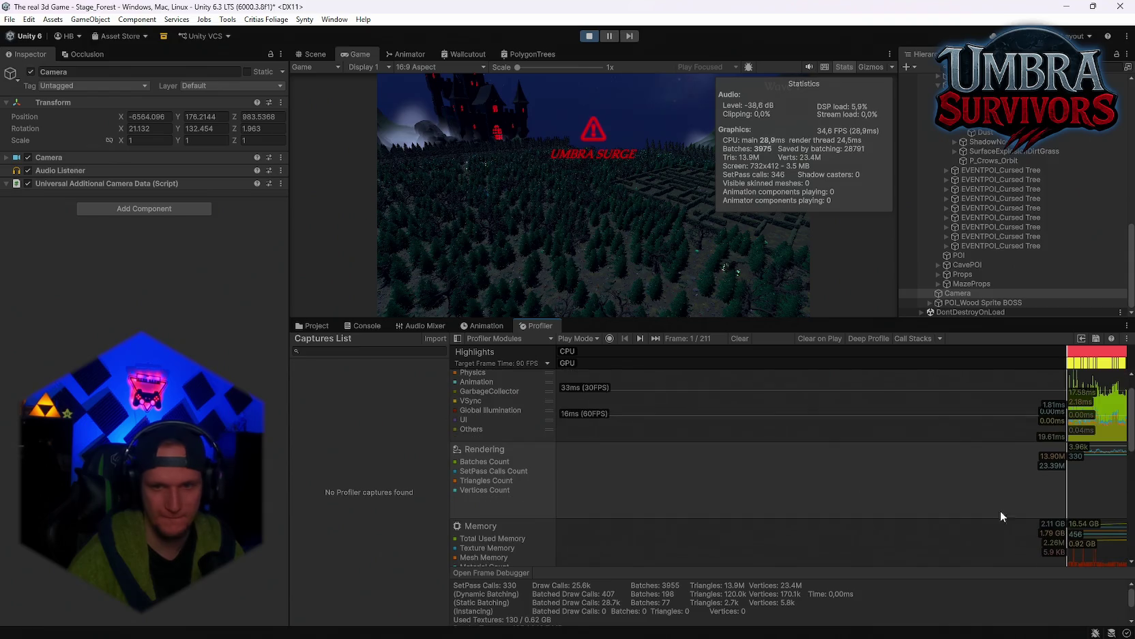
{"action": "left_click", "coordinate": [1083, 482]}
{"action": "left_click_drag", "start_coordinate": [676, 569], "coordinate": [643, 496]}
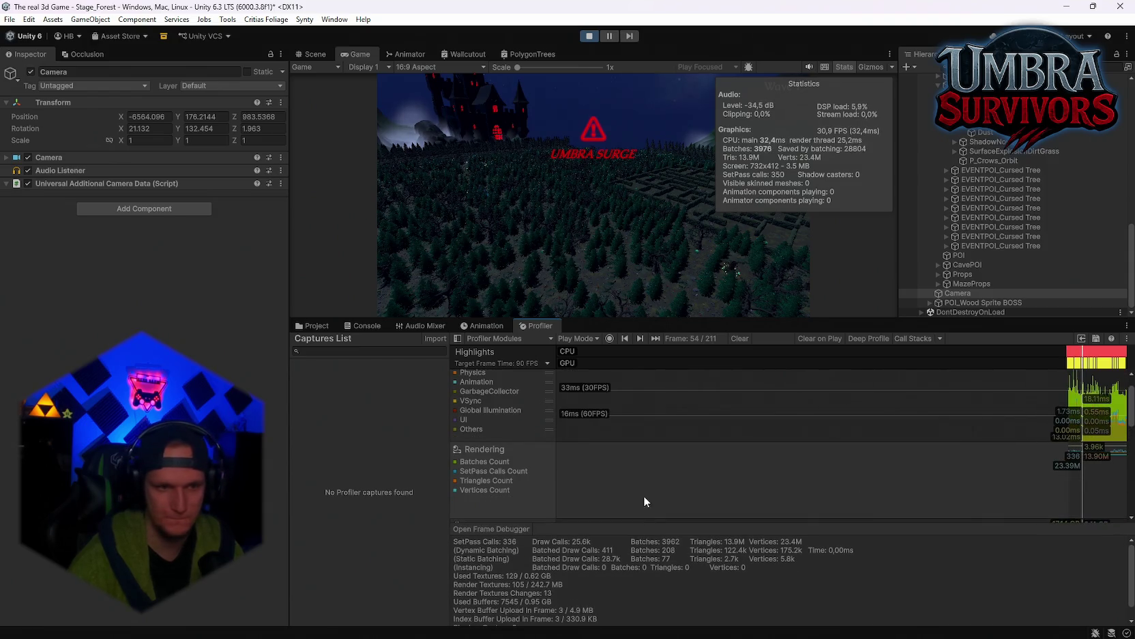
{"action": "left_click_drag", "start_coordinate": [287, 424], "coordinate": [270, 423]}
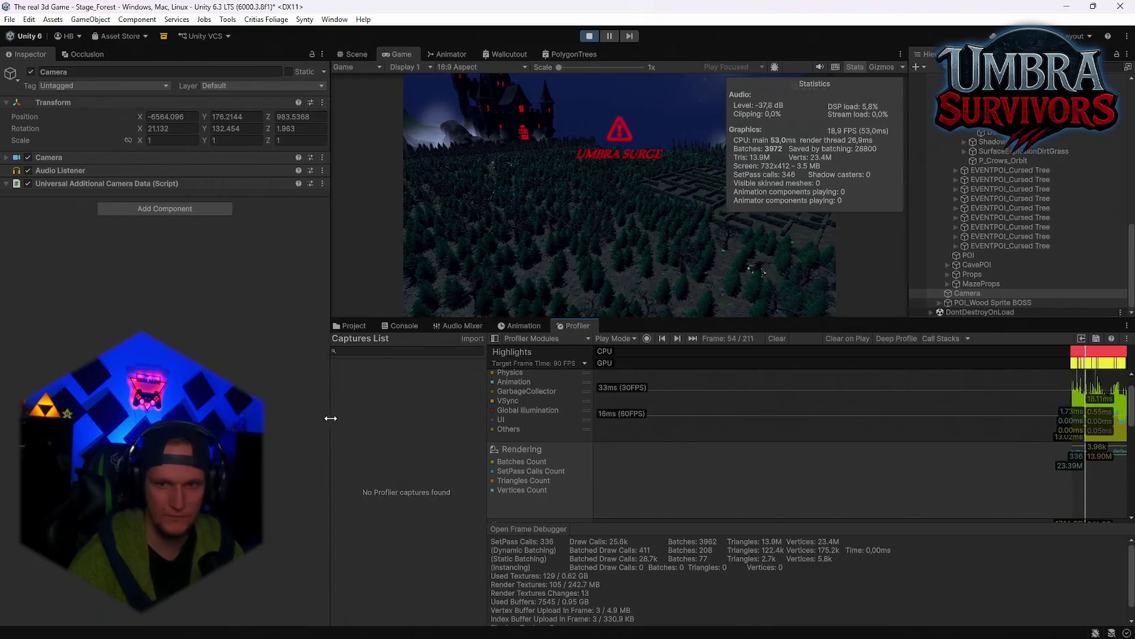
{"action": "scroll", "coordinate": [1064, 464], "scroll_direction": "up", "scroll_amount": 1}
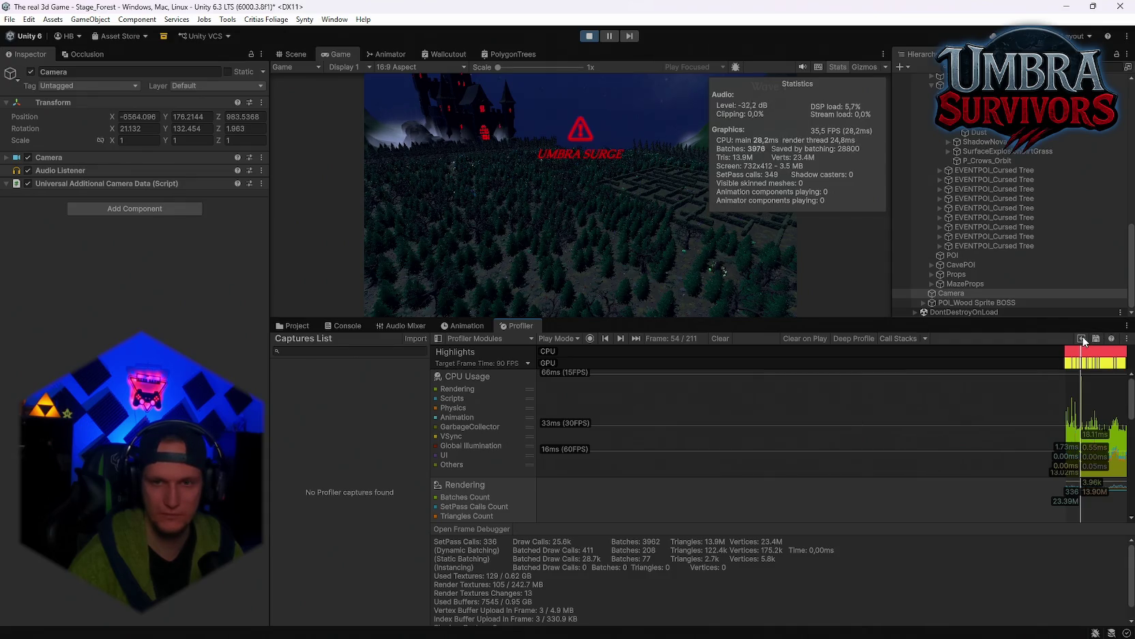
Make the details area taller still and snip a screenshot of frame 54's rendering stats
{"action": "left_click", "coordinate": [1128, 339]}
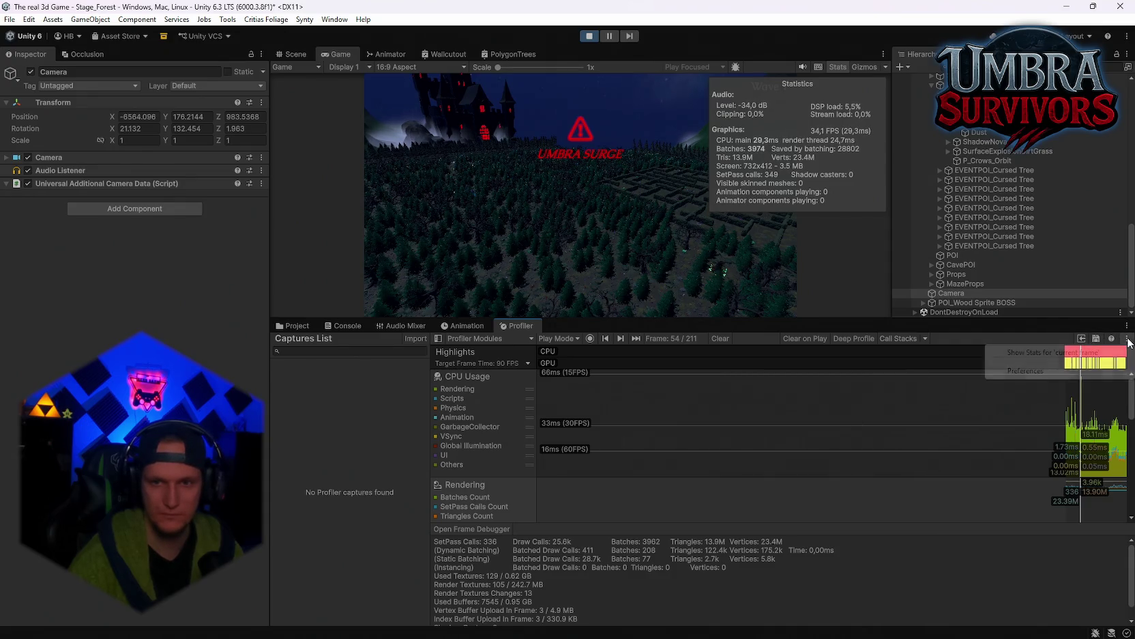
{"action": "left_click", "coordinate": [1023, 343]}
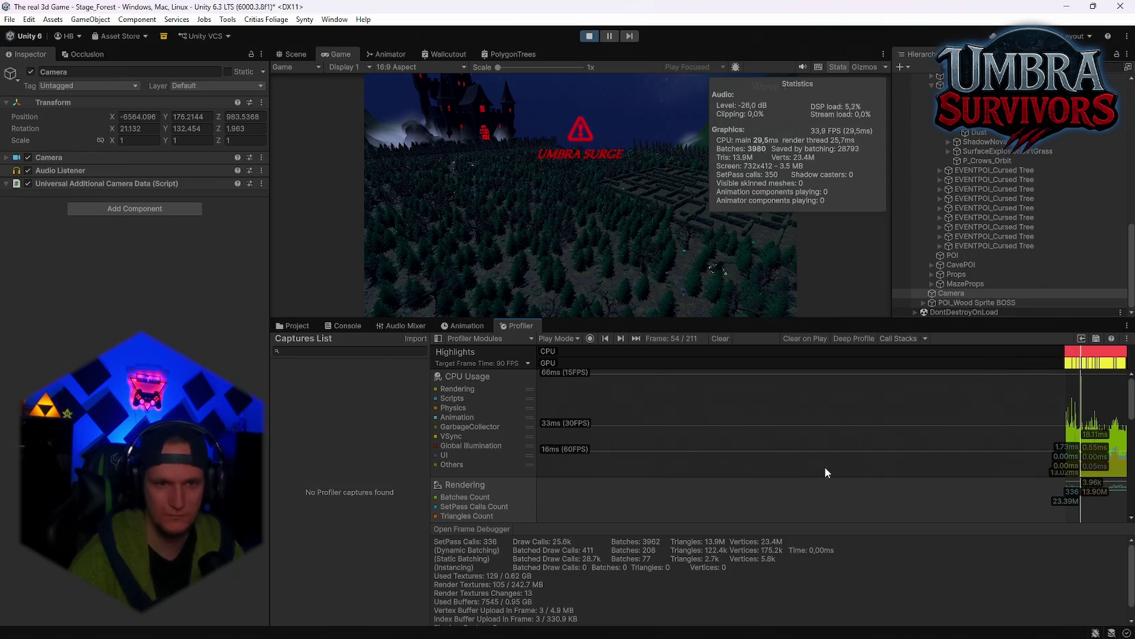
{"action": "scroll", "coordinate": [658, 455], "scroll_direction": "down", "scroll_amount": 5}
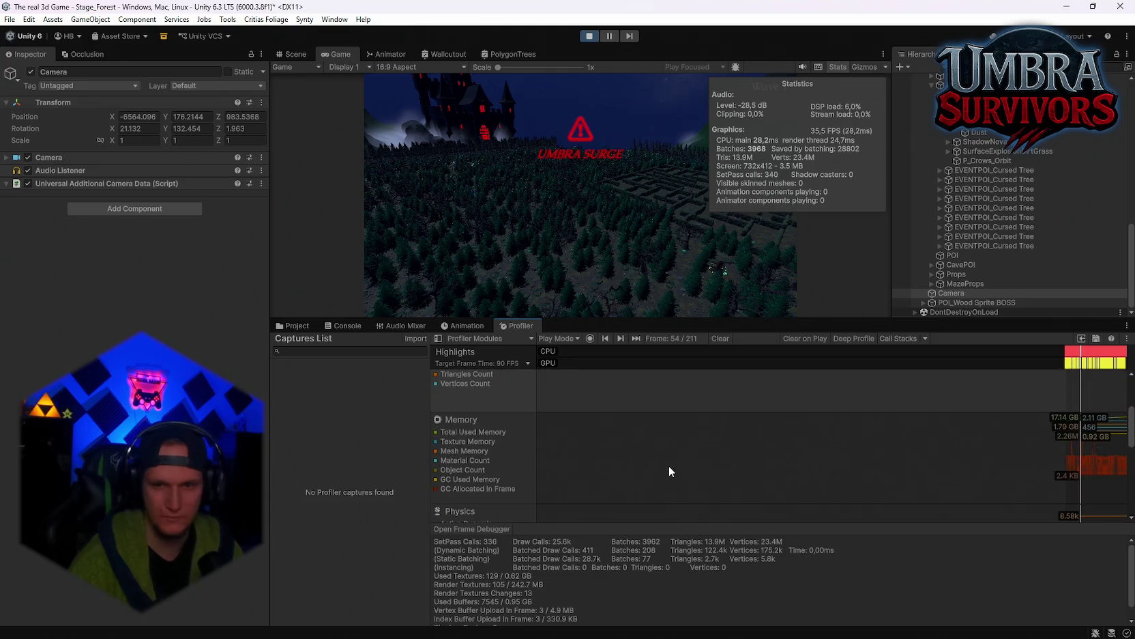
{"action": "mouse_move", "coordinate": [651, 521]}
{"action": "left_mouse_down"}
{"action": "mouse_move", "coordinate": [658, 498]}
{"action": "mouse_move", "coordinate": [632, 488]}
{"action": "left_mouse_up"}
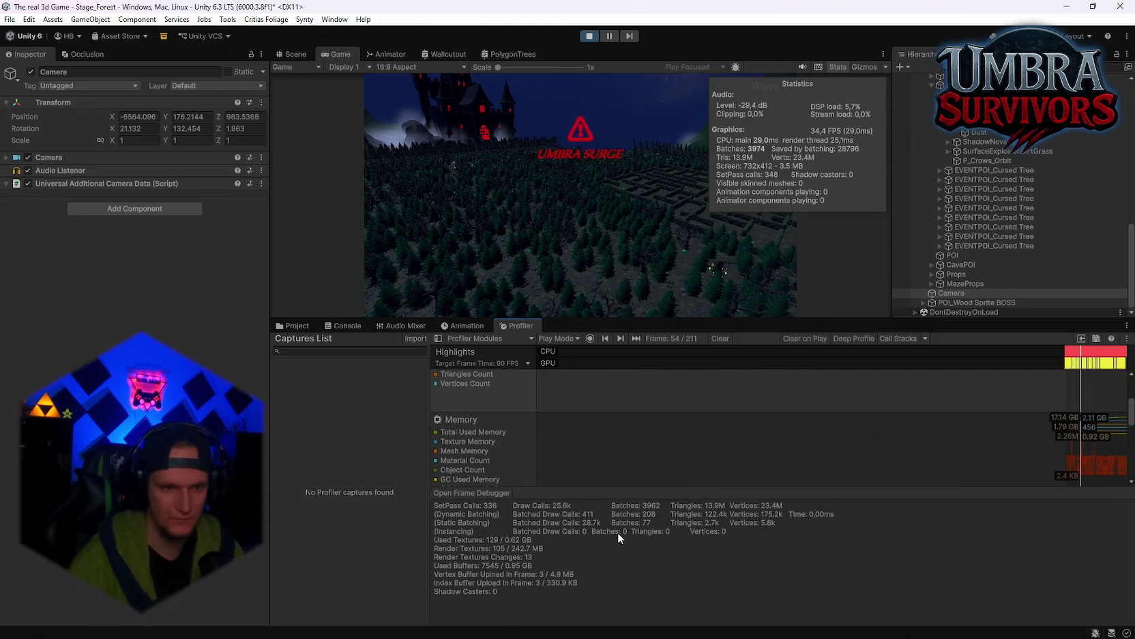
{"action": "scroll", "coordinate": [771, 394], "scroll_direction": "up", "scroll_amount": 2}
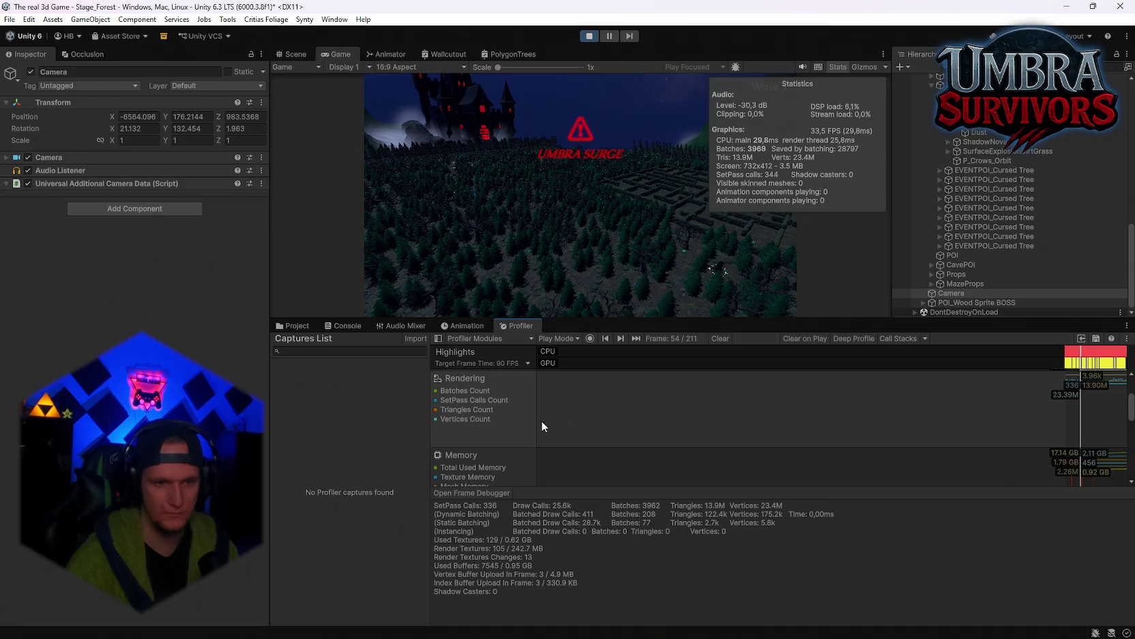
{"action": "key", "text": "super+shift+s"}
{"action": "left_click_drag", "start_coordinate": [418, 439], "coordinate": [1001, 616]}
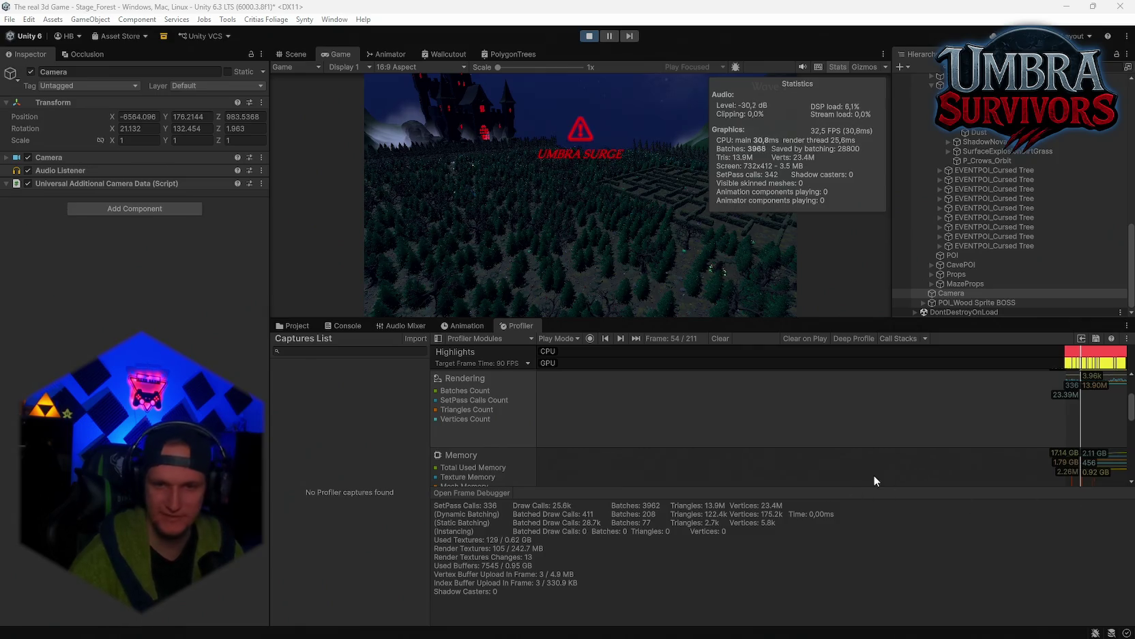
Switch to the CPU Usage module to see frame 54's hierarchy breakdown
{"action": "scroll", "coordinate": [648, 403], "scroll_direction": "up", "scroll_amount": 3}
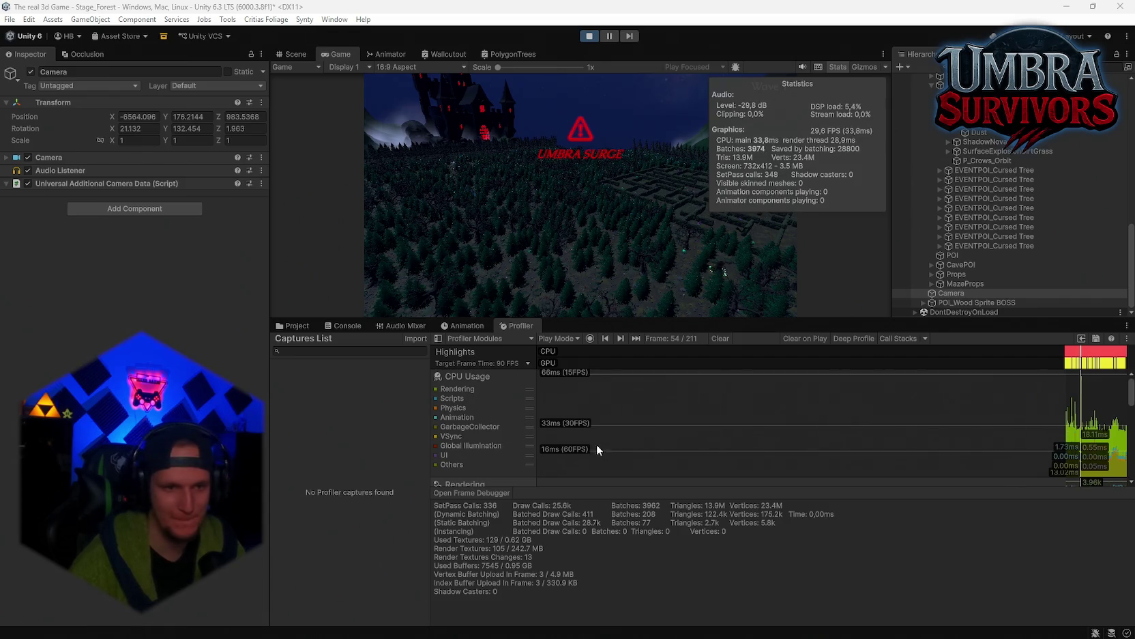
{"action": "scroll", "coordinate": [485, 429], "scroll_direction": "down", "scroll_amount": 2}
{"action": "left_click", "coordinate": [488, 429]}
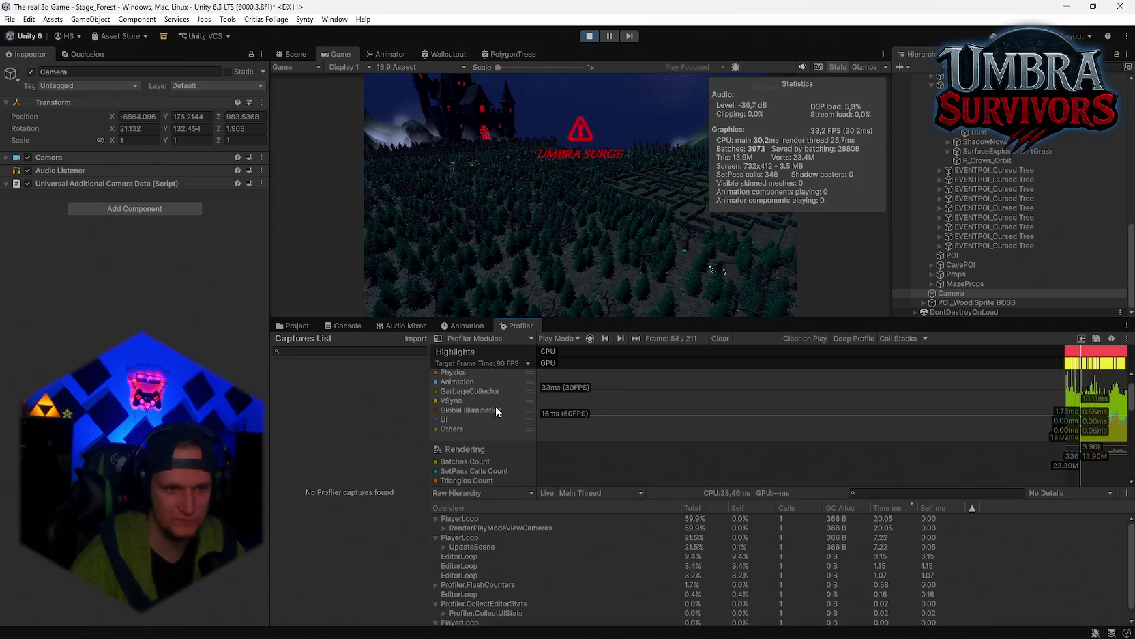
Expand RenderPlayModeViewCameras through Submit and ExecuteRenderGraph down to DrawOpaqueObjects
{"action": "left_click_drag", "start_coordinate": [595, 487], "coordinate": [591, 443]}
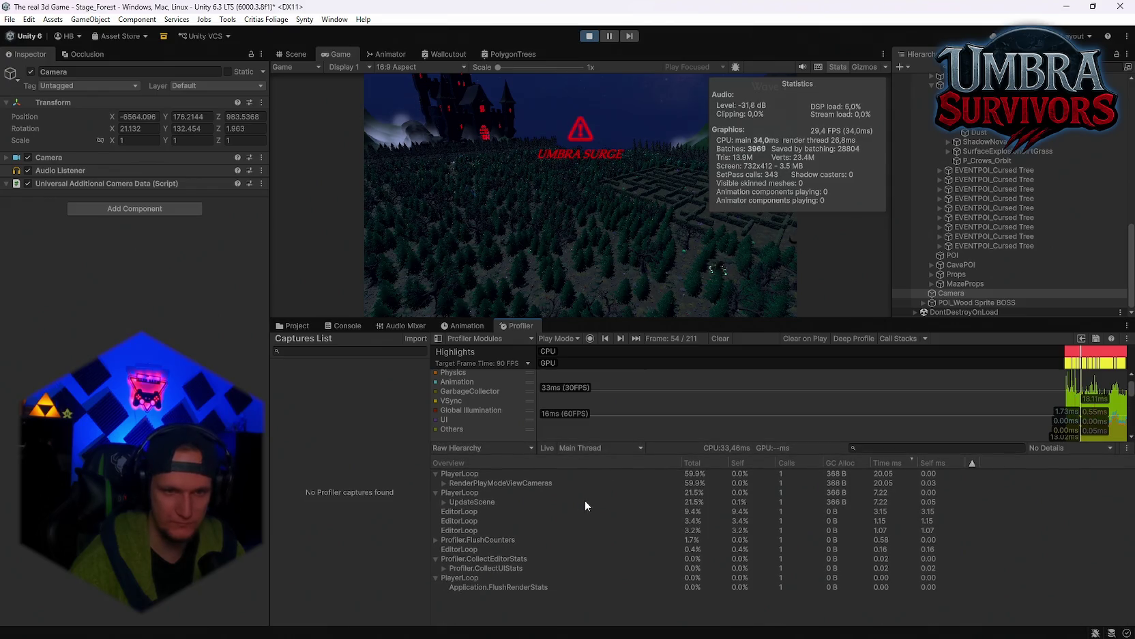
{"action": "left_click", "coordinate": [444, 484]}
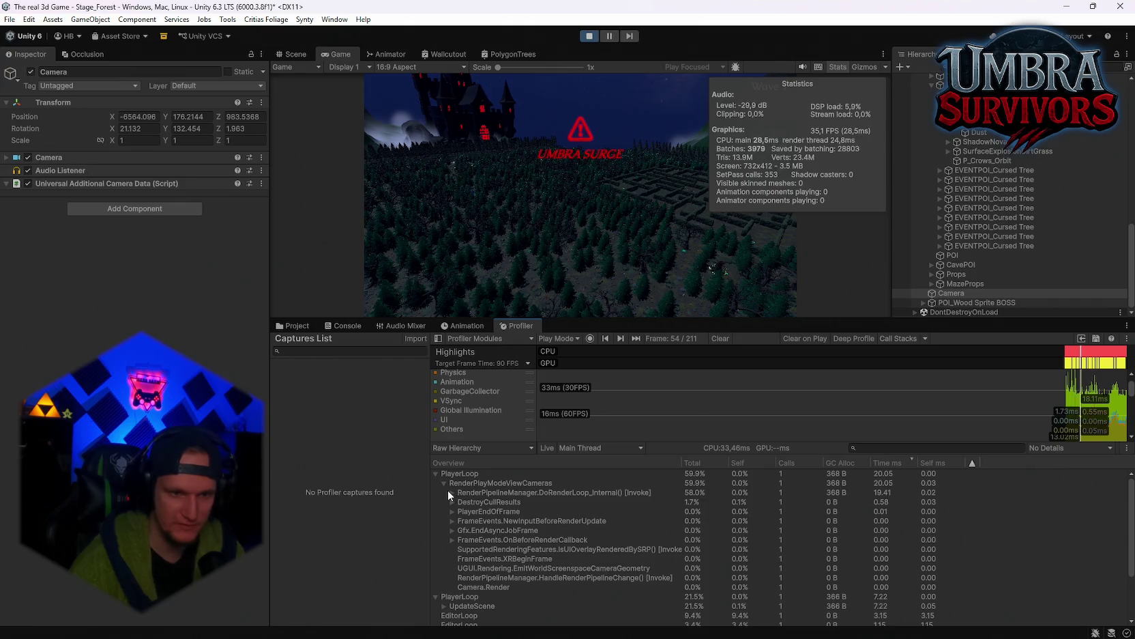
{"action": "left_click", "coordinate": [452, 494]}
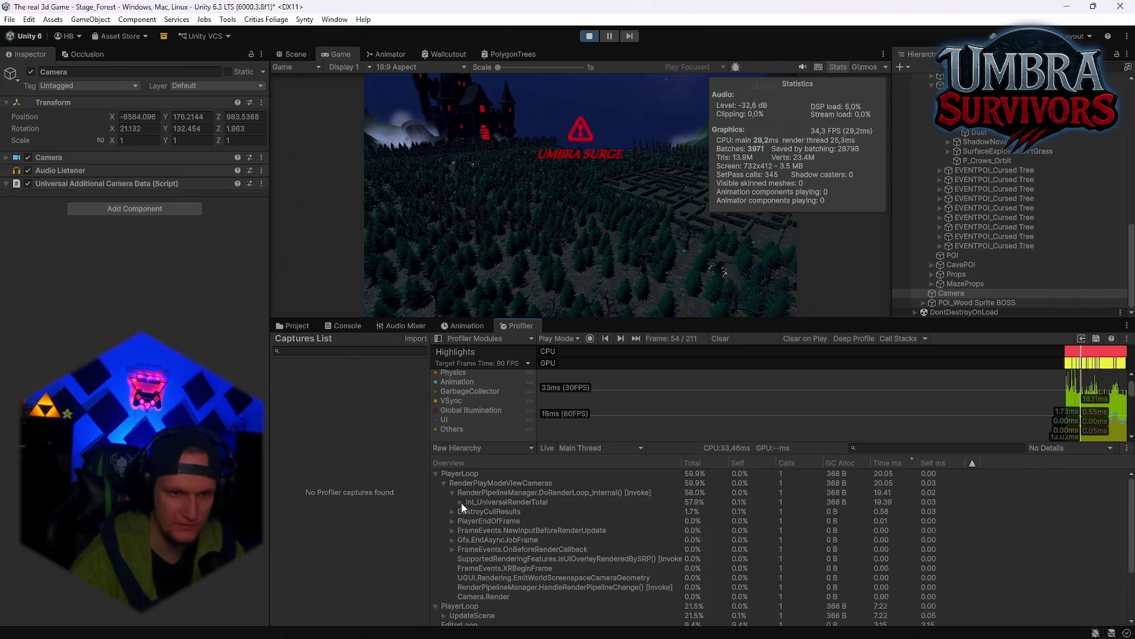
{"action": "left_click", "coordinate": [460, 502]}
{"action": "left_click", "coordinate": [468, 511]}
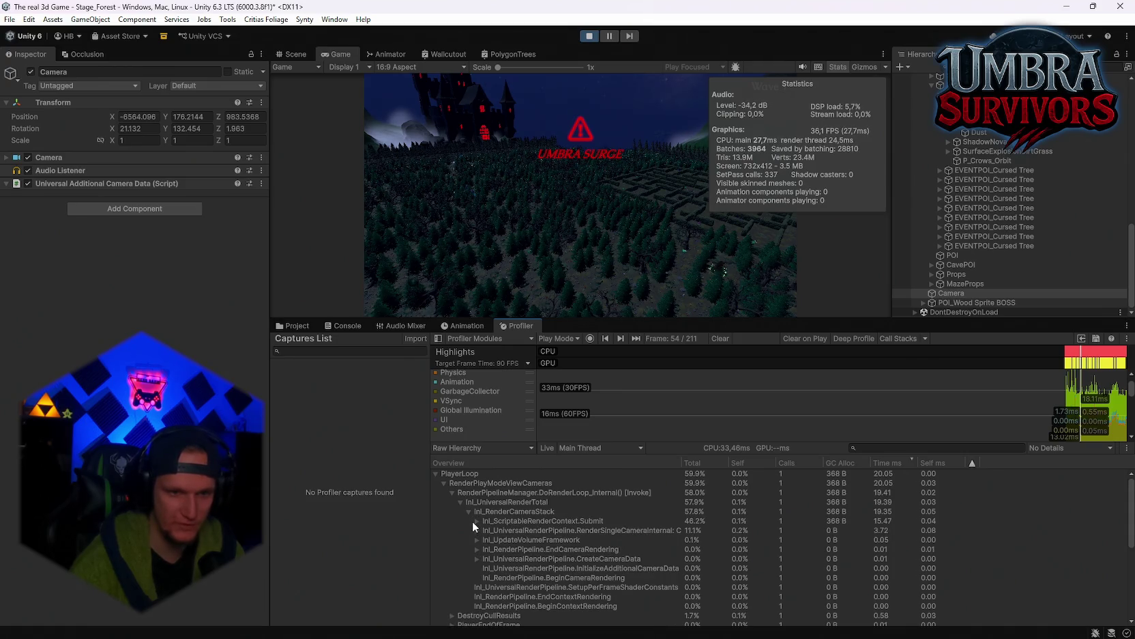
{"action": "left_click", "coordinate": [472, 520]}
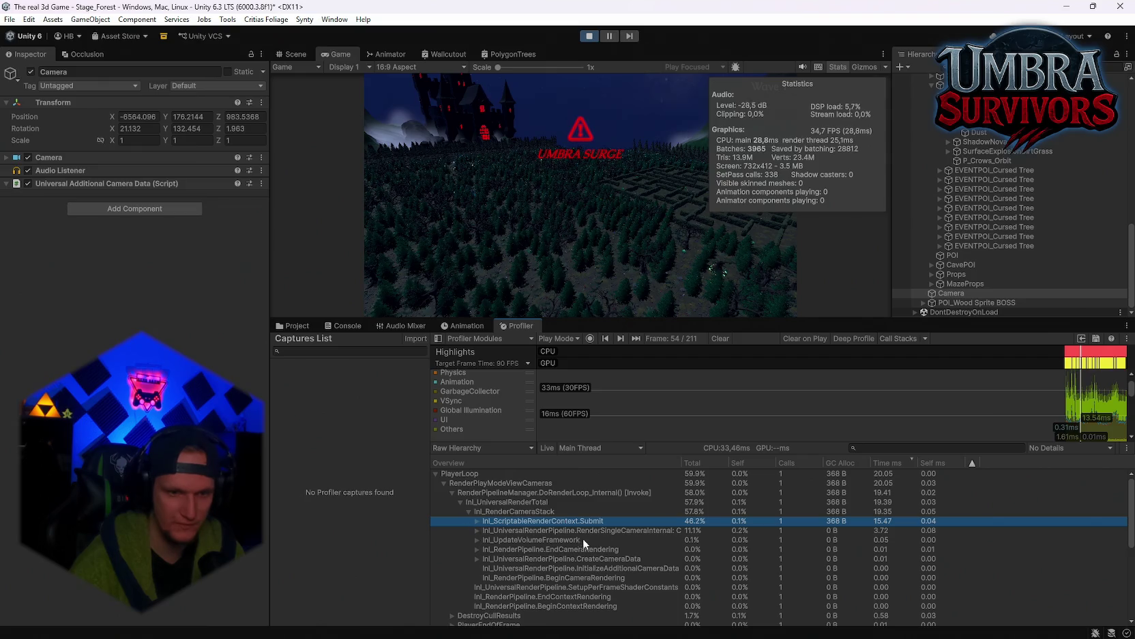
{"action": "left_click", "coordinate": [476, 530]}
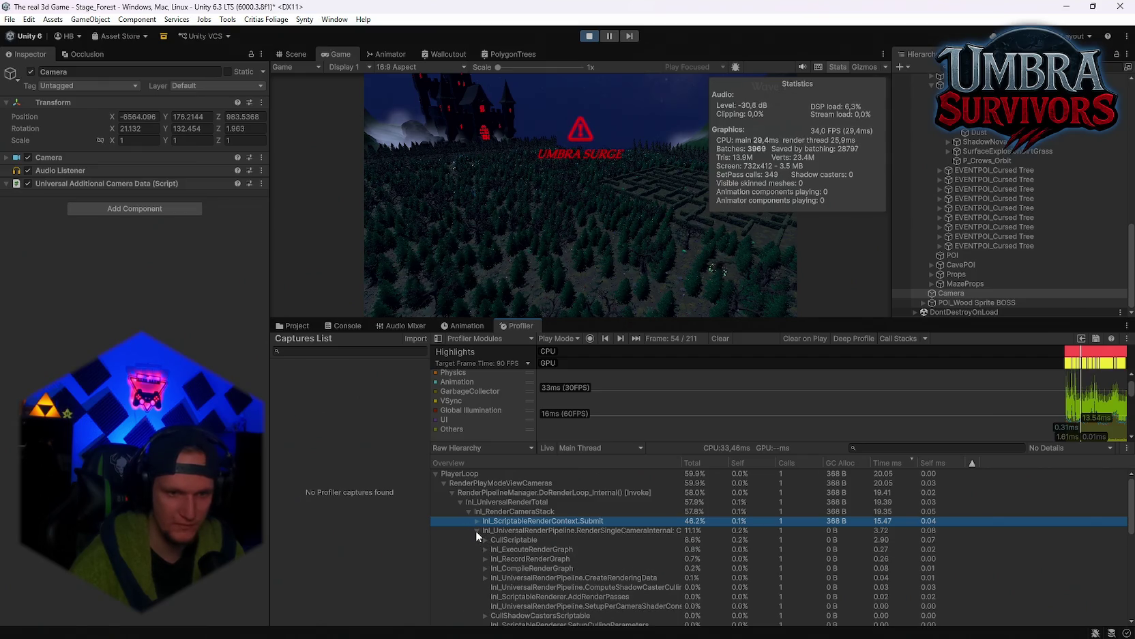
{"action": "left_click", "coordinate": [478, 520]}
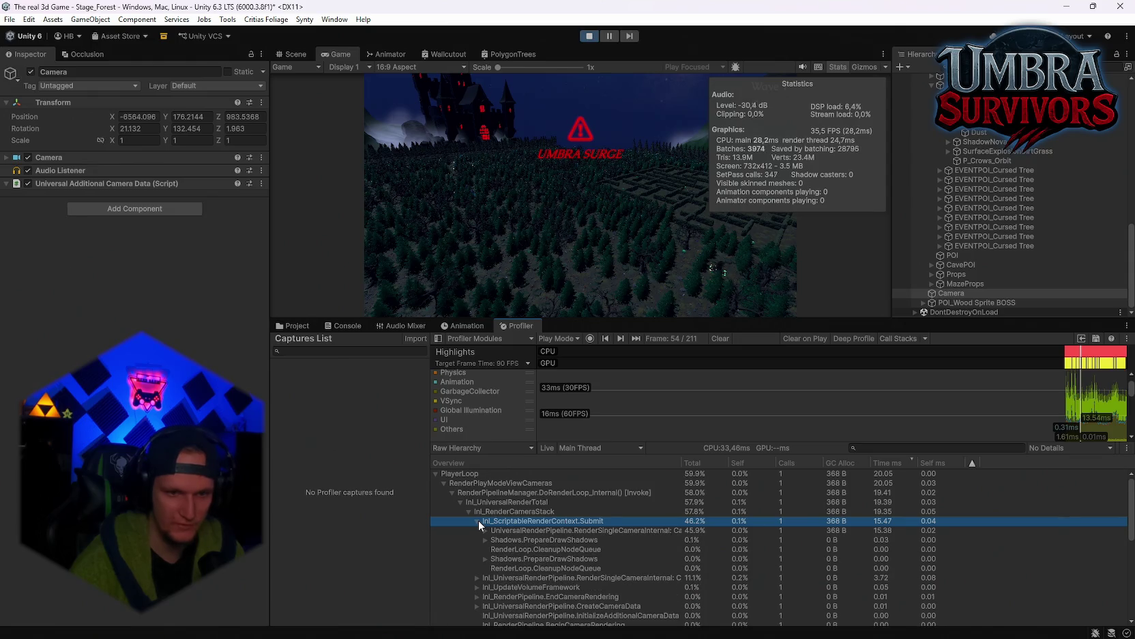
{"action": "left_click", "coordinate": [484, 530]}
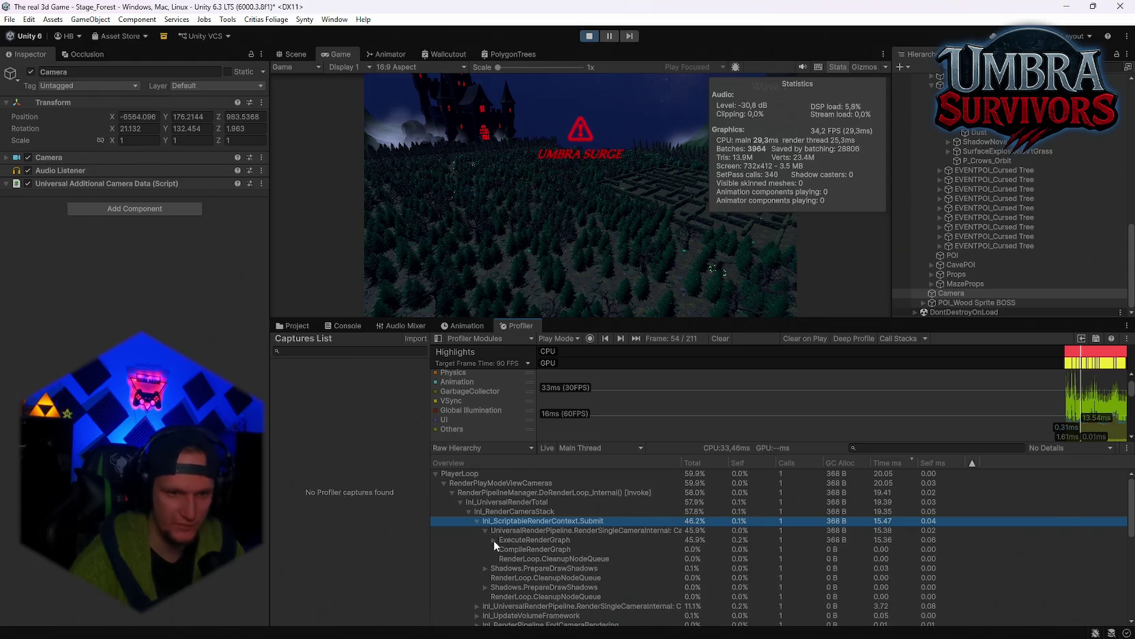
{"action": "left_click", "coordinate": [494, 539]}
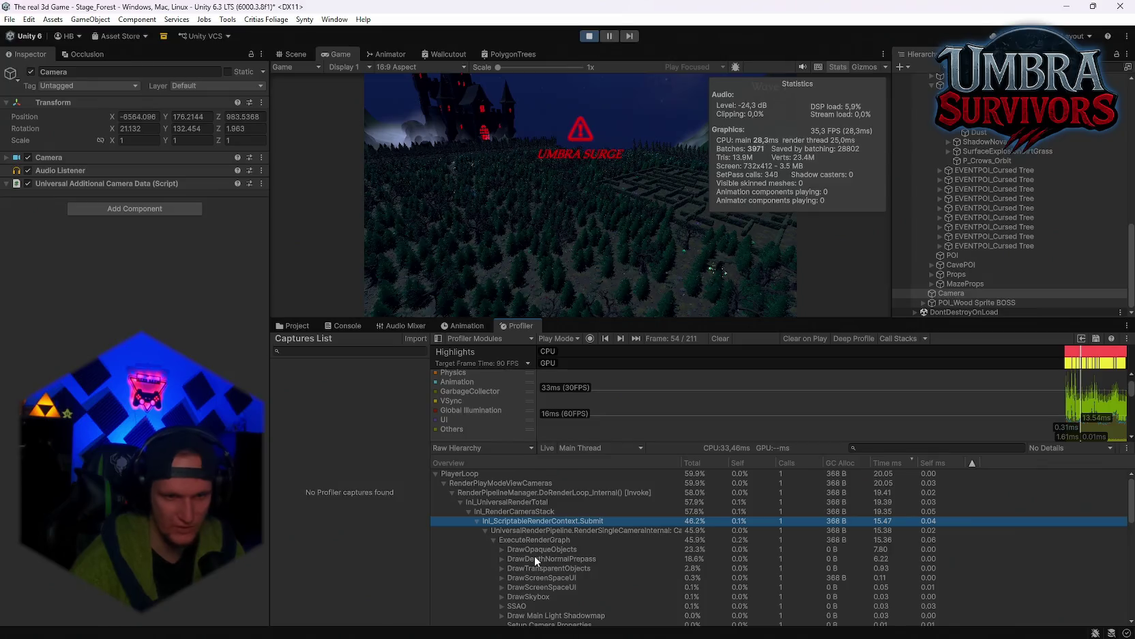
{"action": "left_click", "coordinate": [501, 549]}
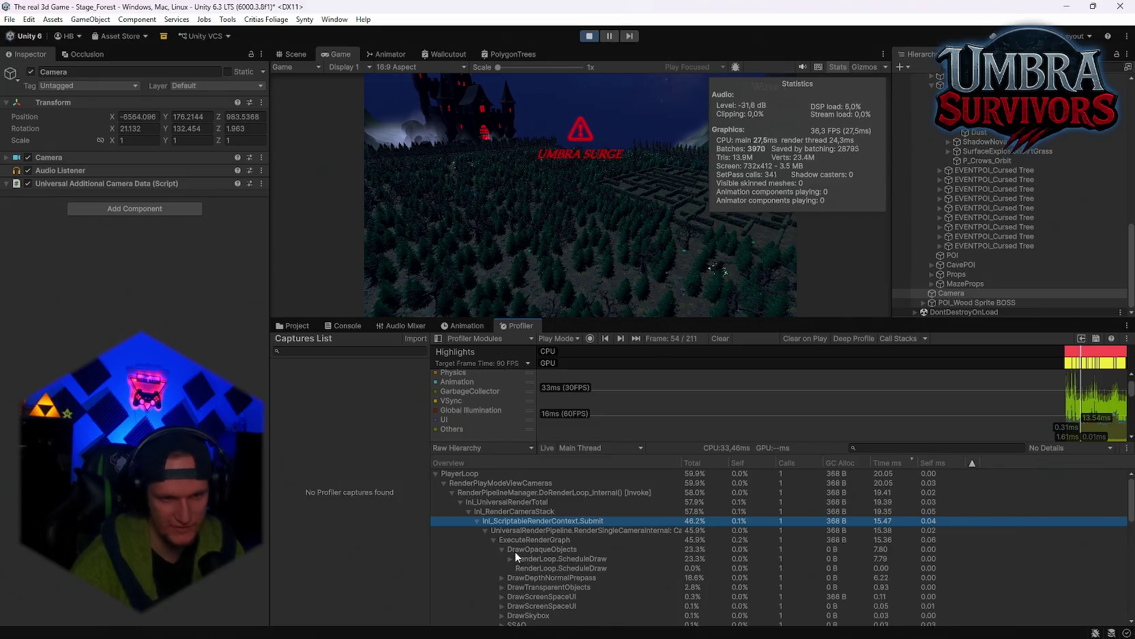
Expand both RenderLoop.ScheduleDraw rows to list the DrawSRPBatcher calls
{"action": "left_click", "coordinate": [530, 561]}
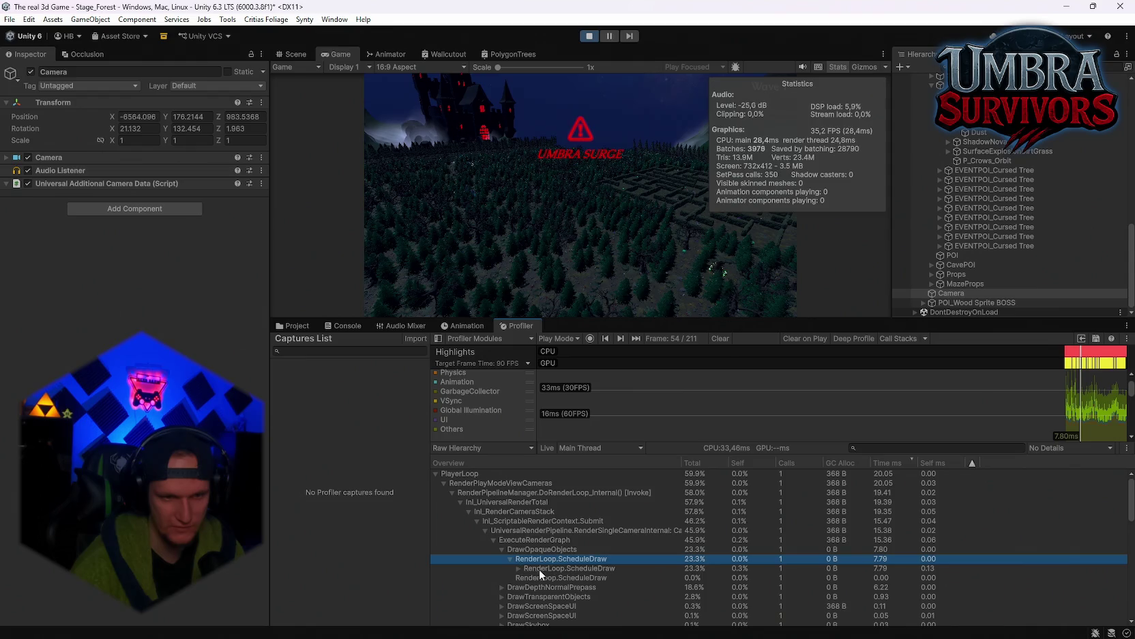
{"action": "key", "text": "Right"}
{"action": "key", "text": "Right"}
{"action": "left_click", "coordinate": [519, 567]}
{"action": "scroll", "coordinate": [541, 560], "scroll_direction": "down", "scroll_amount": 2}
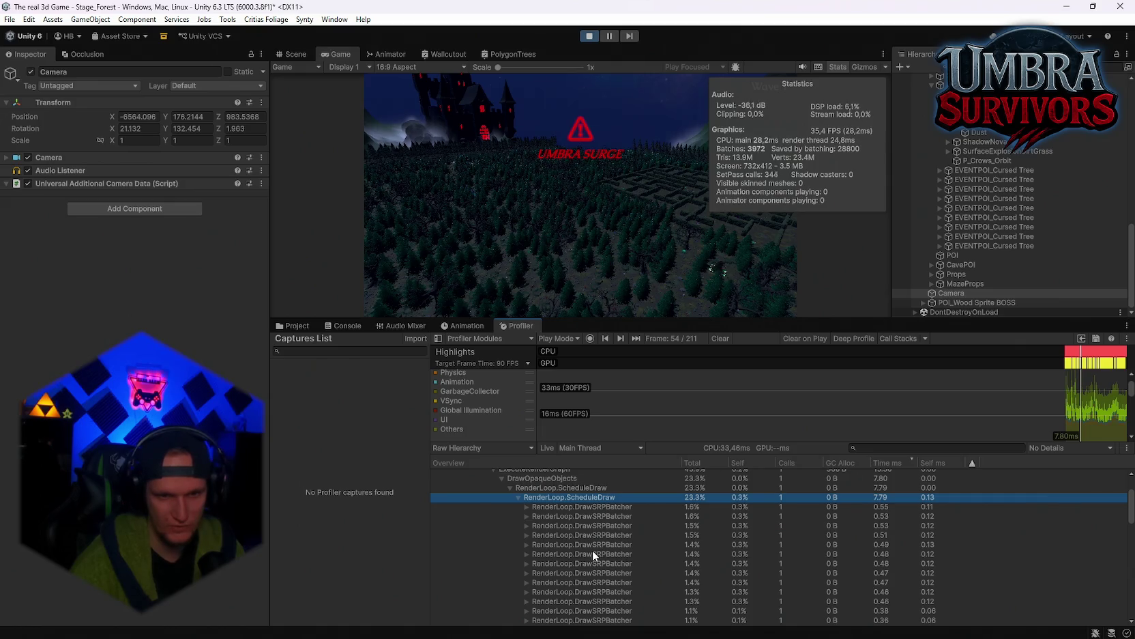
{"action": "scroll", "coordinate": [592, 550], "scroll_direction": "down", "scroll_amount": 4}
{"action": "scroll", "coordinate": [593, 550], "scroll_direction": "up", "scroll_amount": 5}
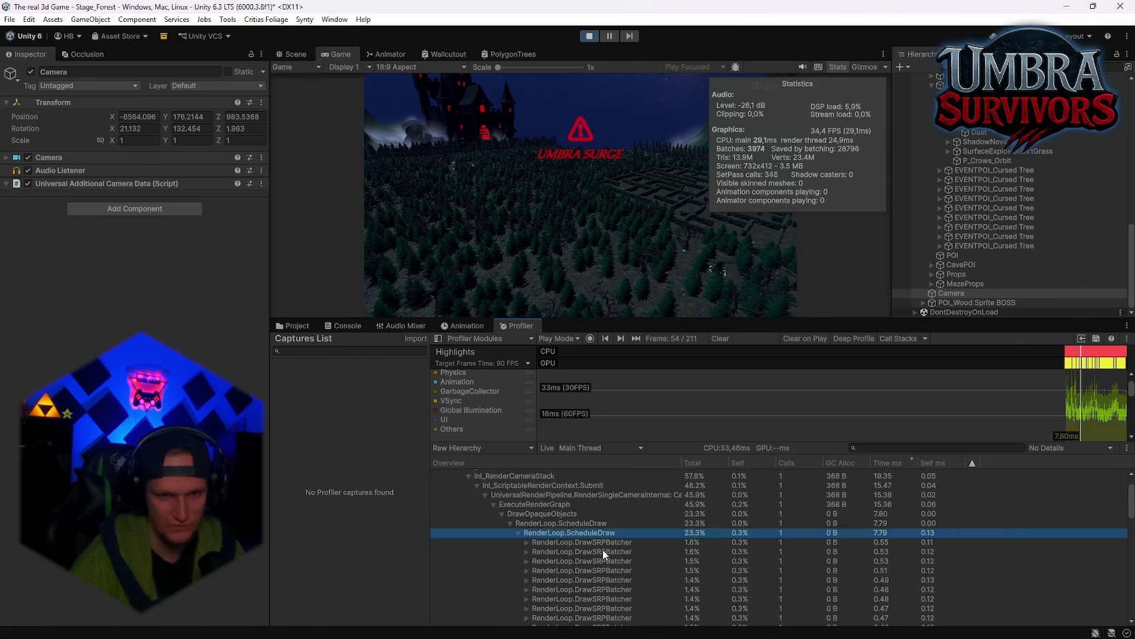
{"action": "scroll", "coordinate": [589, 564], "scroll_direction": "down", "scroll_amount": 1}
Peek inside the first DrawSRPBatcher and ApplyShader entries, then fold them back up
{"action": "left_click", "coordinate": [526, 507]}
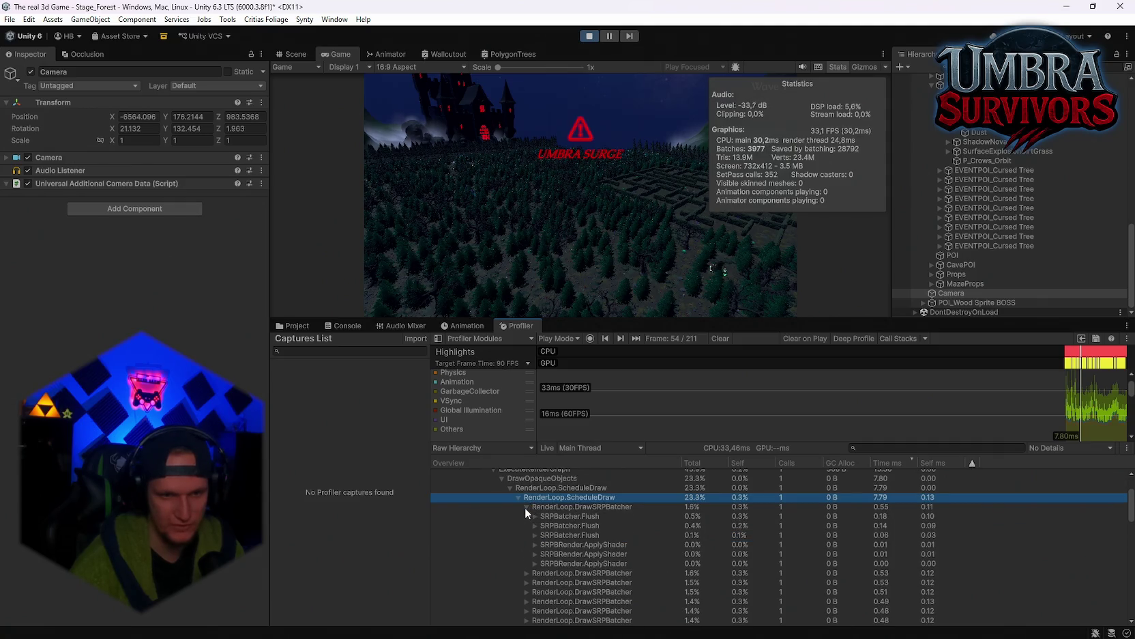
{"action": "left_click", "coordinate": [535, 544]}
{"action": "left_click", "coordinate": [534, 545]}
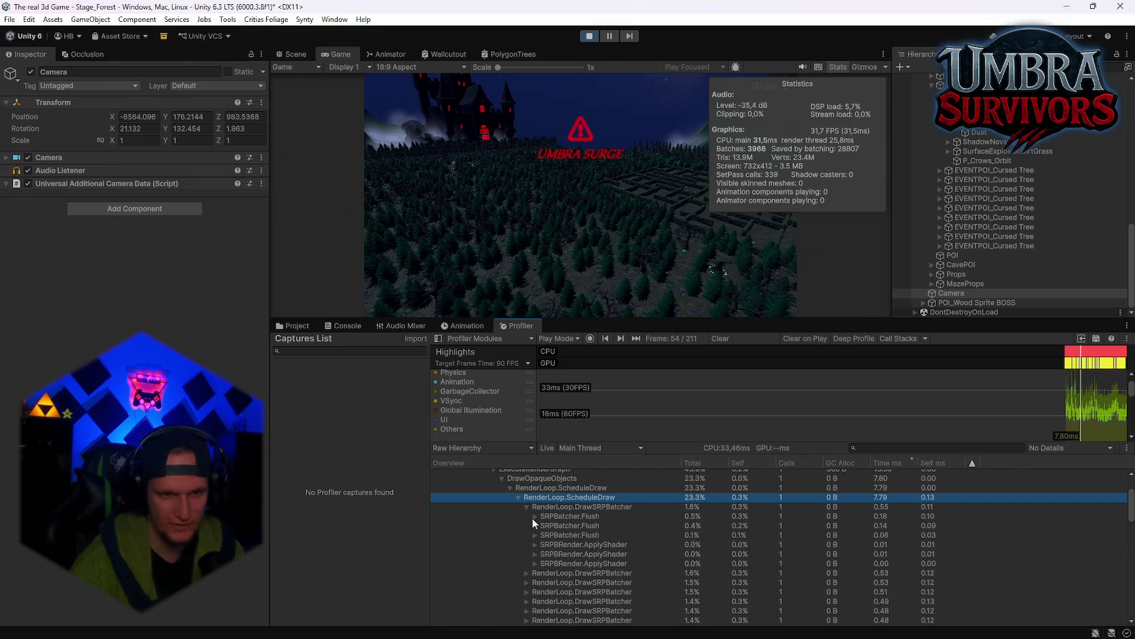
{"action": "left_click", "coordinate": [529, 508]}
{"action": "left_click", "coordinate": [525, 506]}
{"action": "left_click", "coordinate": [522, 497]}
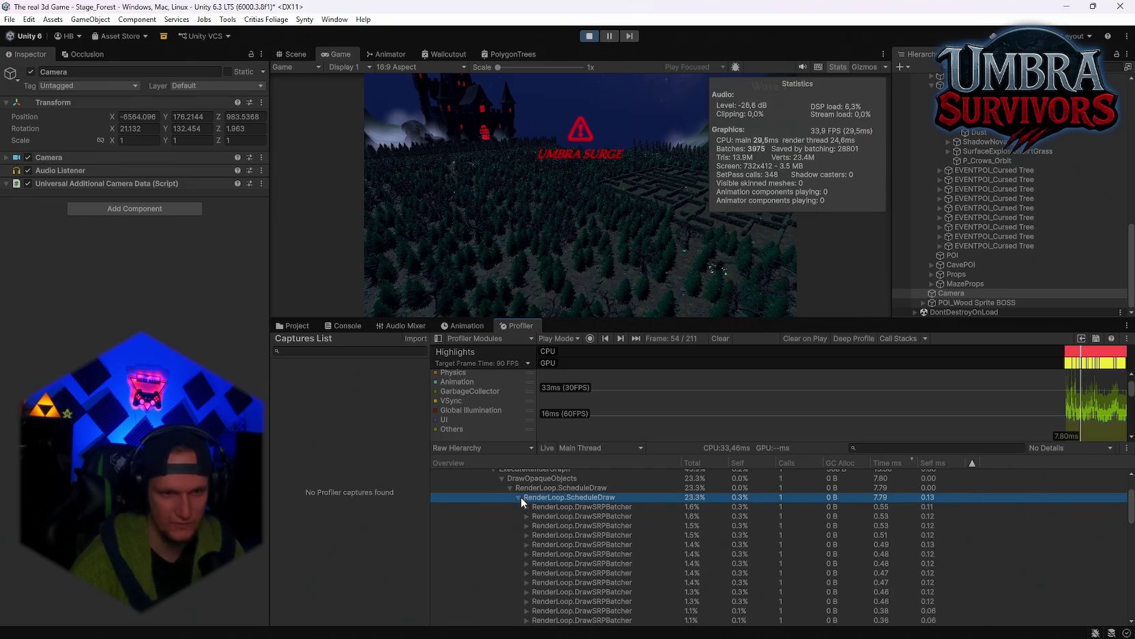
{"action": "left_click", "coordinate": [518, 497]}
{"action": "left_click", "coordinate": [519, 496]}
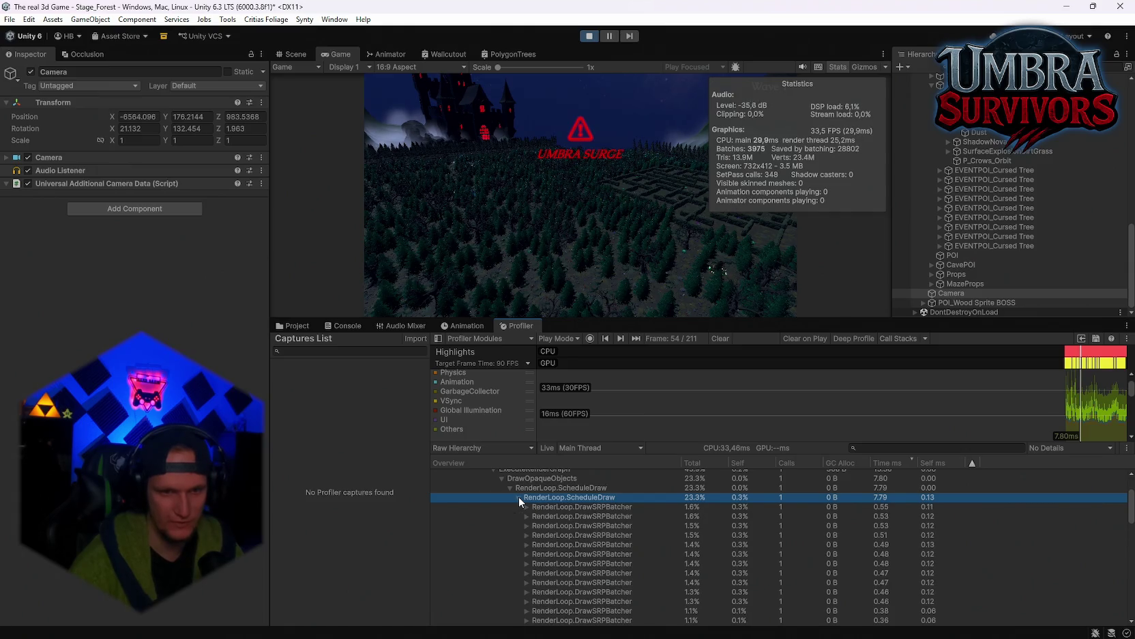
Snip a screenshot of the DrawOpaqueObjects breakdown
{"action": "key", "text": "super+shift+s"}
{"action": "left_click_drag", "start_coordinate": [485, 472], "coordinate": [730, 590]}
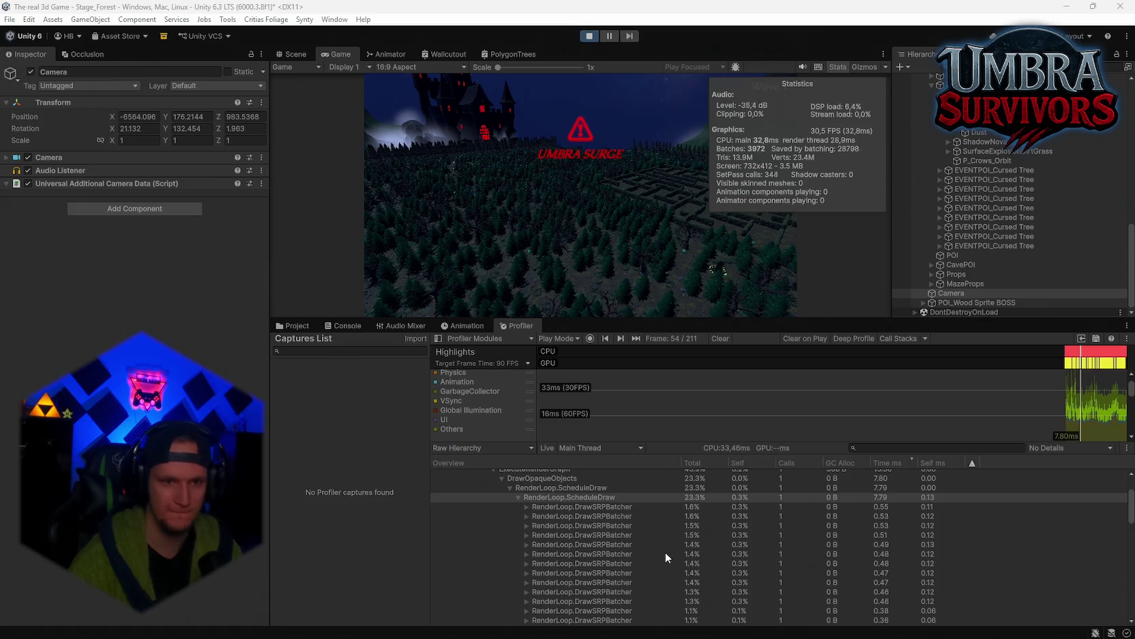
{"action": "scroll", "coordinate": [583, 535], "scroll_direction": "up", "scroll_amount": 3}
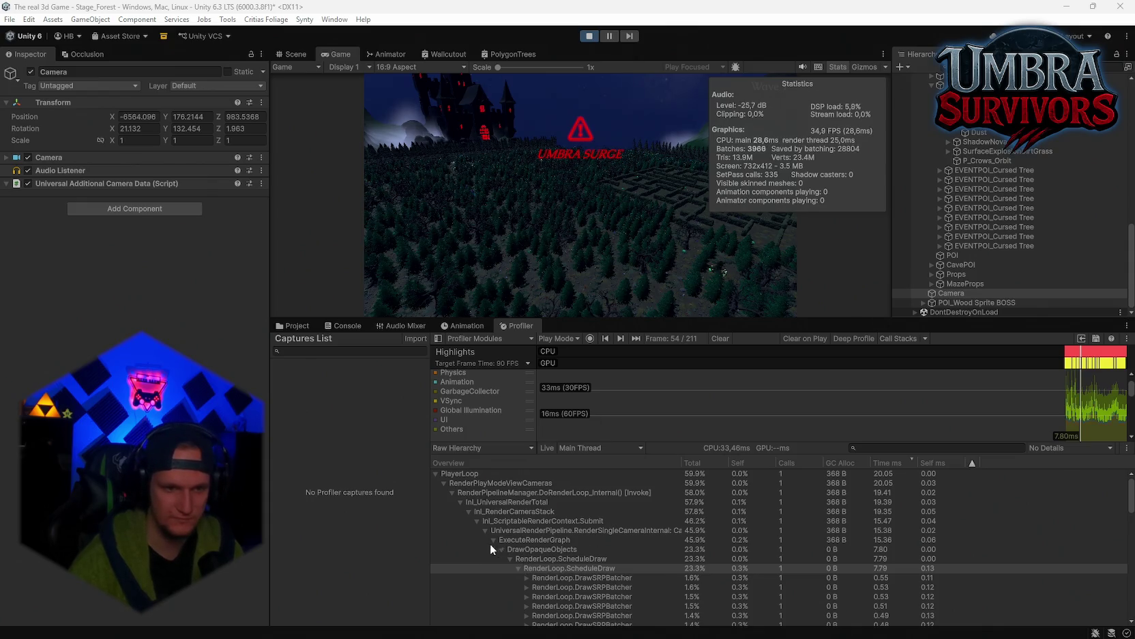
Collapse and re-expand DoRenderLoop_Internal, then select the RenderLoop.ScheduleDraw row
{"action": "left_click", "coordinate": [452, 493]}
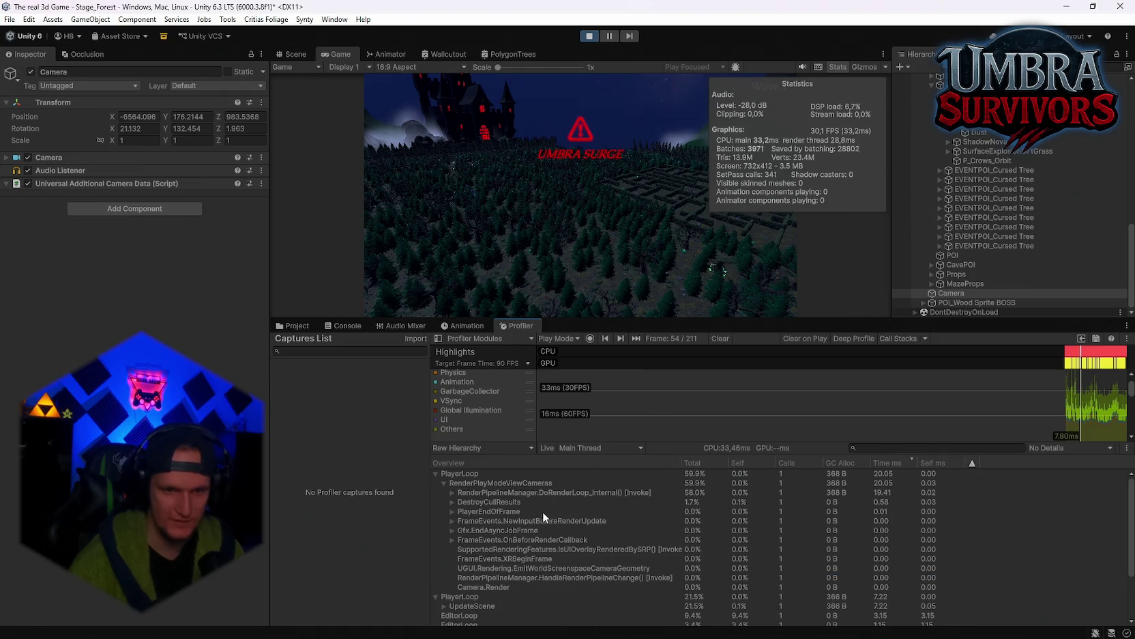
{"action": "left_click", "coordinate": [452, 493]}
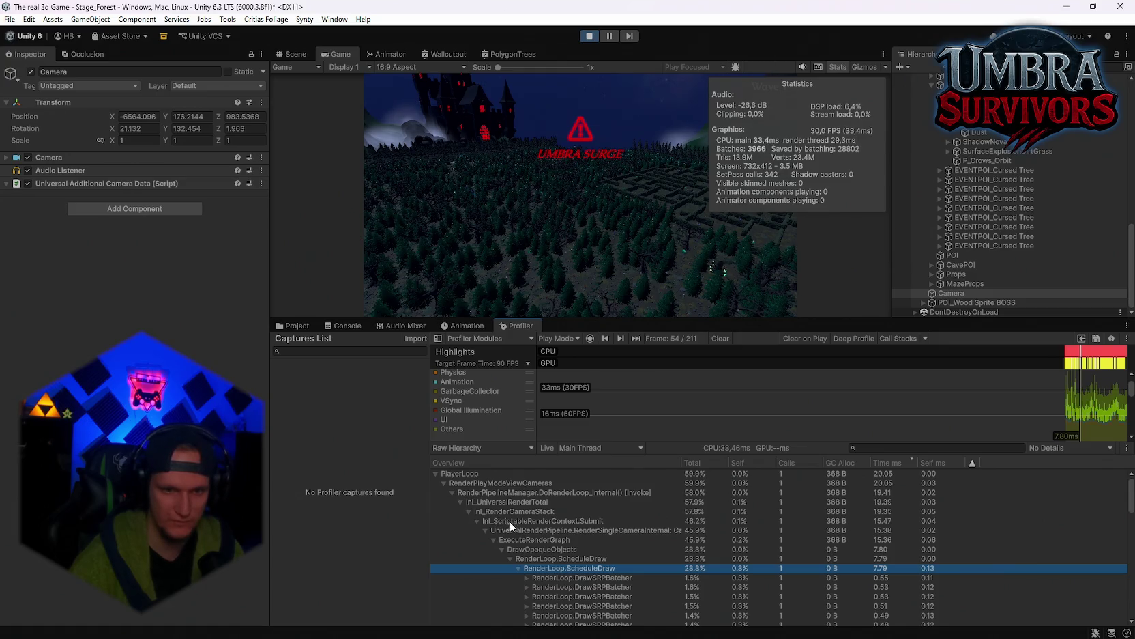
{"action": "left_click_drag", "start_coordinate": [510, 513], "coordinate": [536, 552]}
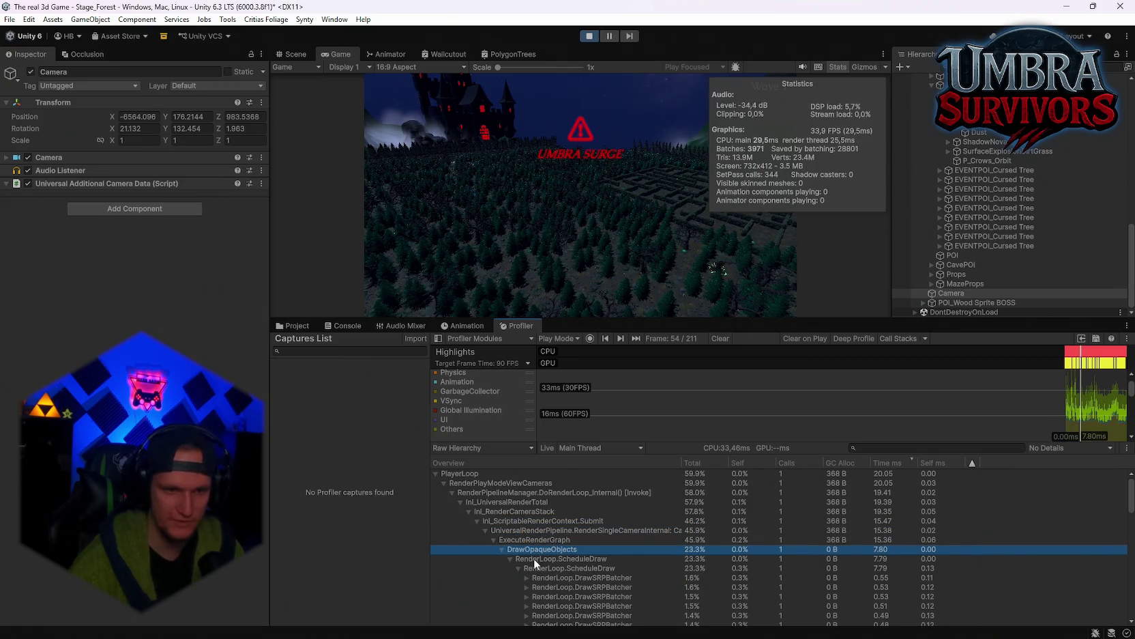
{"action": "left_click", "coordinate": [535, 559]}
{"action": "scroll", "coordinate": [544, 556], "scroll_direction": "down", "scroll_amount": 1}
{"action": "scroll", "coordinate": [544, 557], "scroll_direction": "up", "scroll_amount": 1}
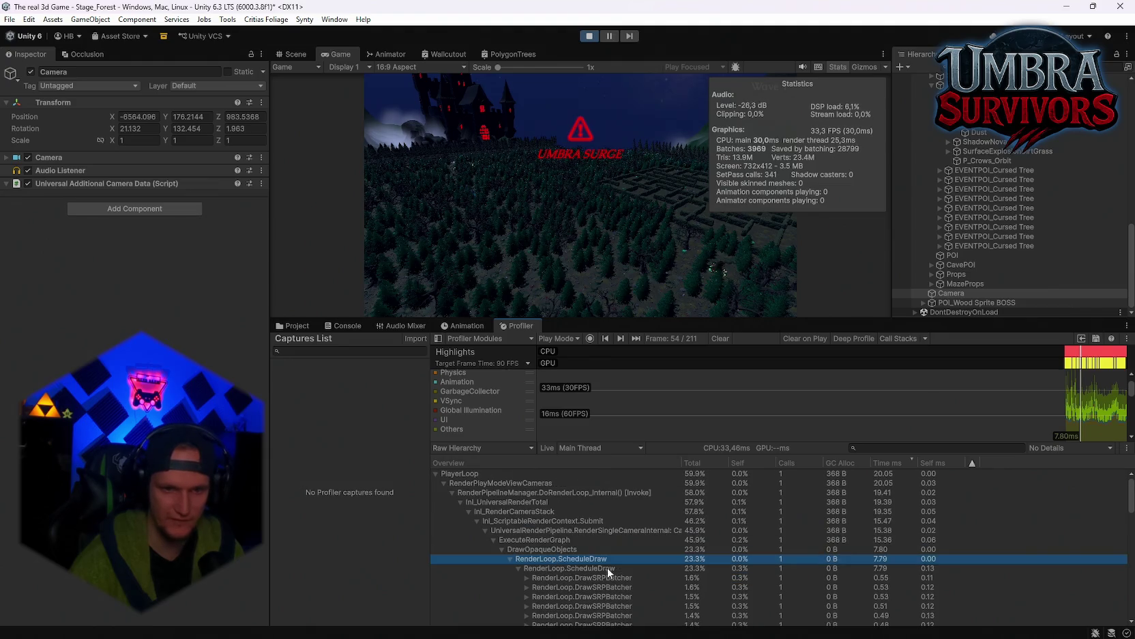
Inspect the hierarchy rows, collapse Inl_UniversalRenderTotal, and clear the captured frames
{"action": "left_click", "coordinate": [484, 502]}
{"action": "left_click", "coordinate": [486, 492]}
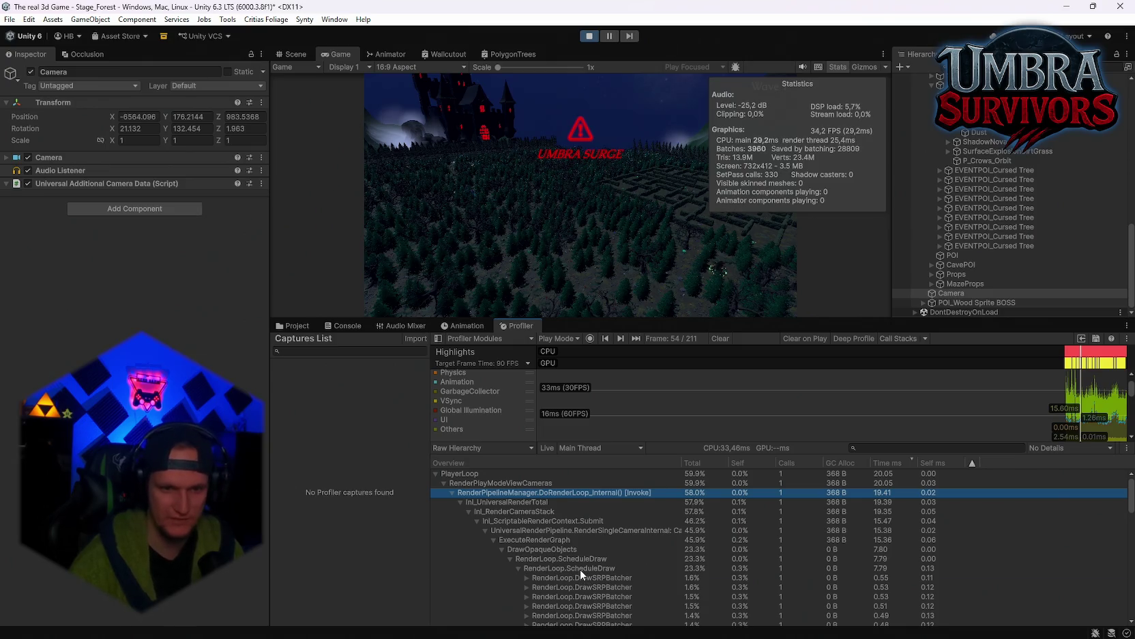
{"action": "left_click", "coordinate": [605, 569]}
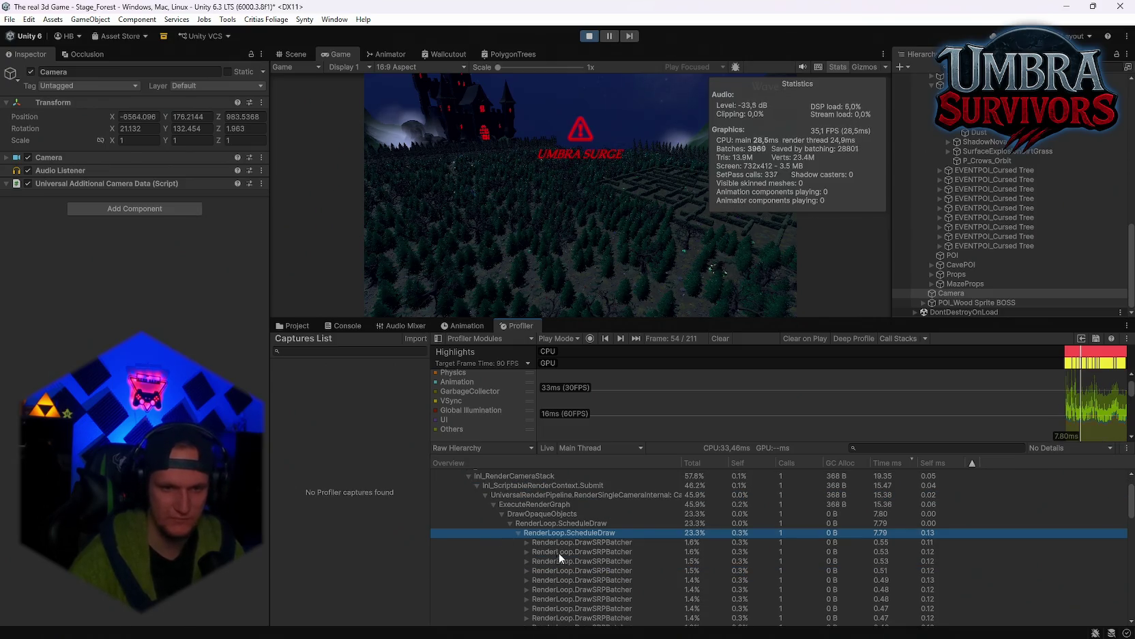
{"action": "left_click", "coordinate": [570, 558]}
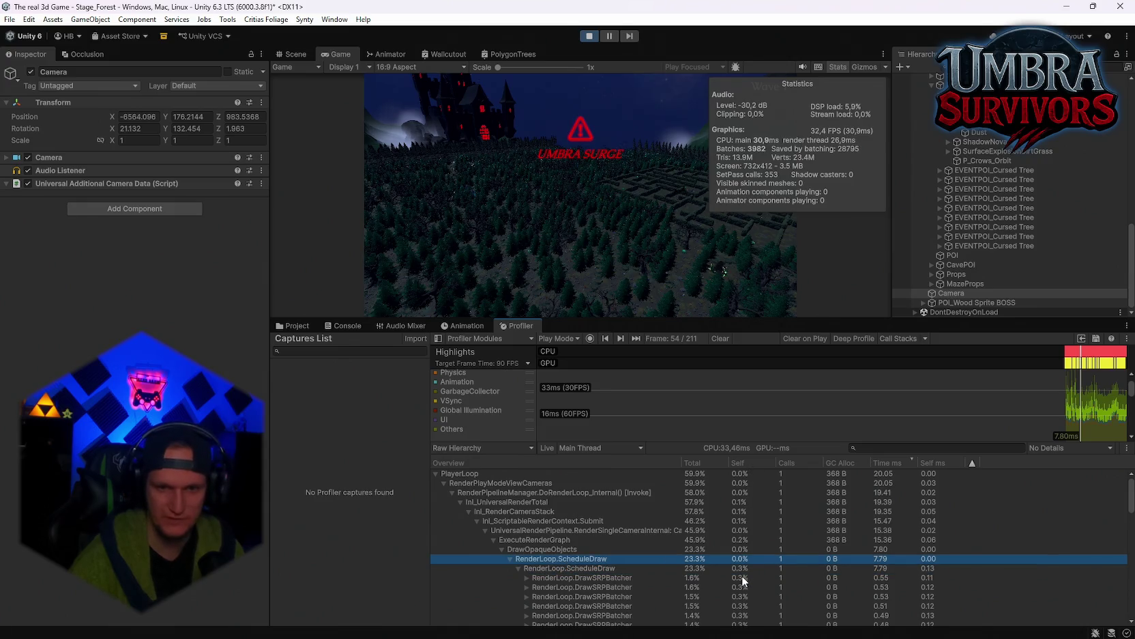
{"action": "scroll", "coordinate": [747, 561], "scroll_direction": "down", "scroll_amount": 3}
{"action": "scroll", "coordinate": [747, 561], "scroll_direction": "up", "scroll_amount": 3}
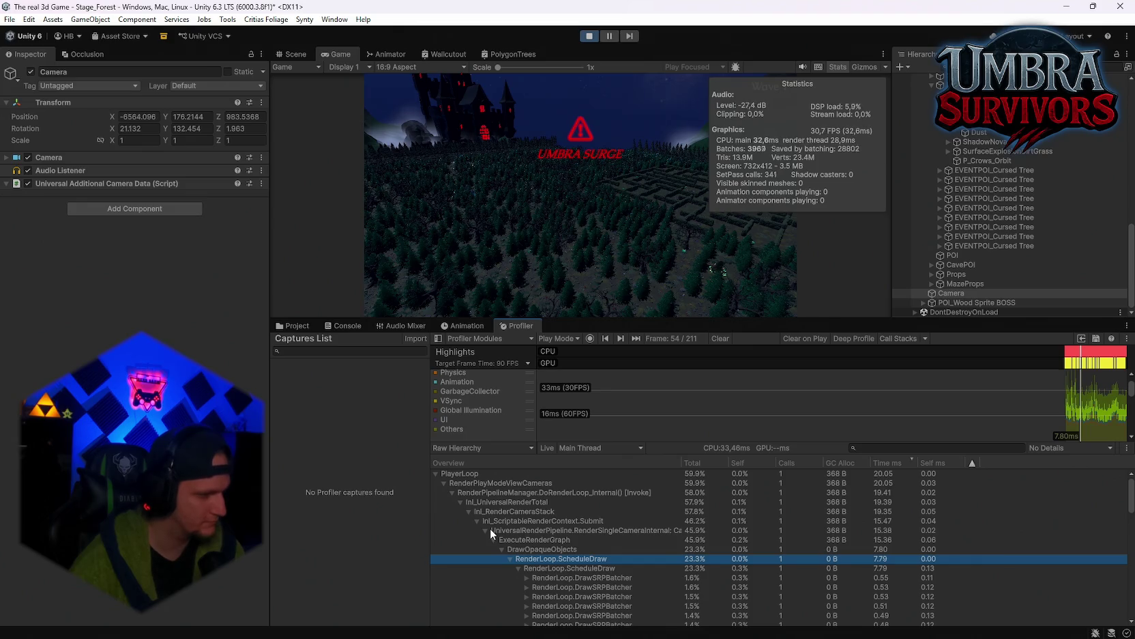
{"action": "left_click", "coordinate": [460, 502]}
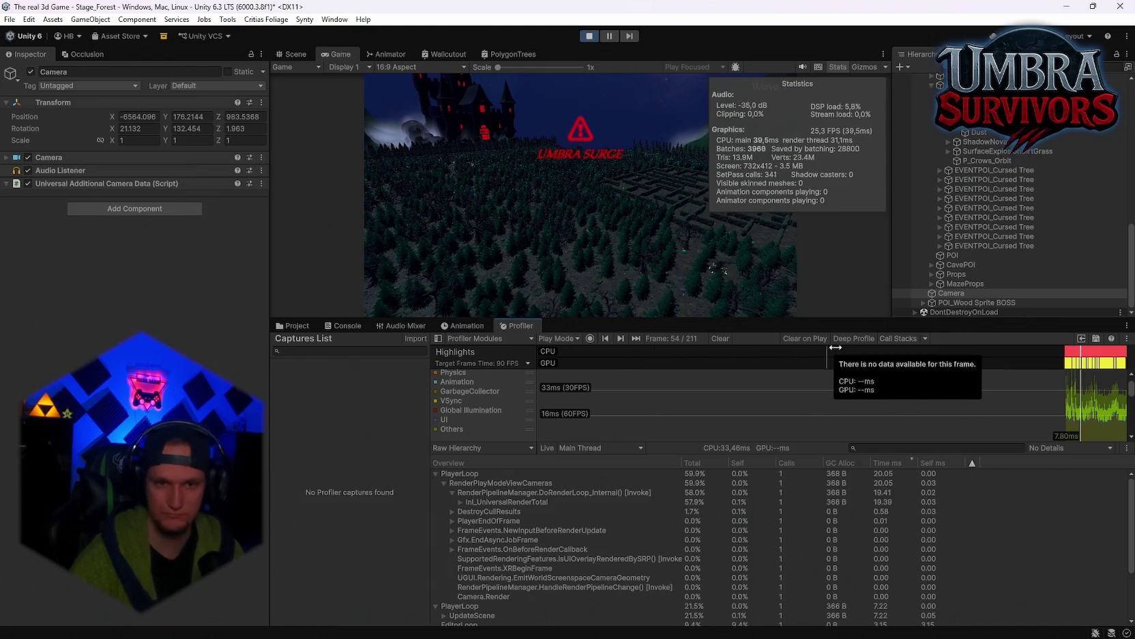
{"action": "left_click", "coordinate": [721, 338]}
Bring up the Profiler through Window > Analysis and start recording new frames
{"action": "left_click", "coordinate": [334, 19]}
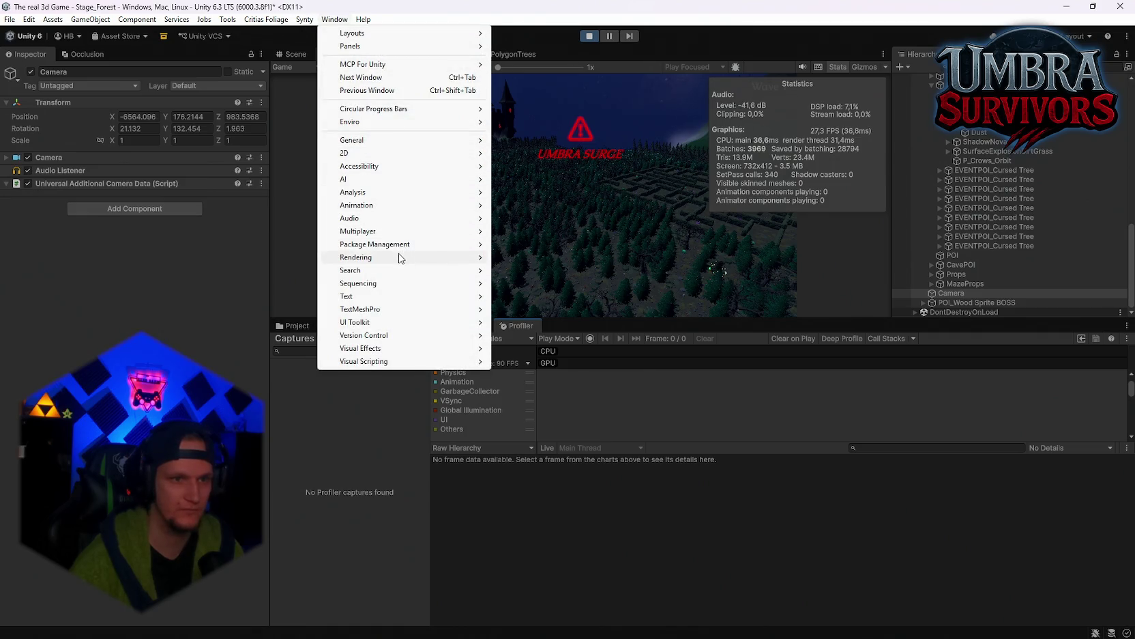
{"action": "mouse_move", "coordinate": [400, 258]}
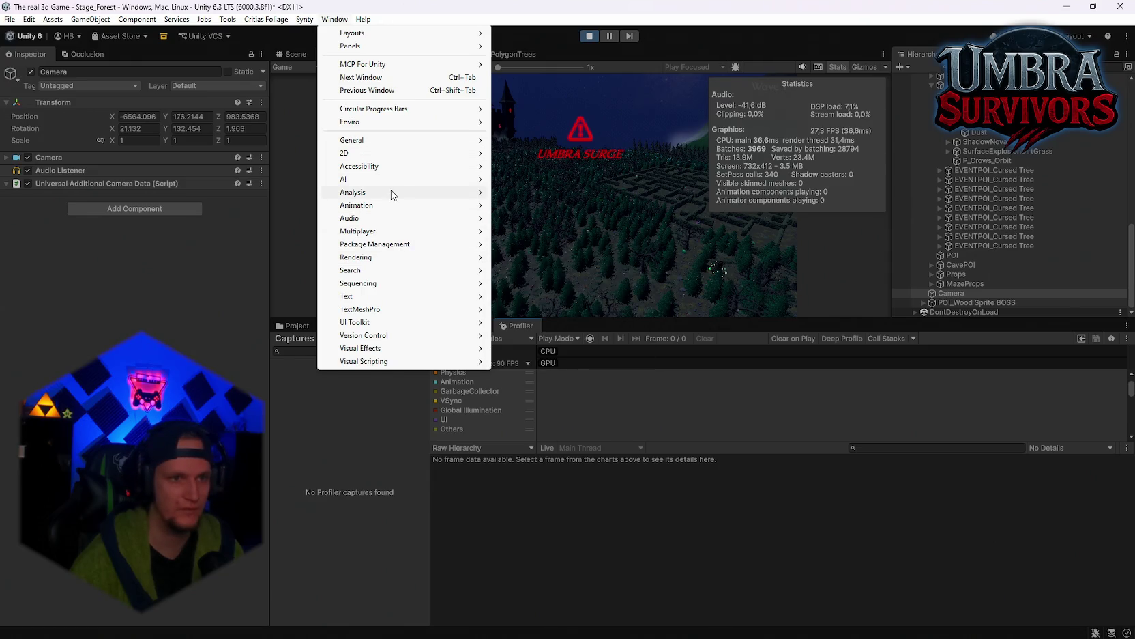
{"action": "mouse_move", "coordinate": [423, 196]}
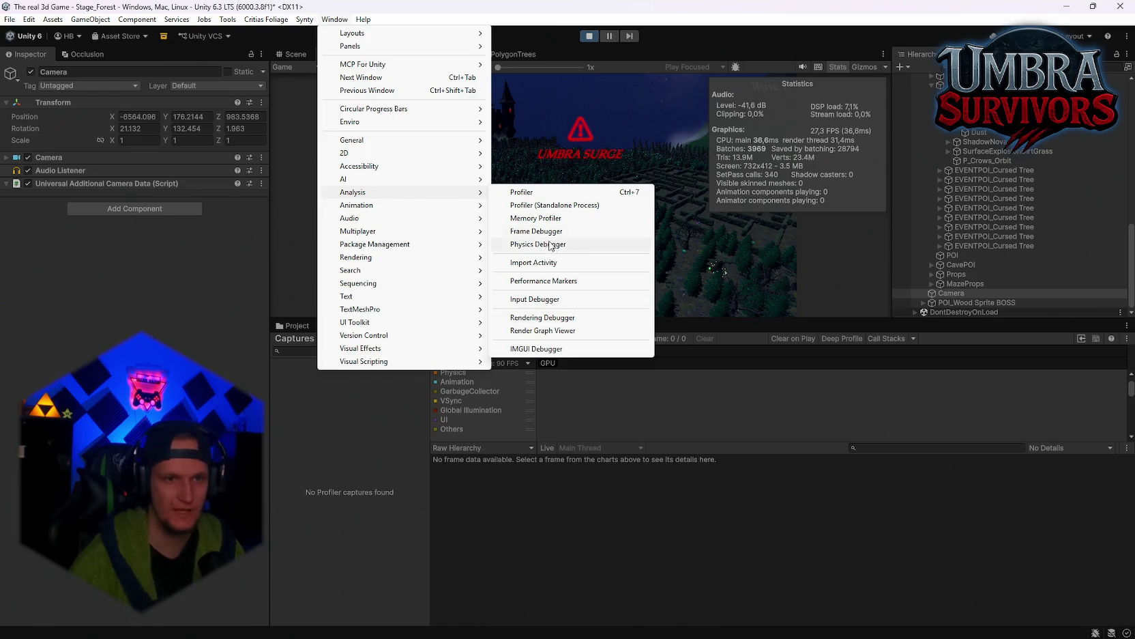
{"action": "left_click", "coordinate": [580, 193]}
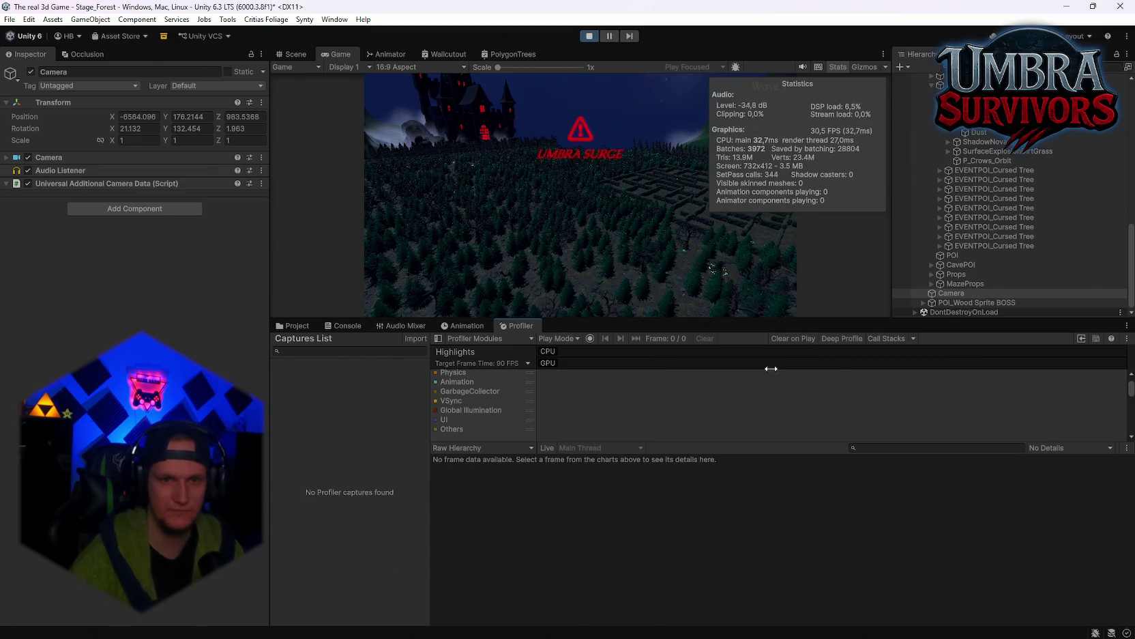
{"action": "left_click", "coordinate": [589, 339]}
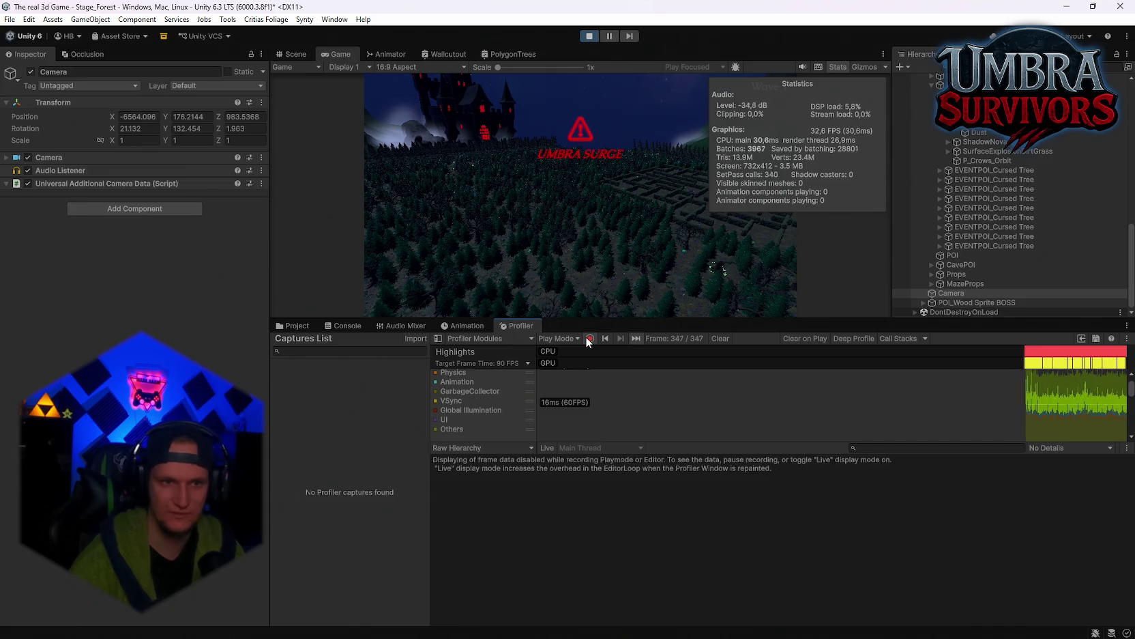
Stop recording at 403 frames and raise the Game/Profiler splitter
{"action": "left_click", "coordinate": [586, 338]}
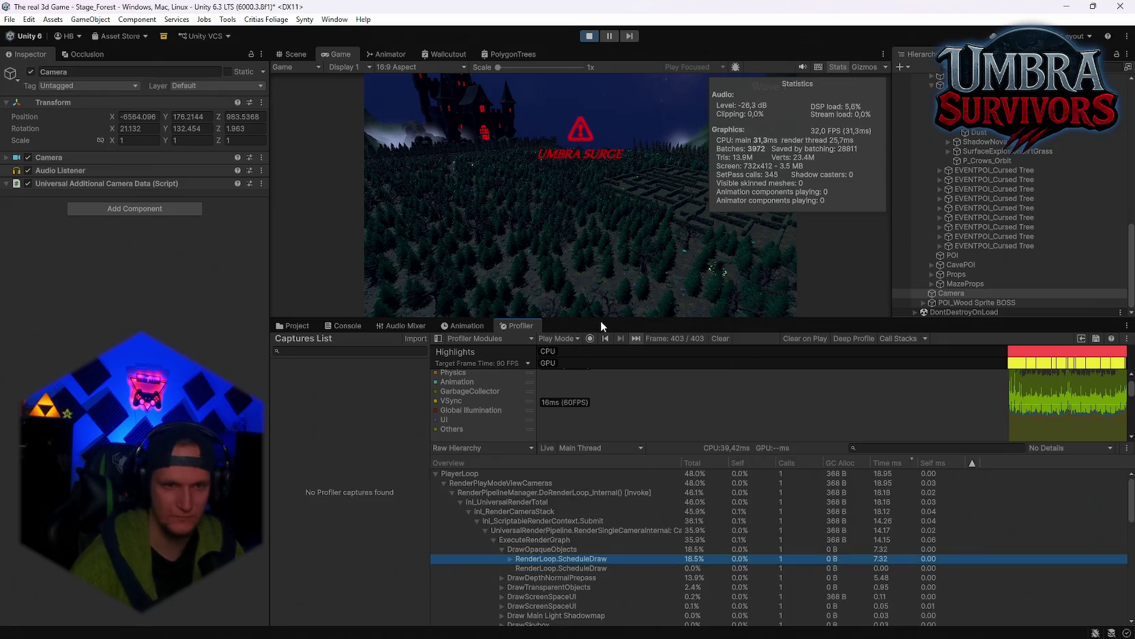
{"action": "left_click_drag", "start_coordinate": [601, 320], "coordinate": [608, 221]}
{"action": "scroll", "coordinate": [618, 440], "scroll_direction": "down", "scroll_amount": 4}
{"action": "scroll", "coordinate": [618, 440], "scroll_direction": "up", "scroll_amount": 6}
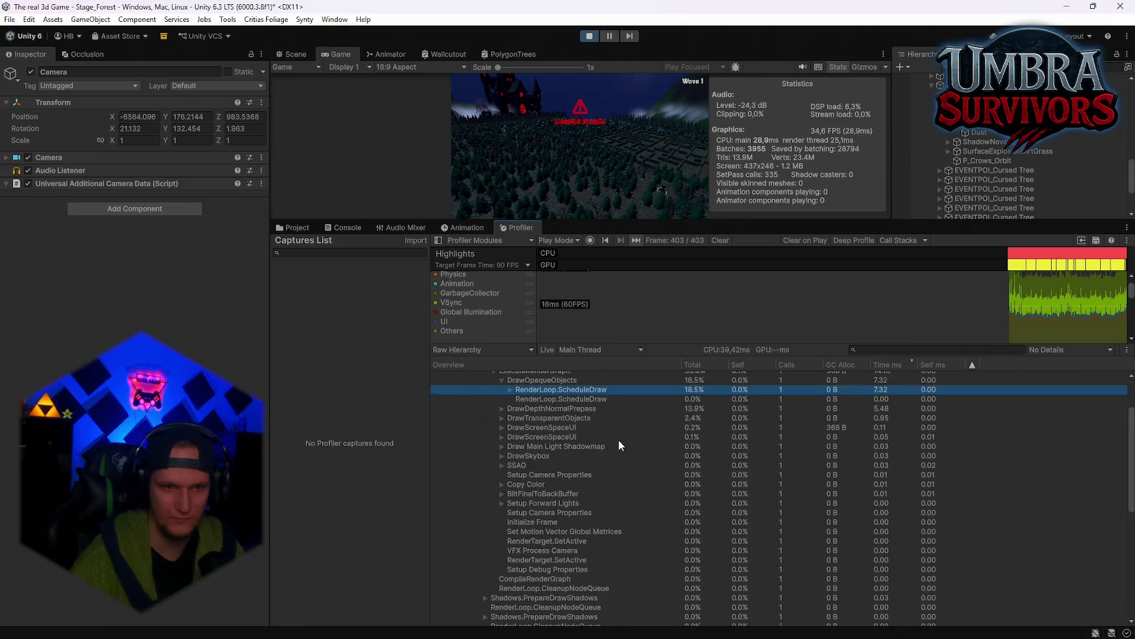
Collapse DoRenderLoop_Internal and snip the profiler hierarchy
{"action": "left_click", "coordinate": [452, 394]}
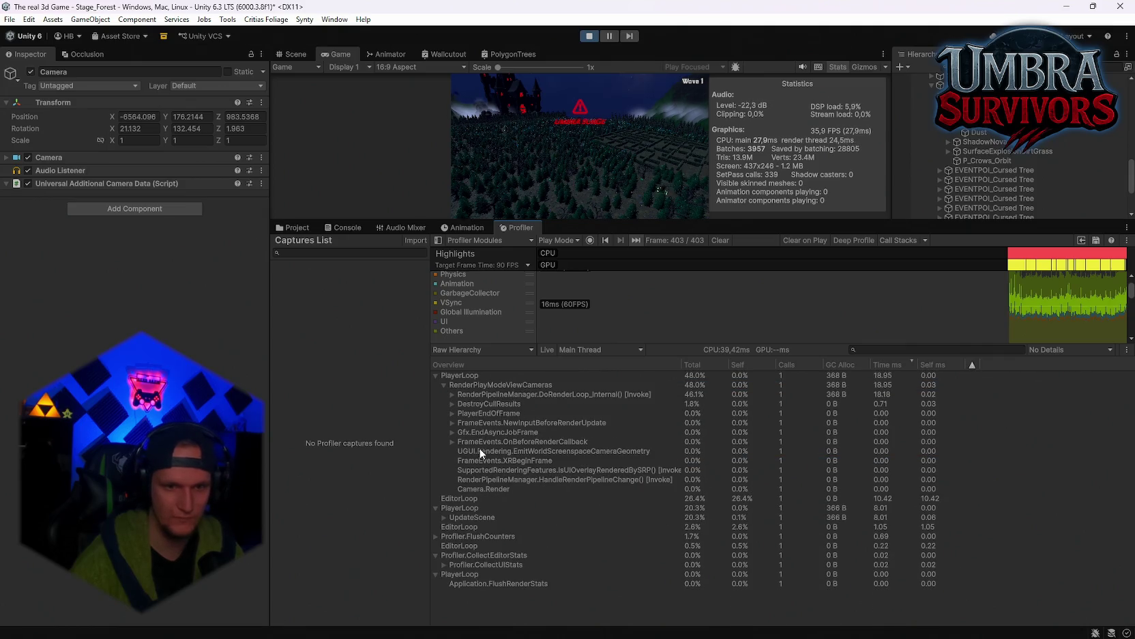
{"action": "key", "text": "super+shift+s"}
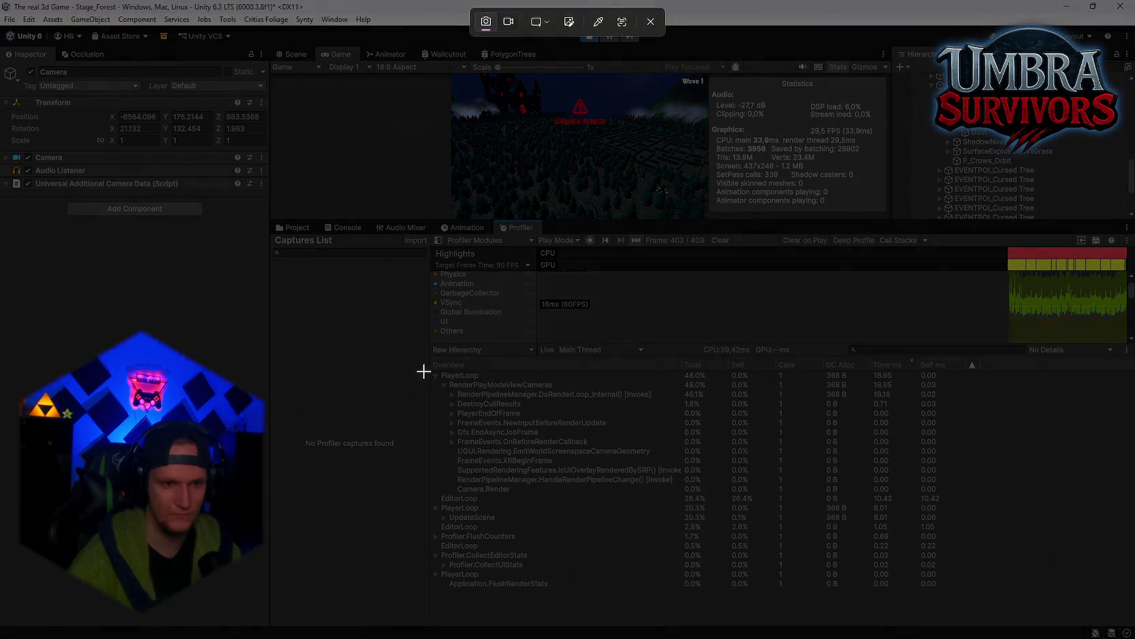
{"action": "left_click_drag", "start_coordinate": [420, 346], "coordinate": [1032, 607]}
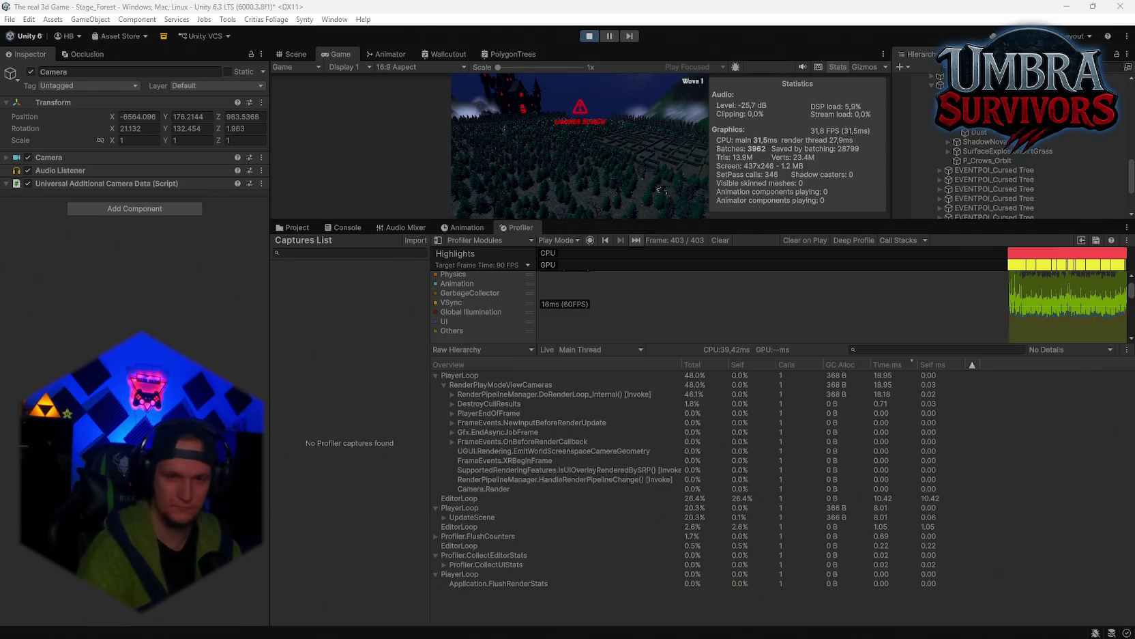
Turn the scene camera toward the mountains and return to the Game view
{"action": "left_click", "coordinate": [287, 49]}
{"action": "left_click_drag", "start_coordinate": [547, 161], "coordinate": [688, 101]}
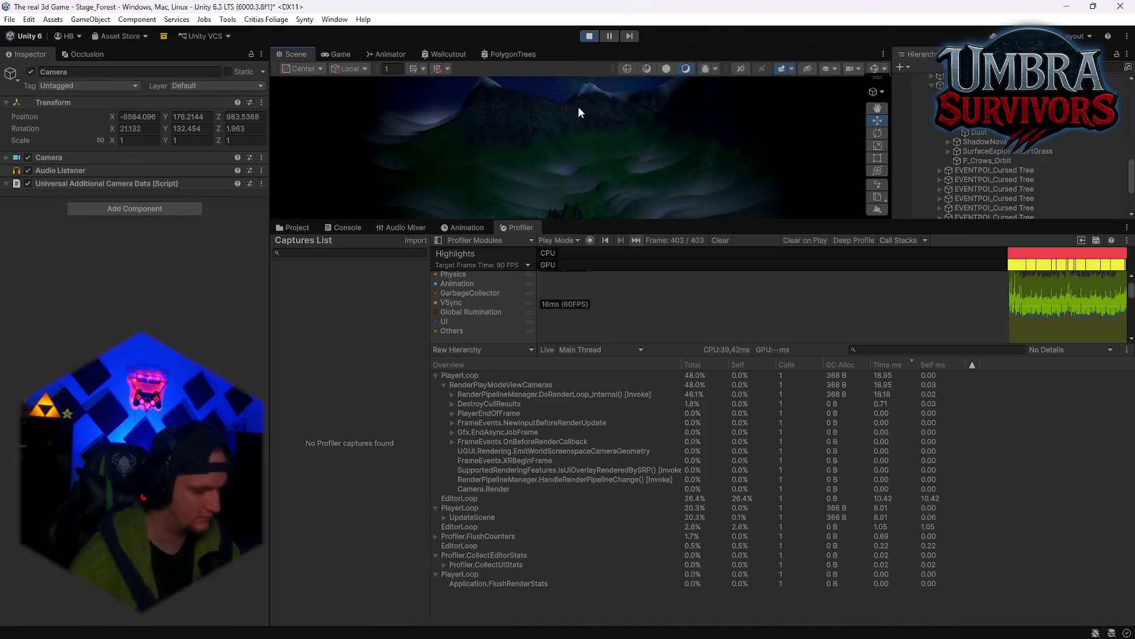
{"action": "left_click", "coordinate": [339, 54]}
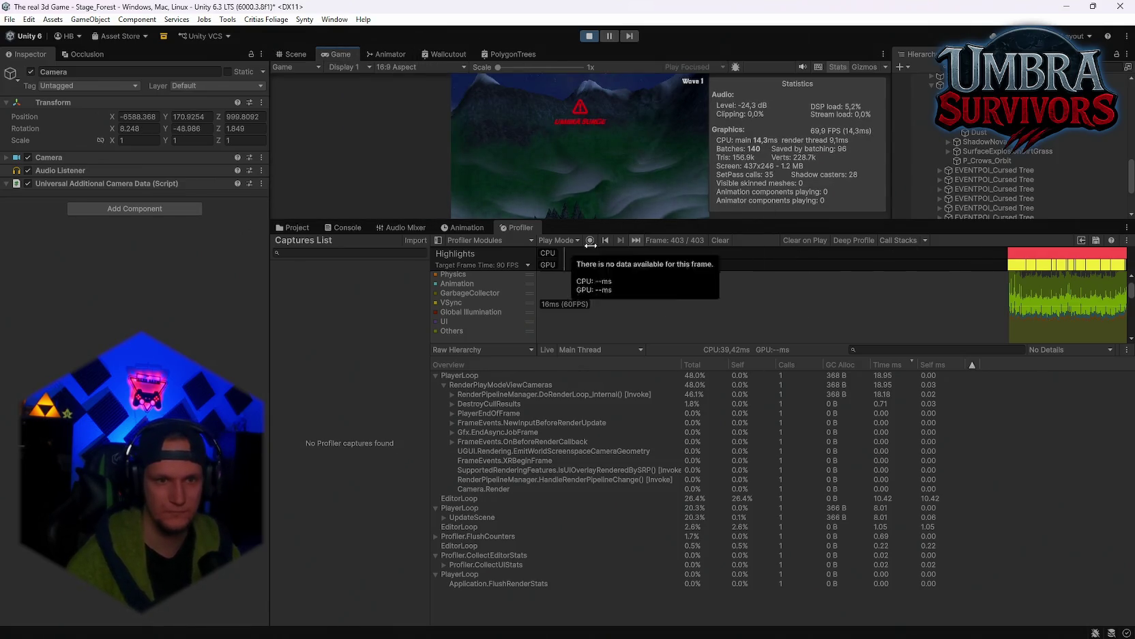
Clear the Profiler, record a new capture, then collapse the Inl_RenderCameraStack branch
{"action": "left_click", "coordinate": [719, 239]}
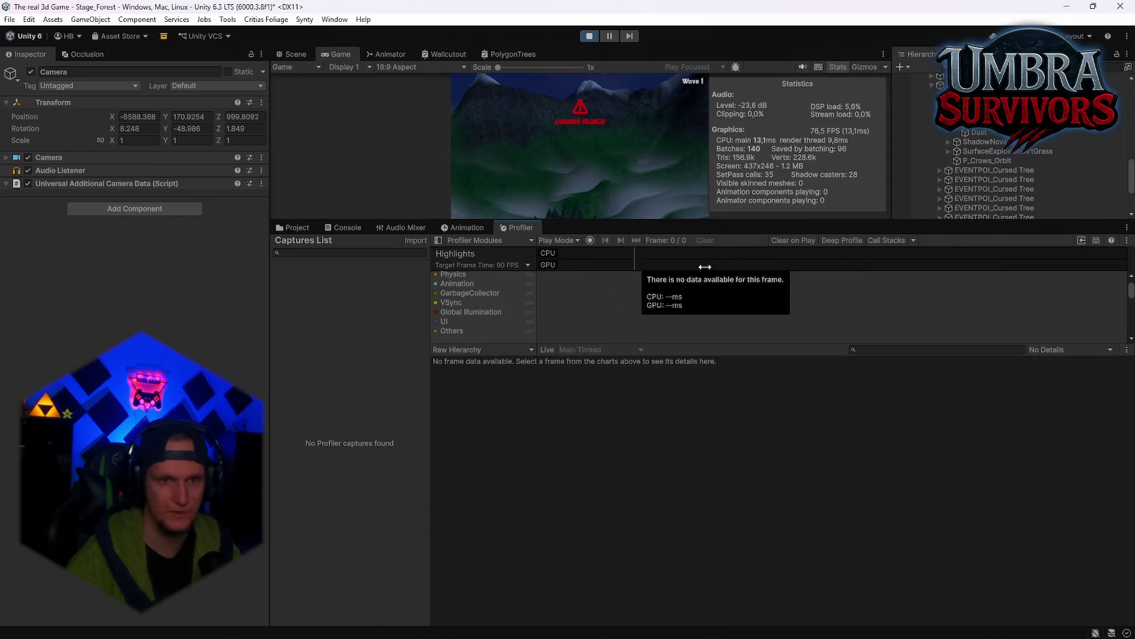
{"action": "left_click", "coordinate": [591, 240]}
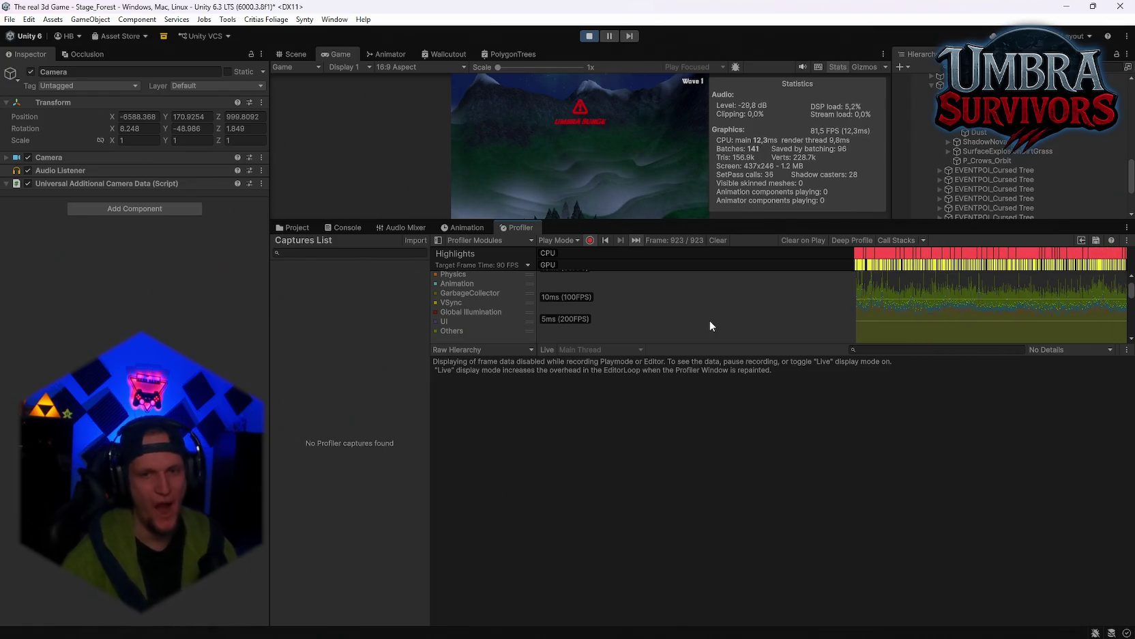
{"action": "left_click", "coordinate": [590, 241]}
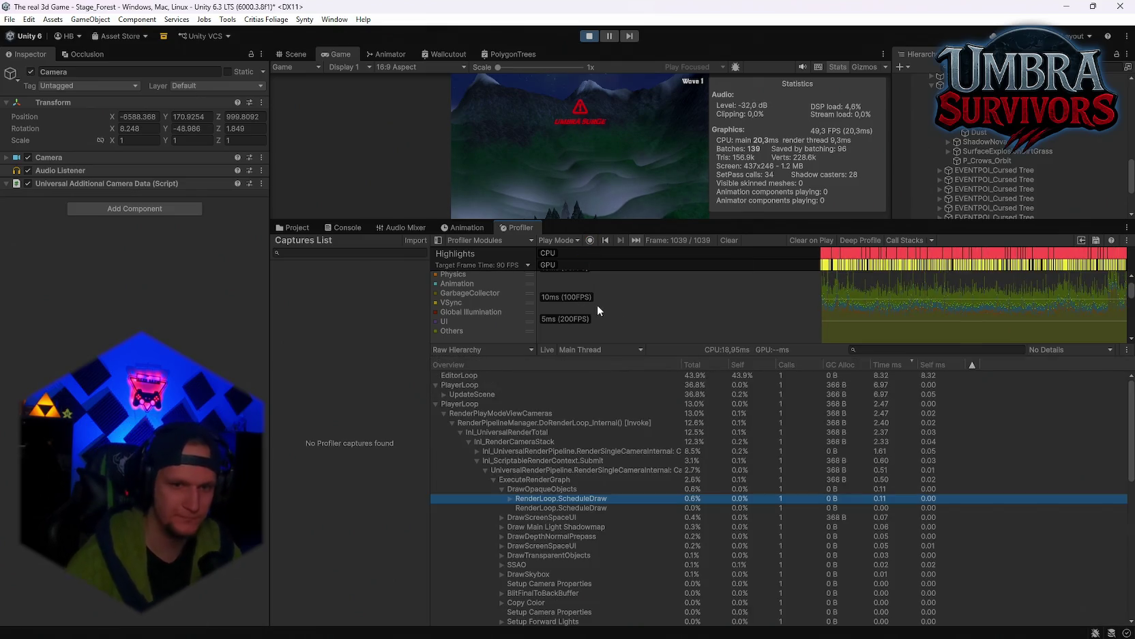
{"action": "left_click", "coordinate": [476, 458]}
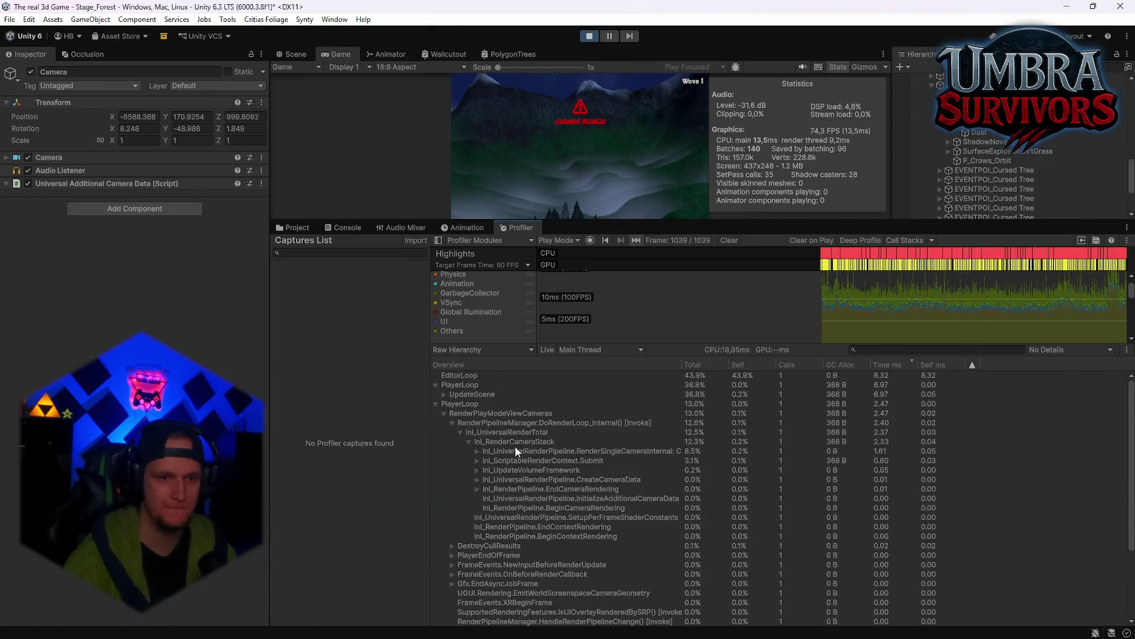
{"action": "left_click", "coordinate": [468, 441]}
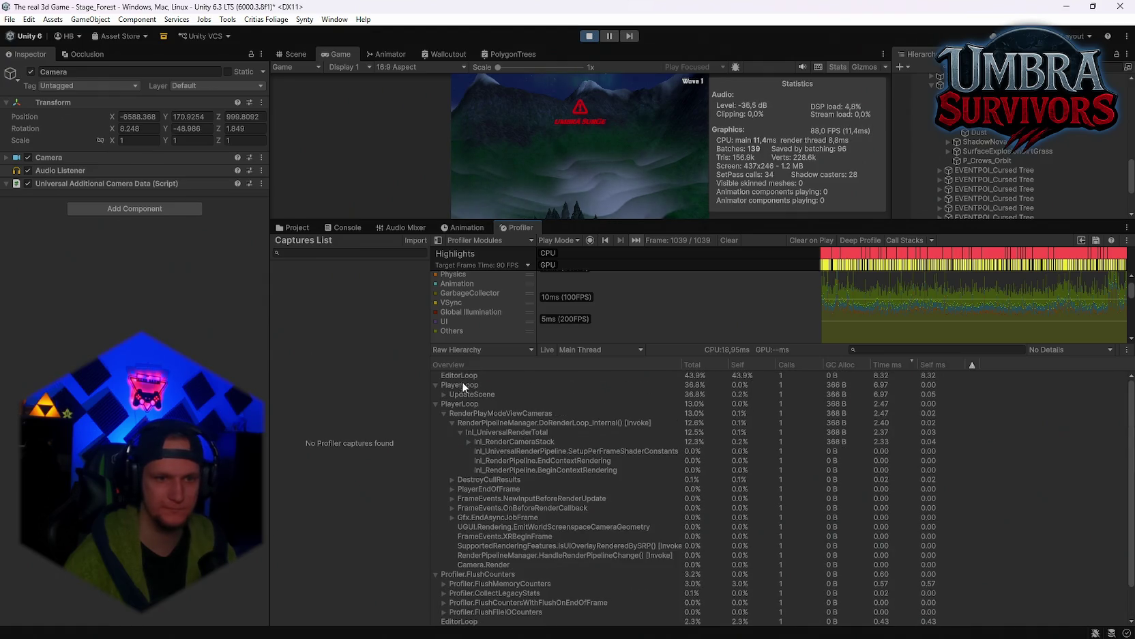
Snip the profiler area and enlarge the Game view above it
{"action": "key", "text": "super+shift+s"}
{"action": "left_click_drag", "start_coordinate": [396, 348], "coordinate": [983, 616]}
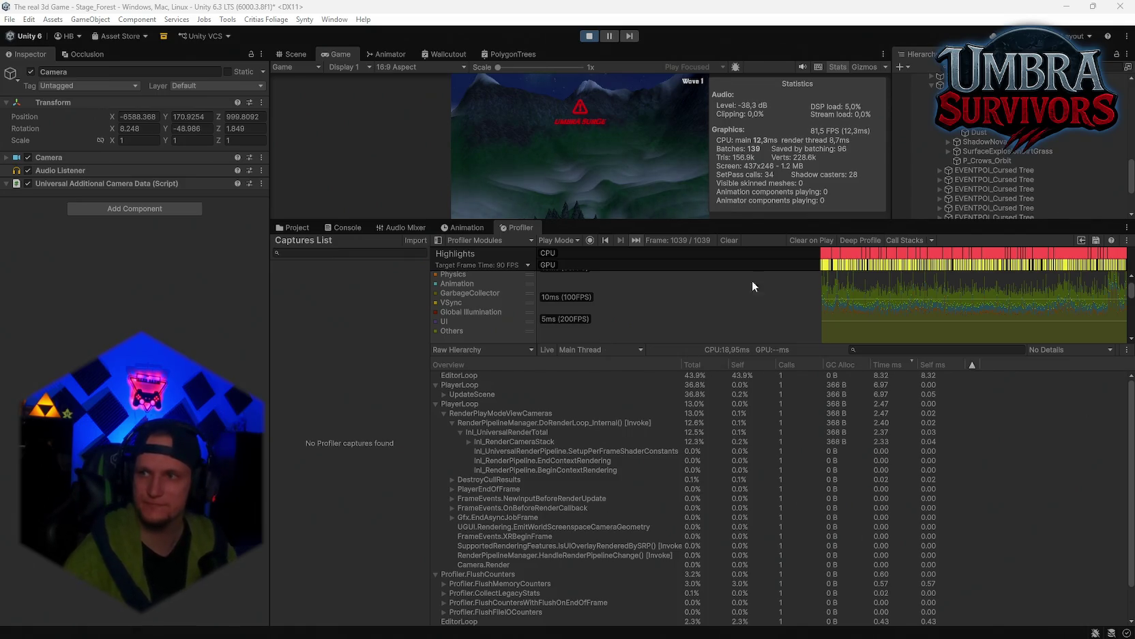
{"action": "left_click_drag", "start_coordinate": [589, 220], "coordinate": [593, 300]}
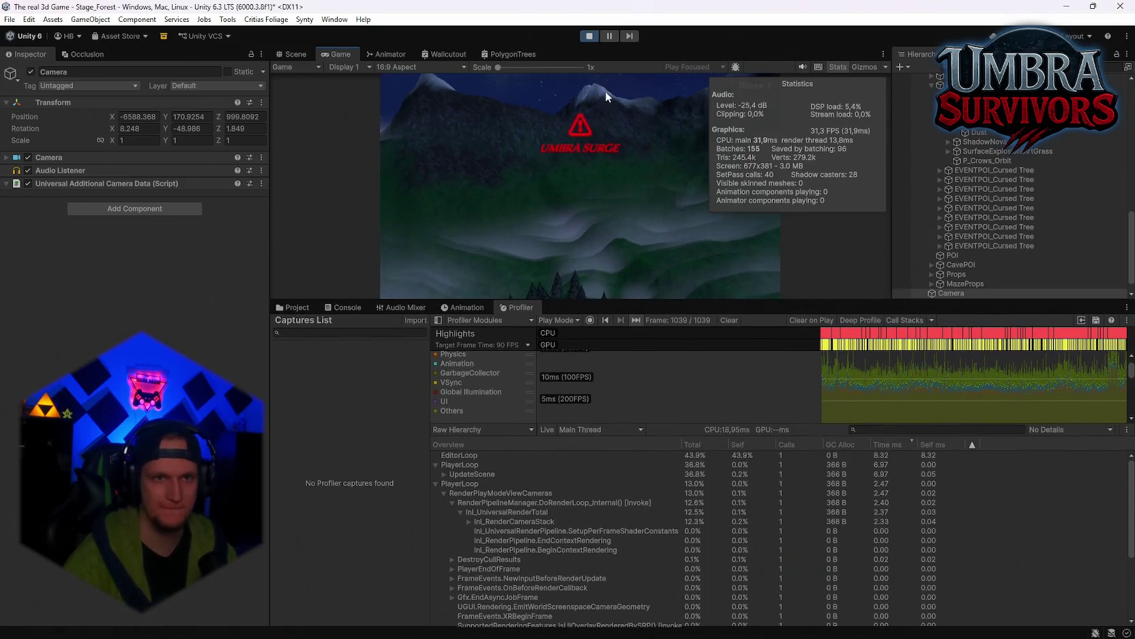
Exit Play mode with Ctrl+P and enlarge the profiler charts to show Rendering and Memory
{"action": "key", "text": "ctrl+p"}
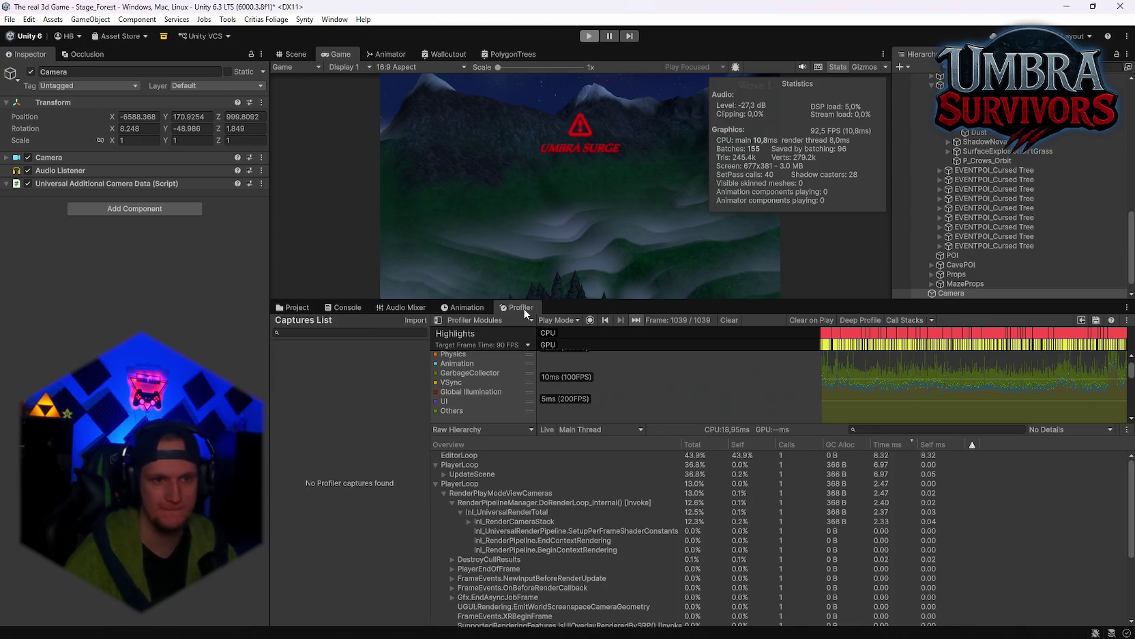
{"action": "key", "text": "ctrl+p"}
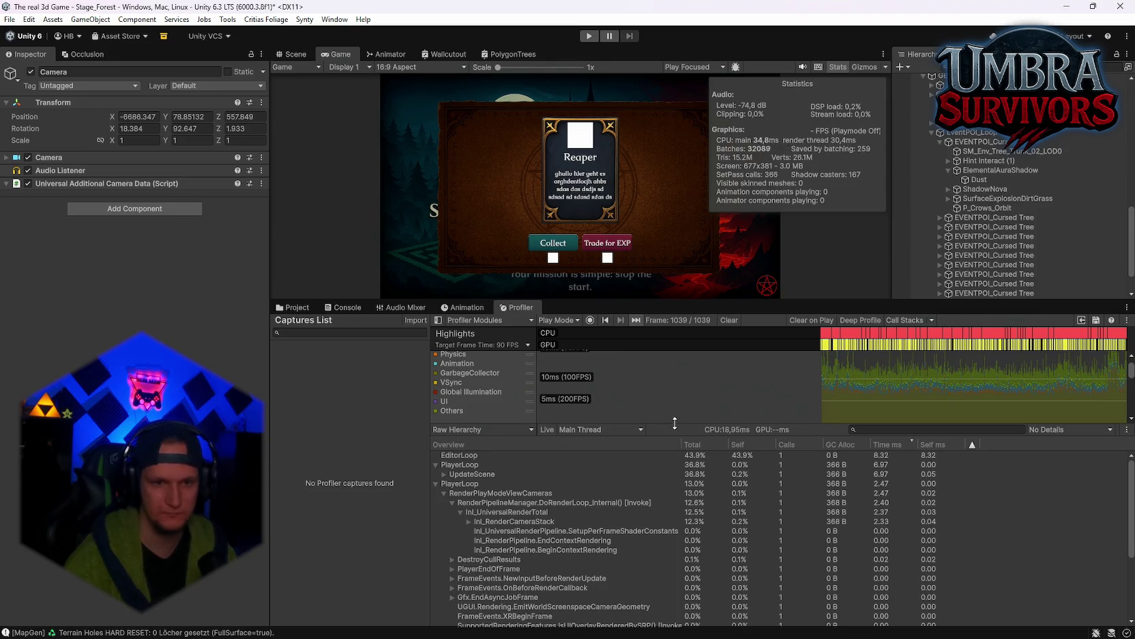
{"action": "left_click_drag", "start_coordinate": [675, 423], "coordinate": [675, 513]}
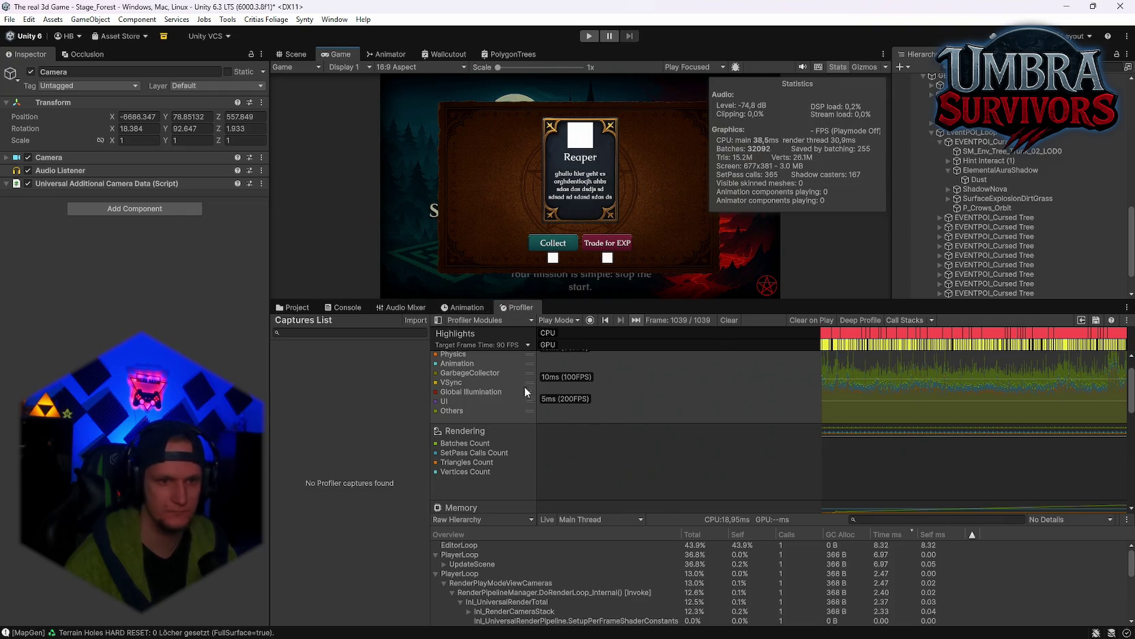
Switch the bottom panel from the Console to the Project browser
{"action": "left_click", "coordinate": [360, 309]}
{"action": "left_click", "coordinate": [294, 308]}
{"action": "left_click", "coordinate": [344, 309]}
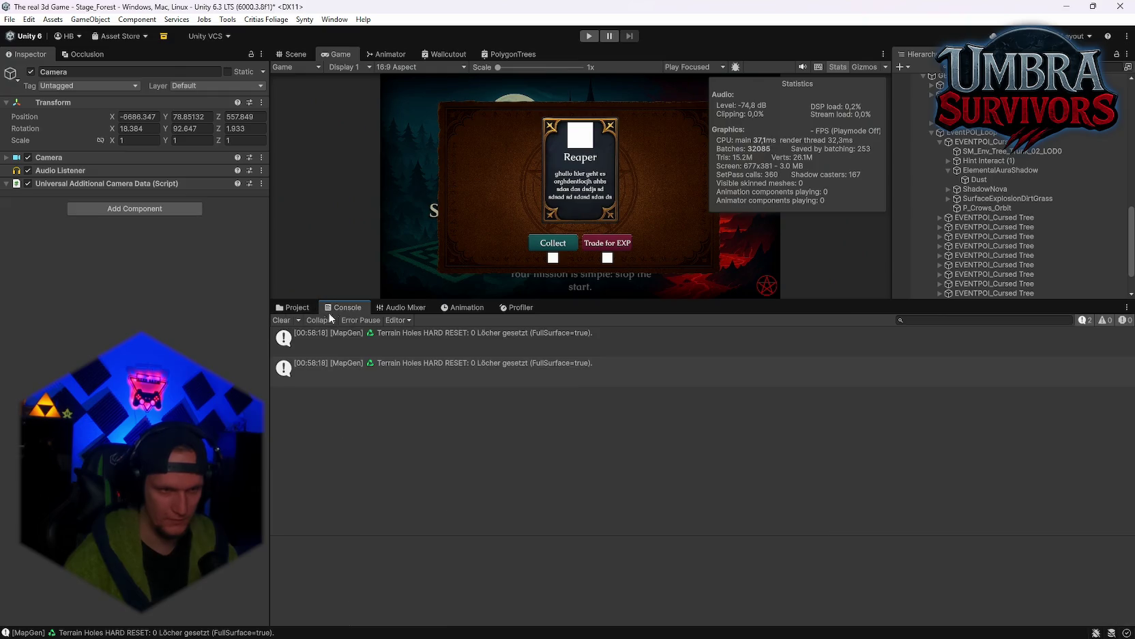
{"action": "left_click", "coordinate": [292, 308]}
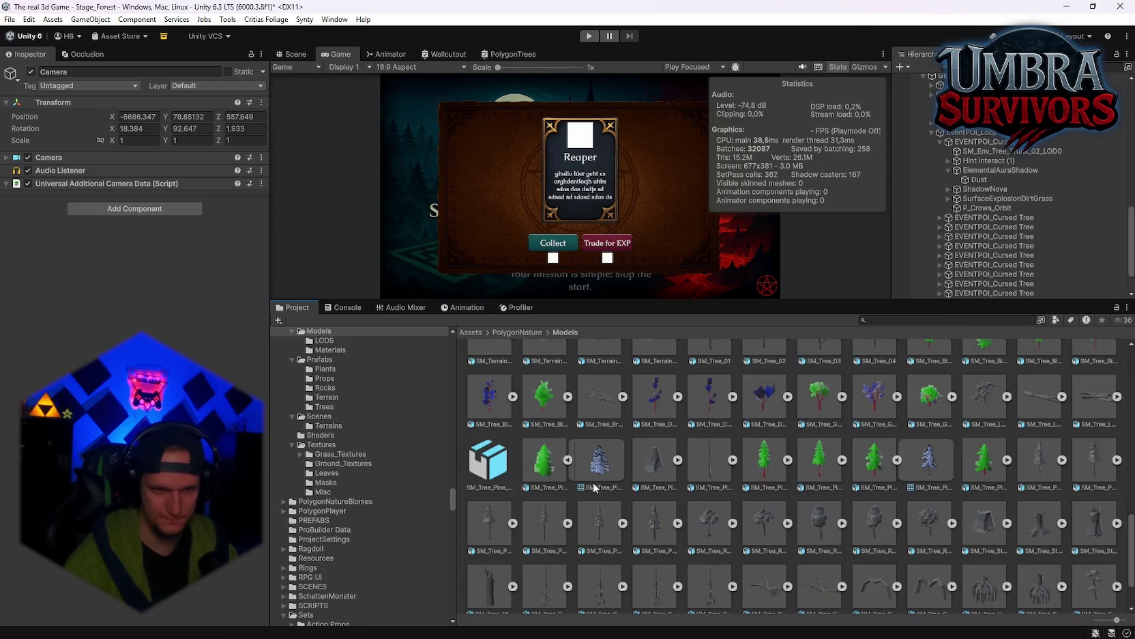
{"action": "scroll", "coordinate": [556, 475], "scroll_direction": "down", "scroll_amount": 1}
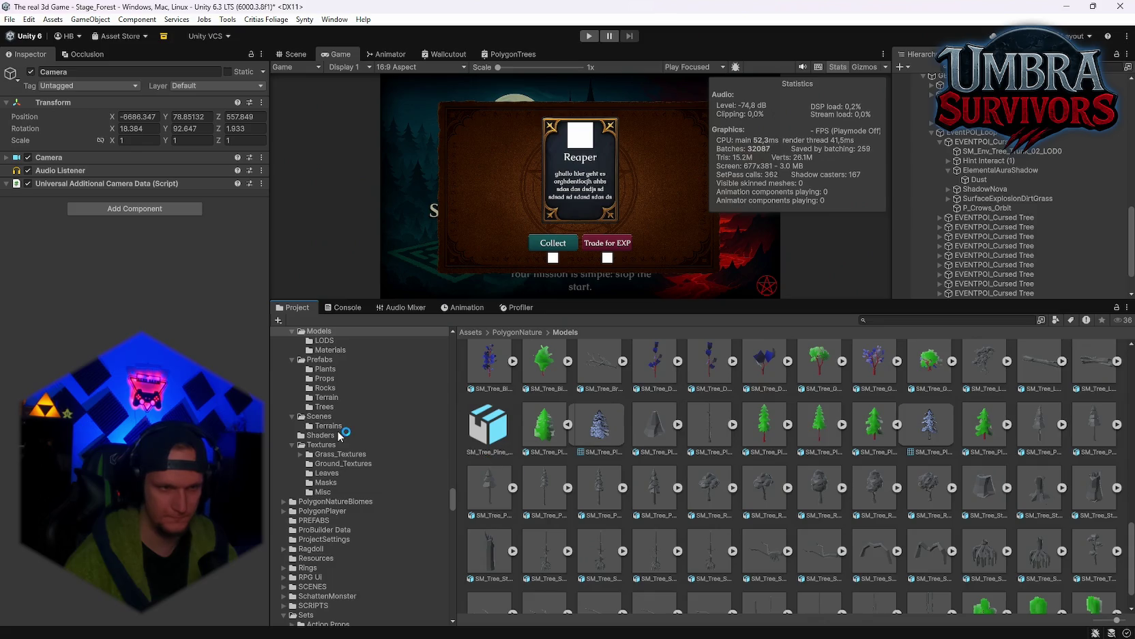
{"action": "scroll", "coordinate": [375, 463], "scroll_direction": "up", "scroll_amount": 3}
{"action": "scroll", "coordinate": [375, 463], "scroll_direction": "up", "scroll_amount": 3}
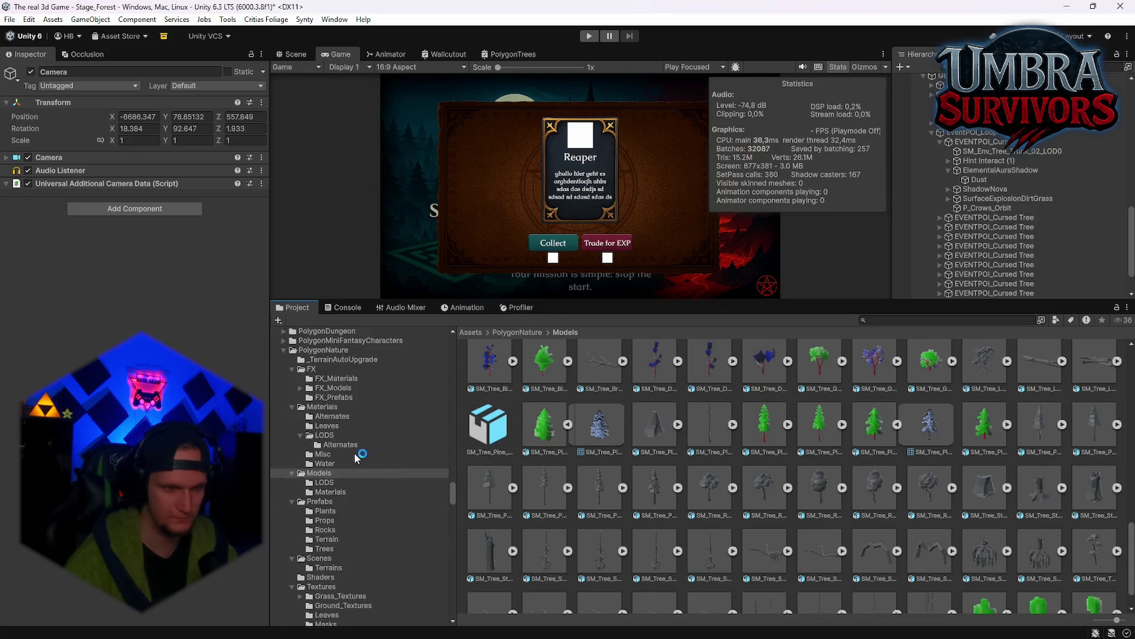
{"action": "scroll", "coordinate": [344, 511], "scroll_direction": "down", "scroll_amount": 3}
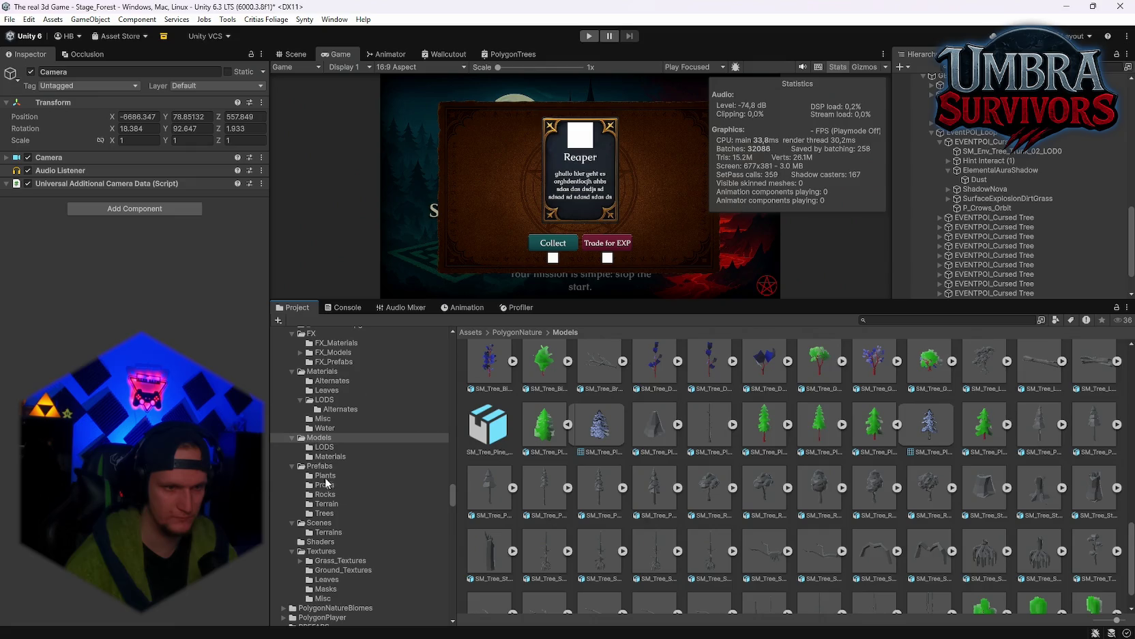
Browse PolygonNature Prefabs into Trees and select SM_Tree_Pine_Small_01
{"action": "left_click", "coordinate": [326, 476]}
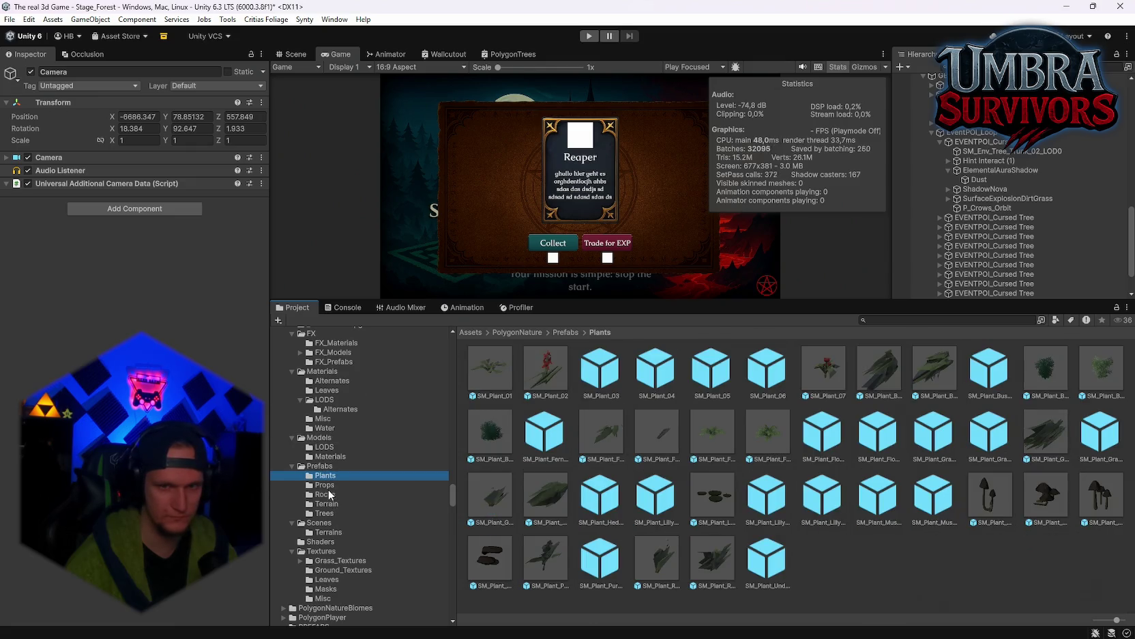
{"action": "left_click", "coordinate": [329, 487]}
{"action": "scroll", "coordinate": [334, 498], "scroll_direction": "up", "scroll_amount": 2}
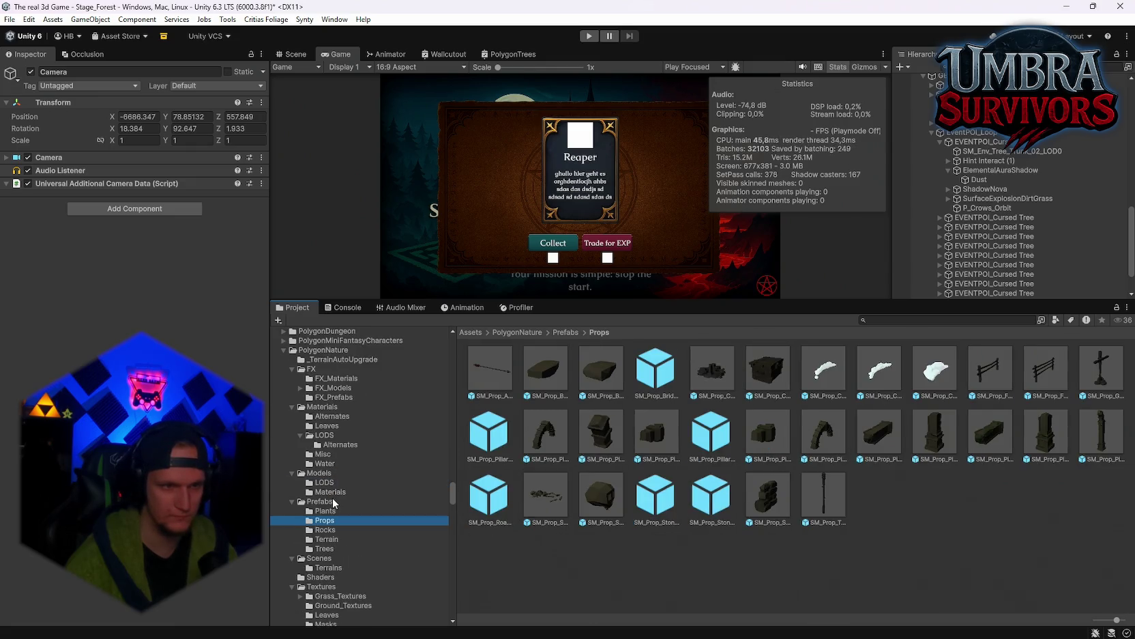
{"action": "scroll", "coordinate": [336, 505], "scroll_direction": "down", "scroll_amount": 2}
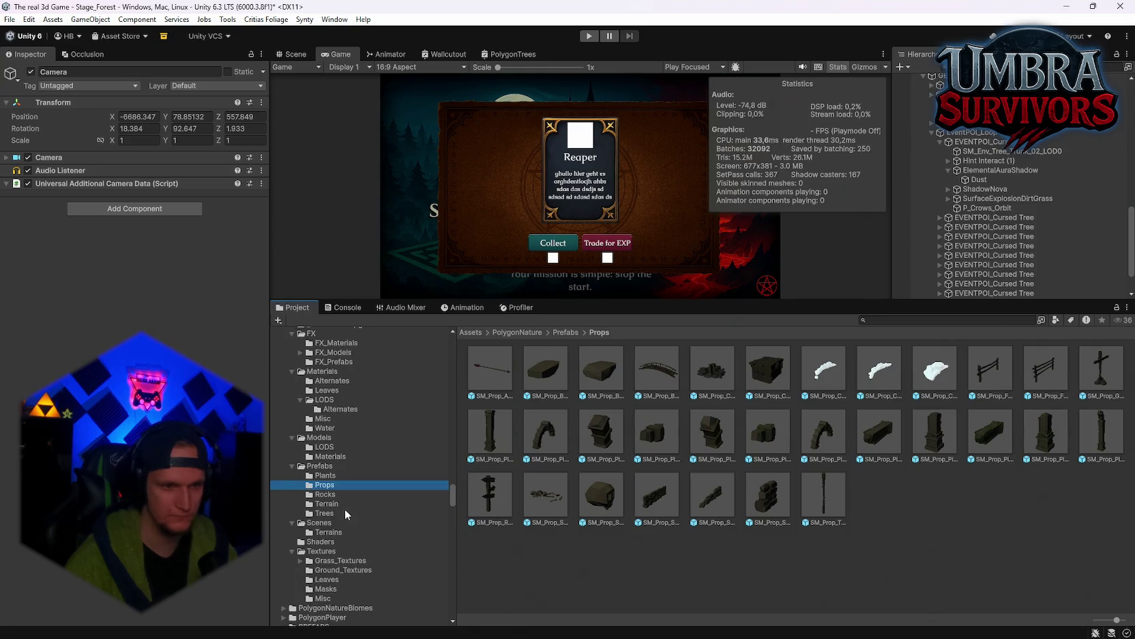
{"action": "left_click", "coordinate": [346, 513]}
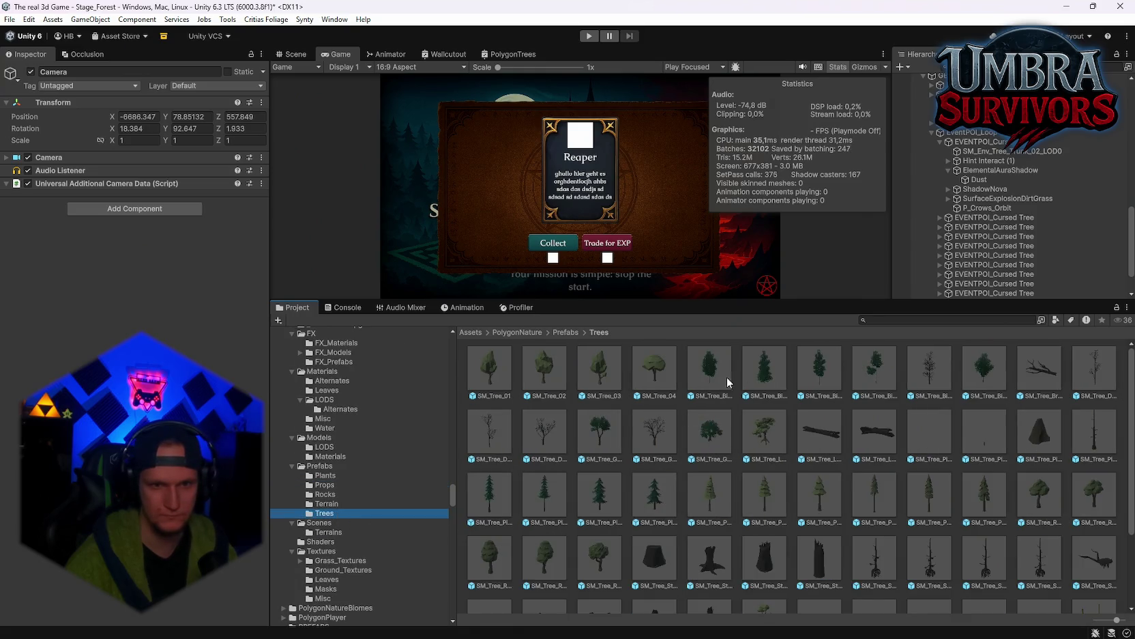
{"action": "left_click", "coordinate": [601, 498]}
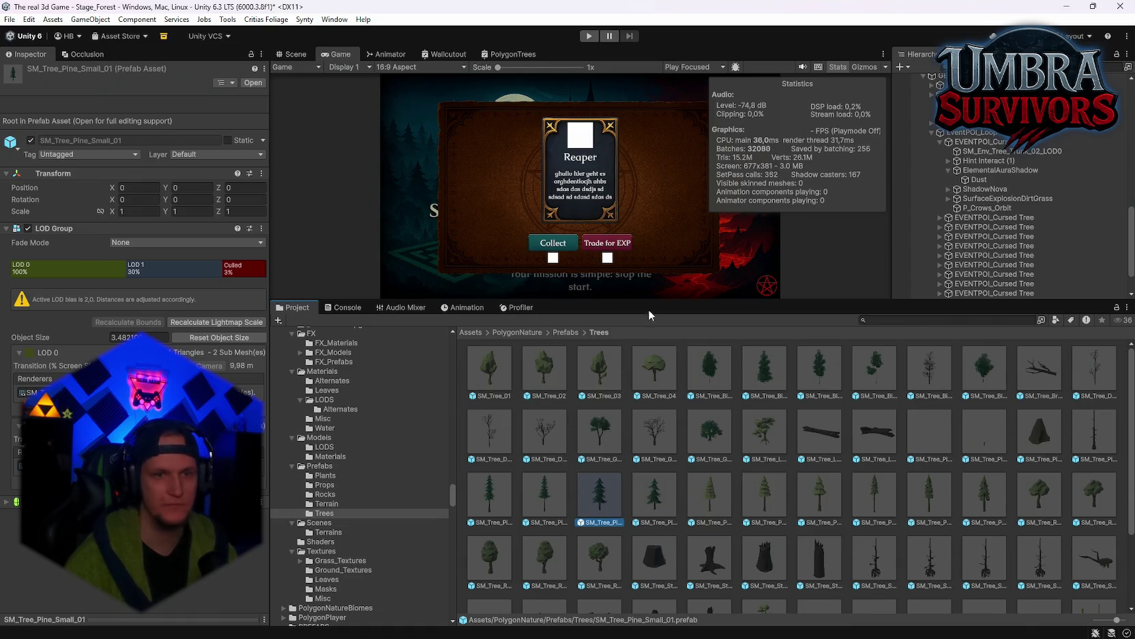
Search the project for 'stage_' and open the Stage_Forest folder
{"action": "left_click", "coordinate": [882, 321]}
{"action": "type", "text": "stage"}
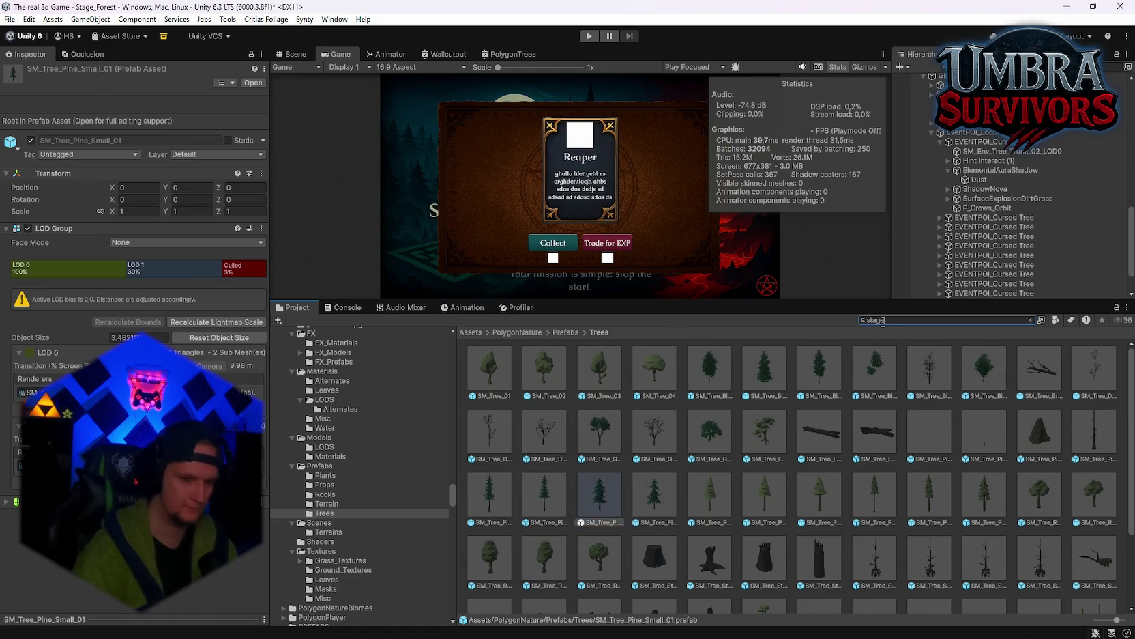
{"action": "type", "text": "_"}
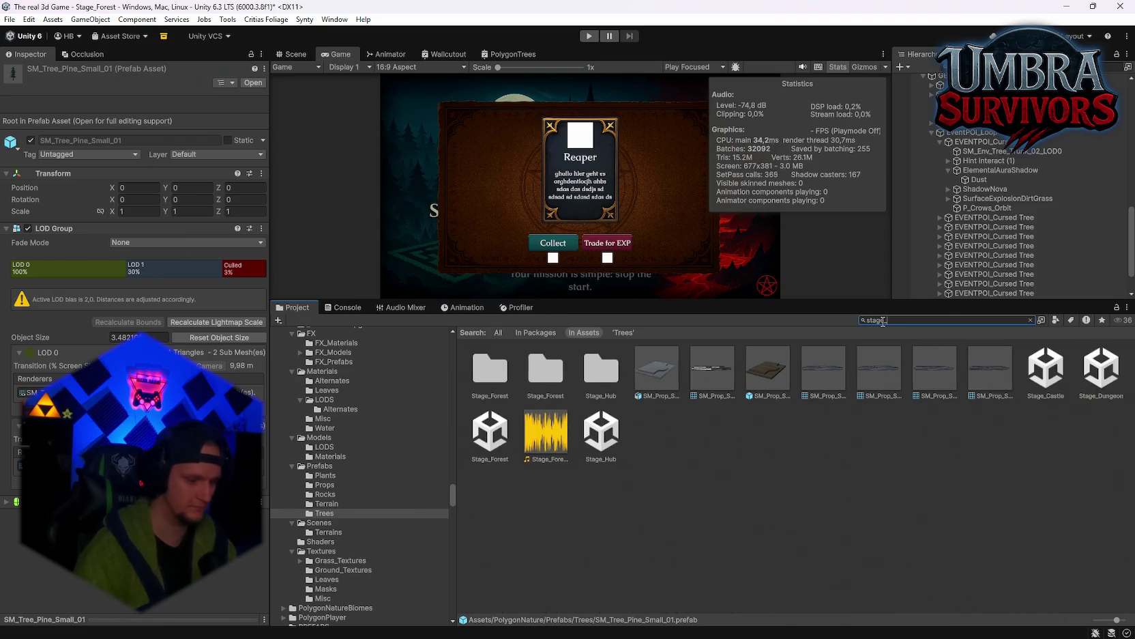
{"action": "left_click", "coordinate": [544, 372]}
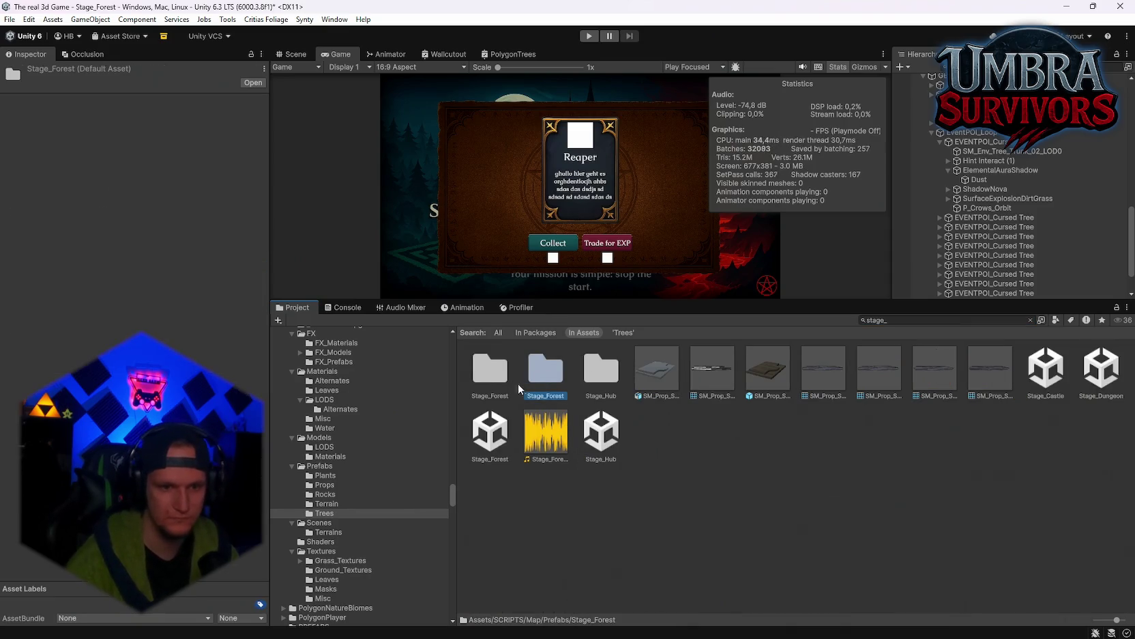
{"action": "double_click", "coordinate": [546, 372]}
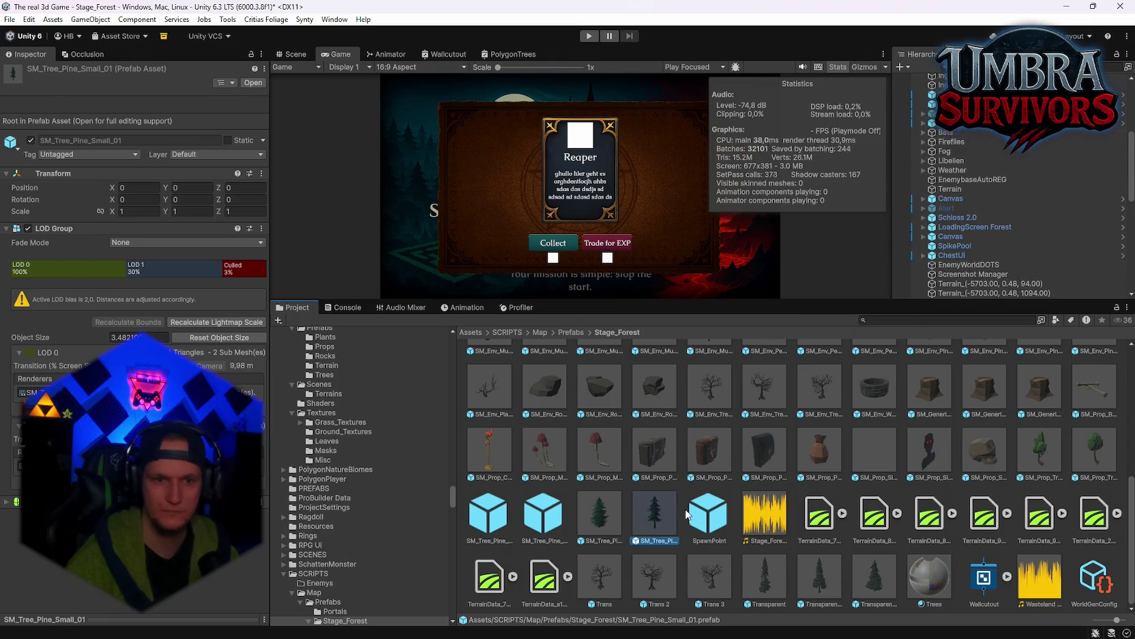
Glance at SM_Tree_Pine_Small_01's context menu, then enlarge the Game view over the Project panel
{"action": "right_click", "coordinate": [659, 521]}
{"action": "left_click", "coordinate": [598, 325]}
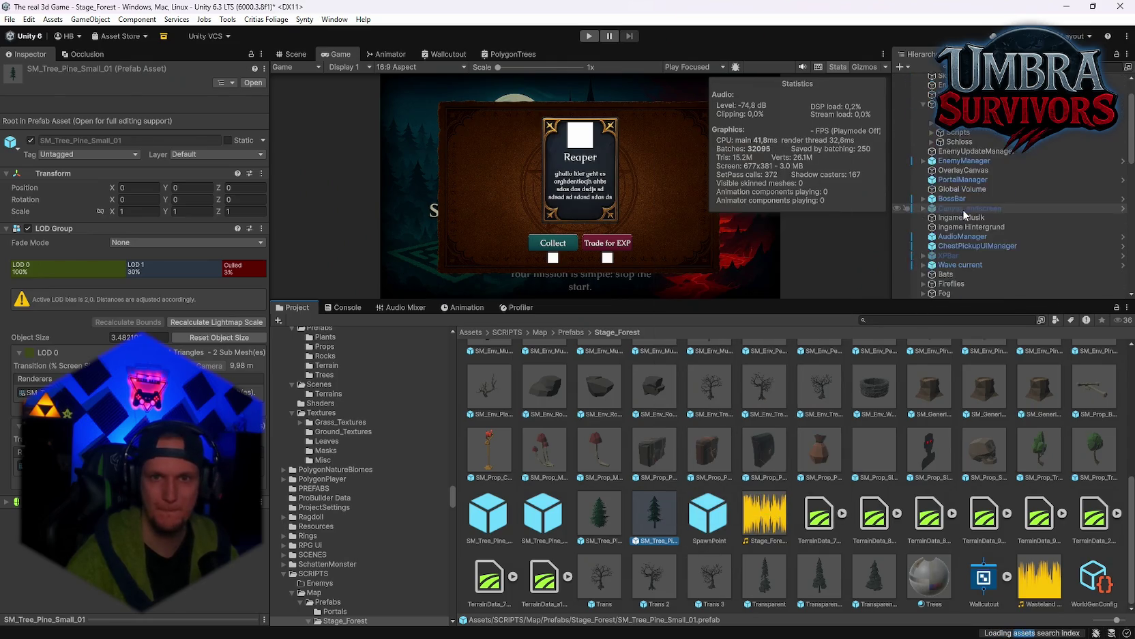
{"action": "left_click_drag", "start_coordinate": [598, 325], "coordinate": [599, 404]}
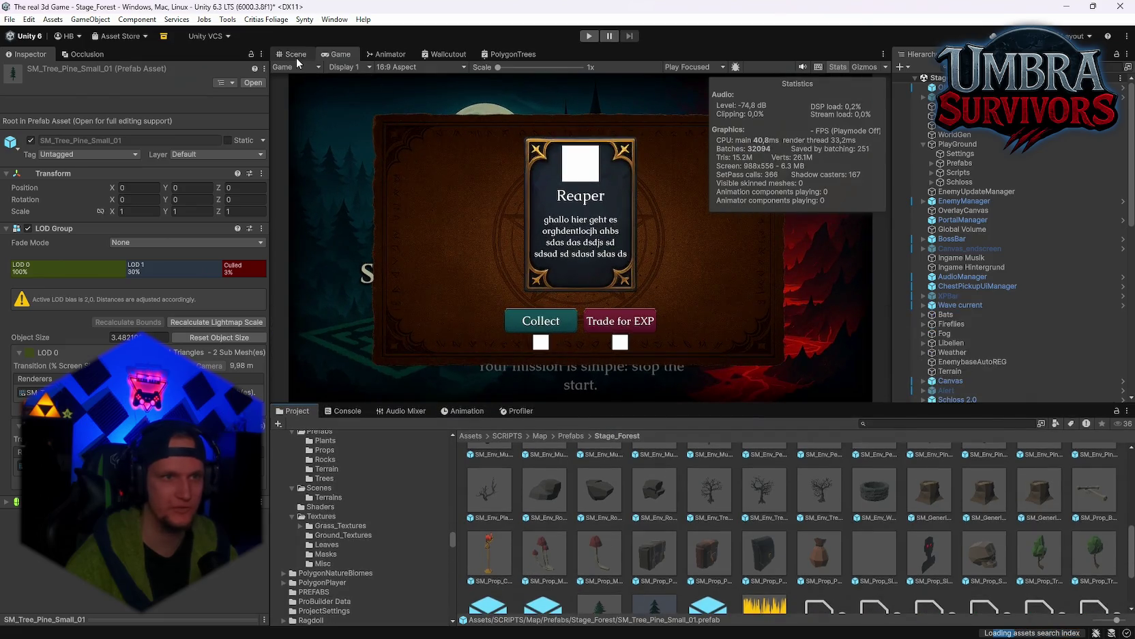
Look over WorldGen's Map Generator settings and the WorldGenConfig asset
{"action": "left_click", "coordinate": [292, 54]}
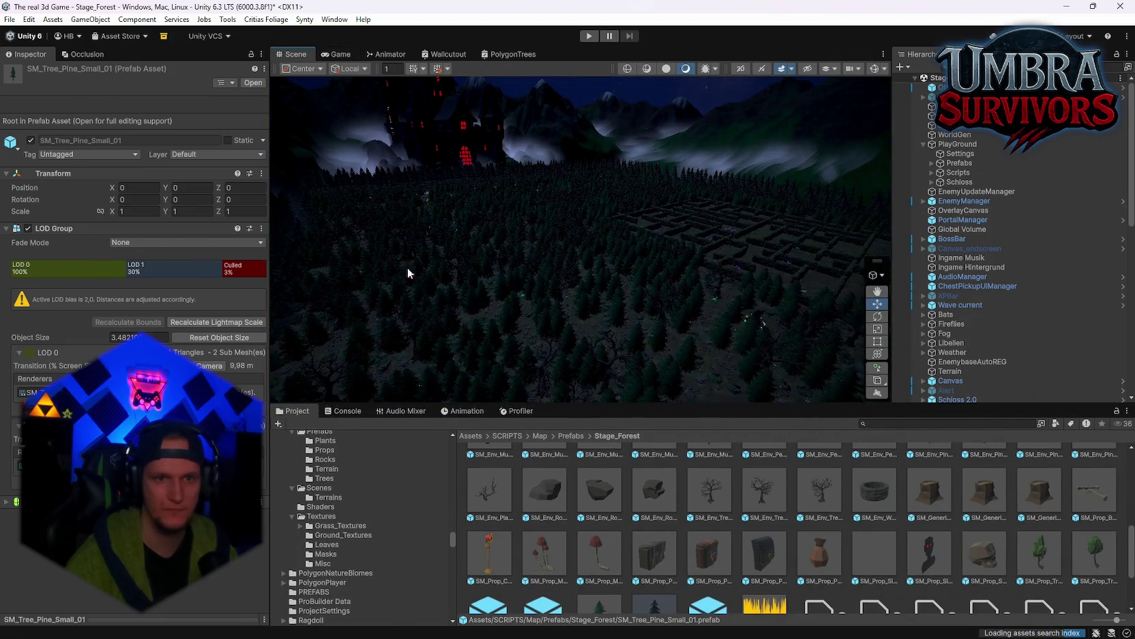
{"action": "left_click", "coordinate": [955, 135]}
{"action": "scroll", "coordinate": [156, 189], "scroll_direction": "down", "scroll_amount": 3}
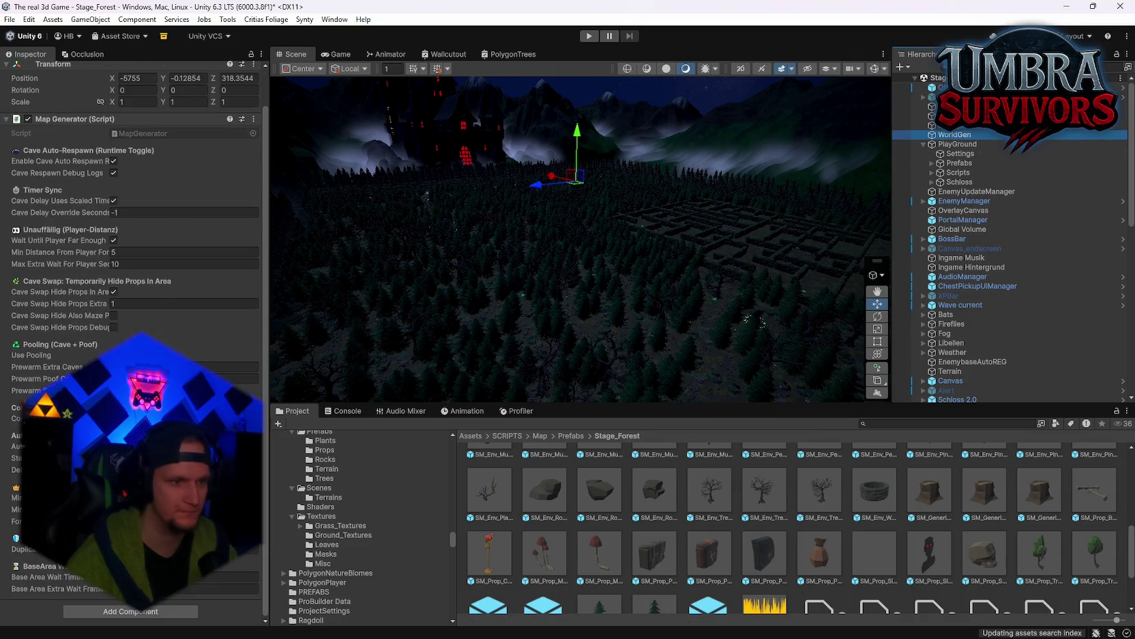
{"action": "scroll", "coordinate": [205, 252], "scroll_direction": "up", "scroll_amount": 3}
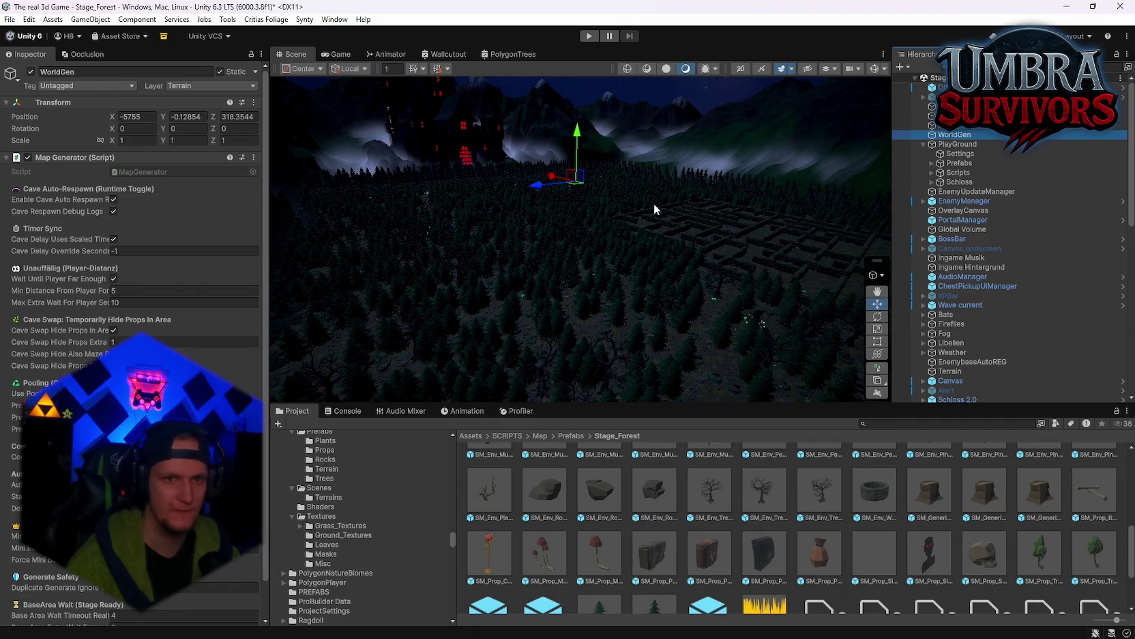
{"action": "scroll", "coordinate": [191, 290], "scroll_direction": "down", "scroll_amount": 1}
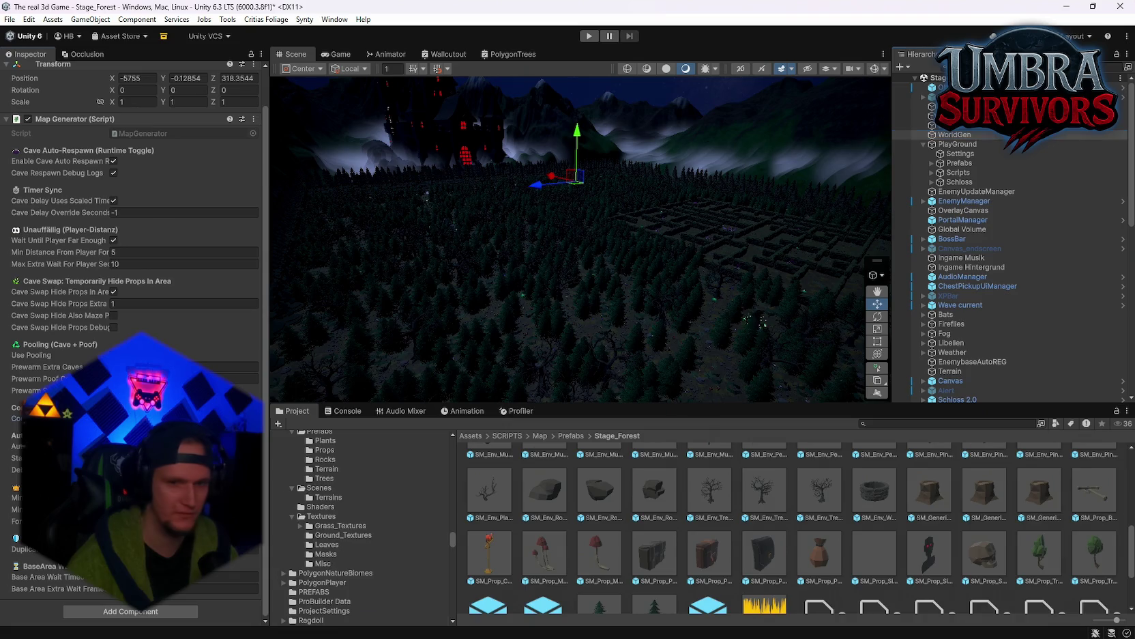
{"action": "scroll", "coordinate": [929, 533], "scroll_direction": "down", "scroll_amount": 2}
{"action": "left_click", "coordinate": [1095, 576]}
{"action": "scroll", "coordinate": [136, 273], "scroll_direction": "down", "scroll_amount": 15}
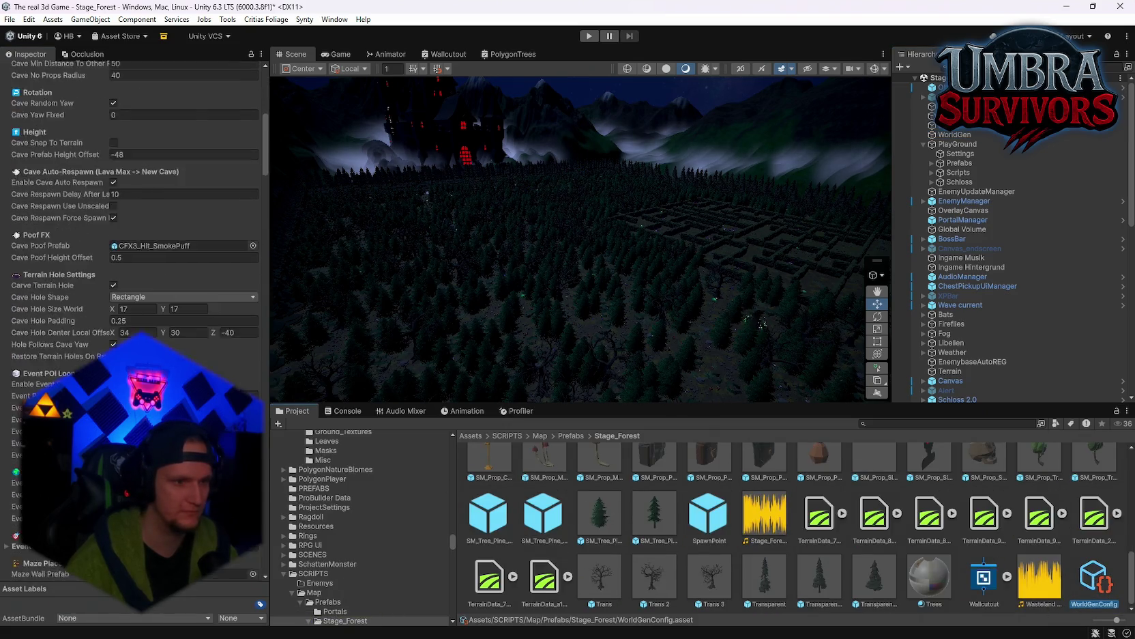
{"action": "scroll", "coordinate": [137, 273], "scroll_direction": "down", "scroll_amount": 10}
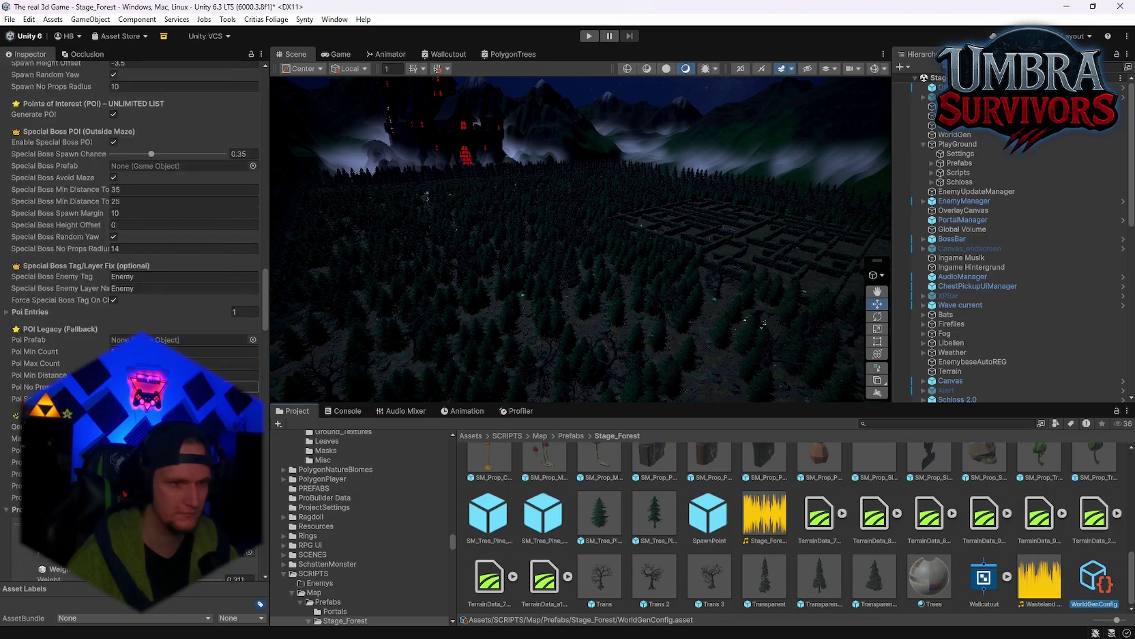
Mark SM_Tree_Pine_Small_01 Static, applying it to its children too
{"action": "left_click", "coordinate": [654, 513]}
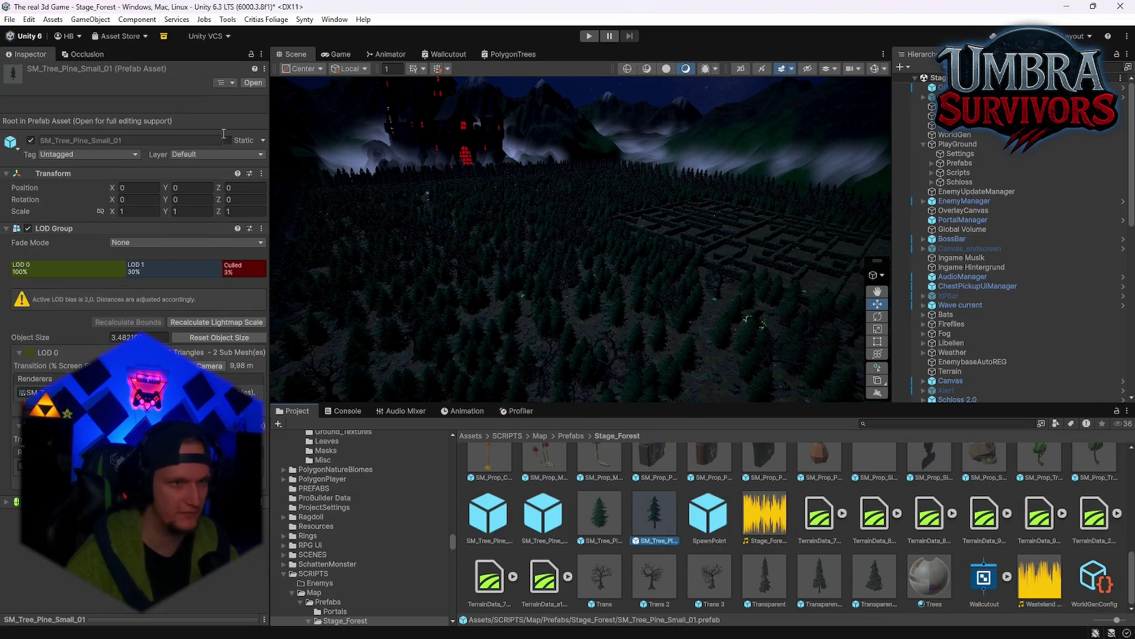
{"action": "left_click", "coordinate": [228, 140]}
{"action": "left_click", "coordinate": [539, 348]}
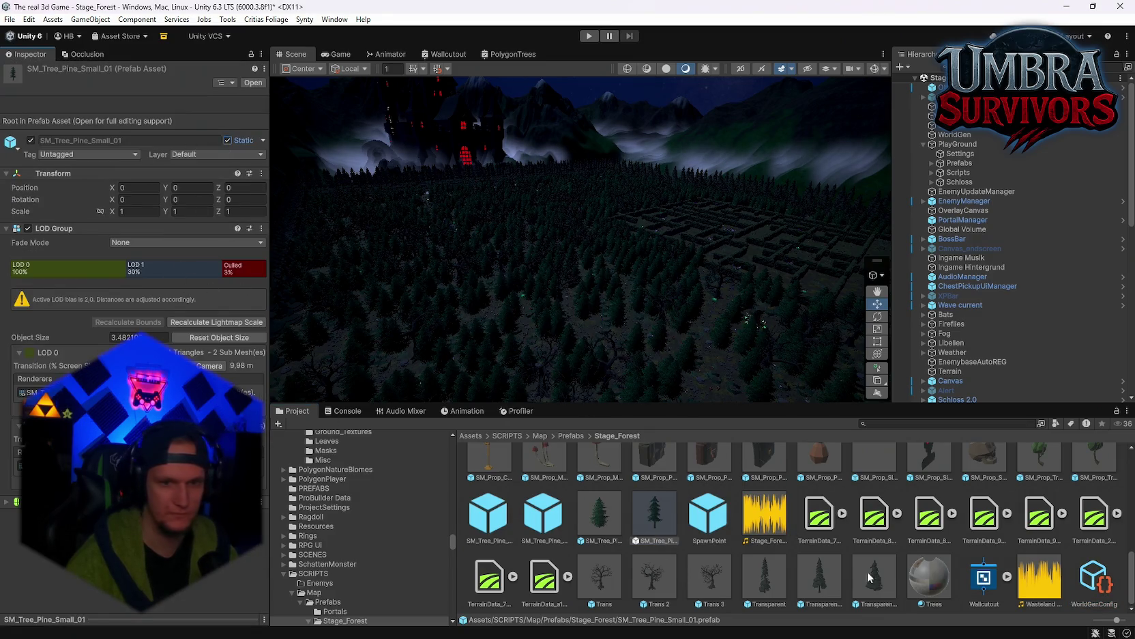
{"action": "left_click", "coordinate": [1068, 574]}
Scroll WorldGenConfig's settings down to the Props section and Prop Prefabs list
{"action": "left_click", "coordinate": [1119, 587]}
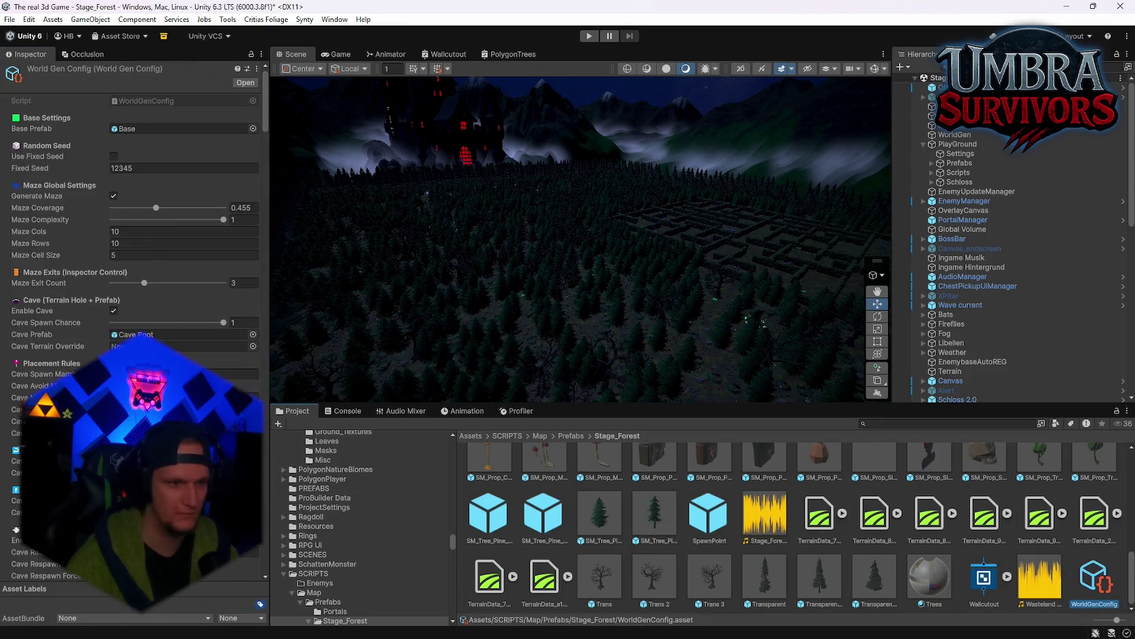
{"action": "scroll", "coordinate": [137, 444], "scroll_direction": "down", "scroll_amount": 15}
{"action": "scroll", "coordinate": [224, 348], "scroll_direction": "down", "scroll_amount": 10}
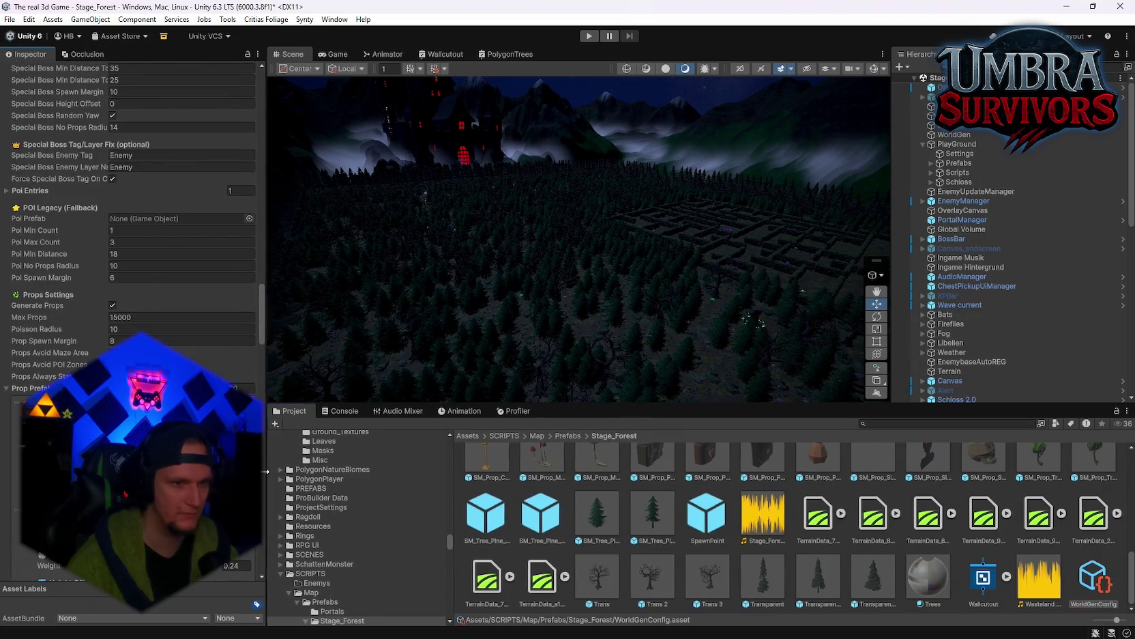
{"action": "mouse_move", "coordinate": [264, 324]}
{"action": "left_mouse_down"}
{"action": "mouse_move", "coordinate": [268, 508]}
{"action": "mouse_move", "coordinate": [311, 340]}
{"action": "left_mouse_up"}
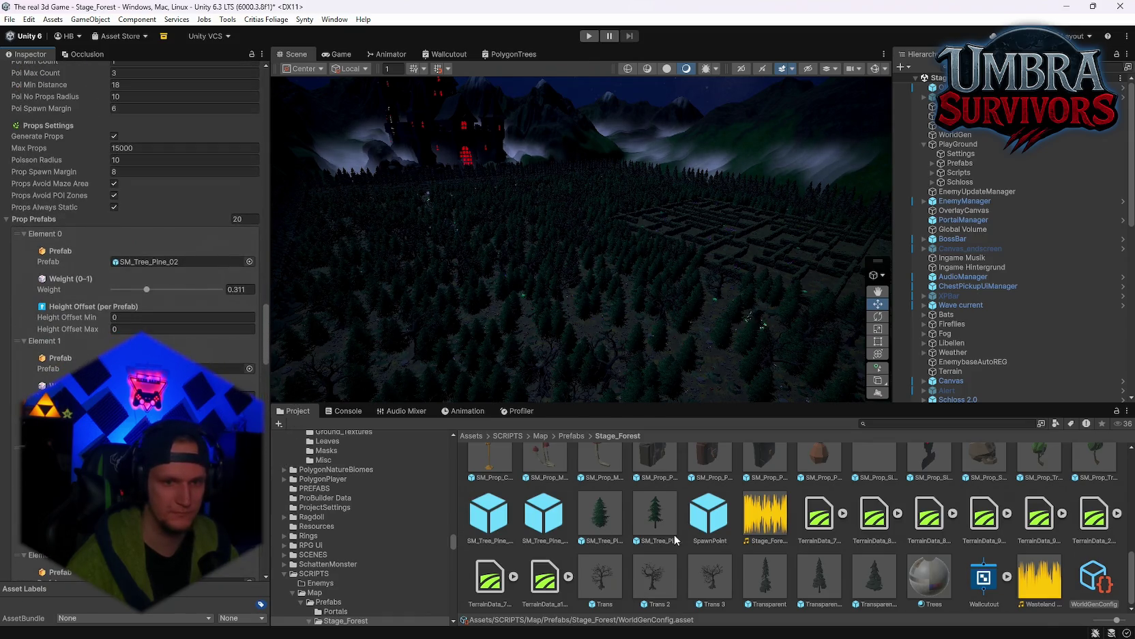
Put SM_Tree_Pine_Small_01 into Element 0 of WorldGenConfig's Prop Prefabs
{"action": "left_click_drag", "start_coordinate": [655, 519], "coordinate": [144, 263]}
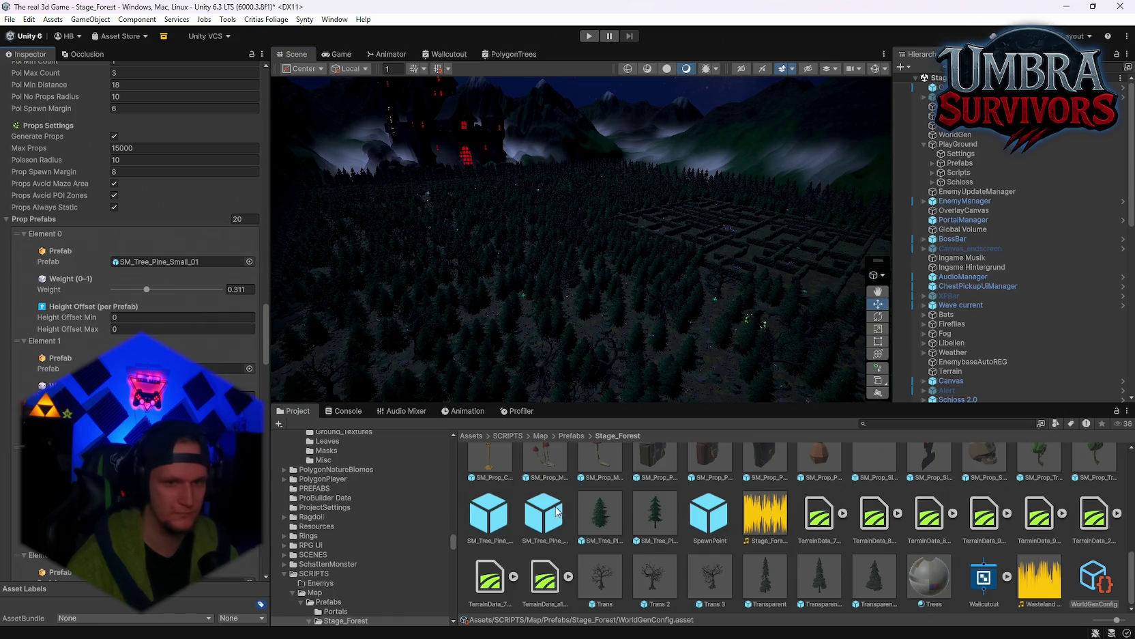
{"action": "left_click_drag", "start_coordinate": [655, 513], "coordinate": [205, 369]}
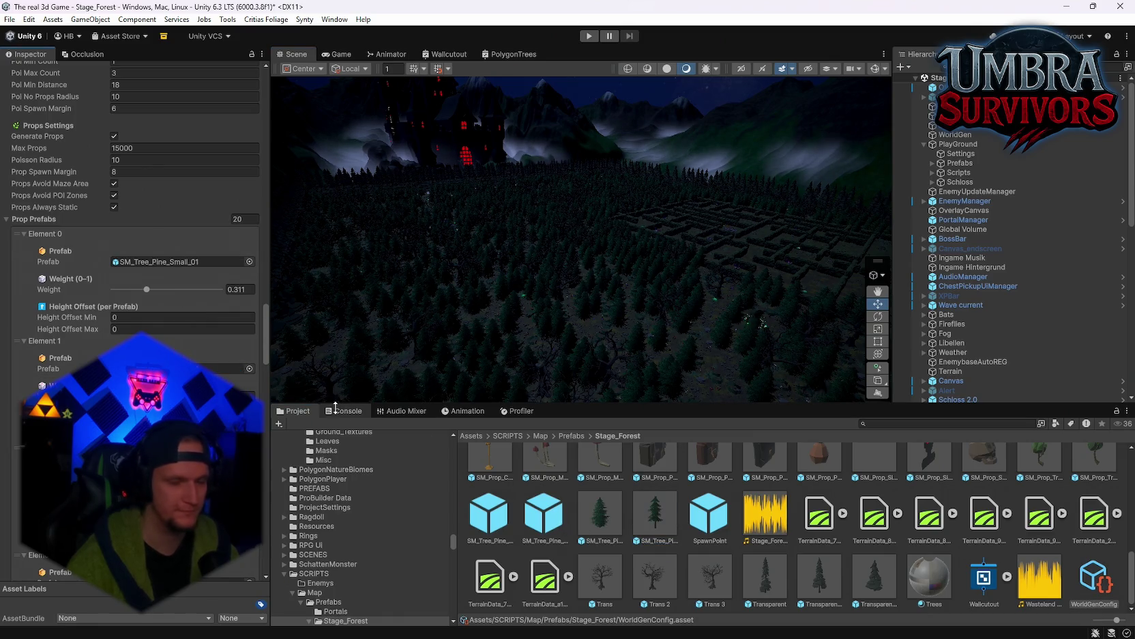
{"action": "left_click", "coordinate": [656, 519]}
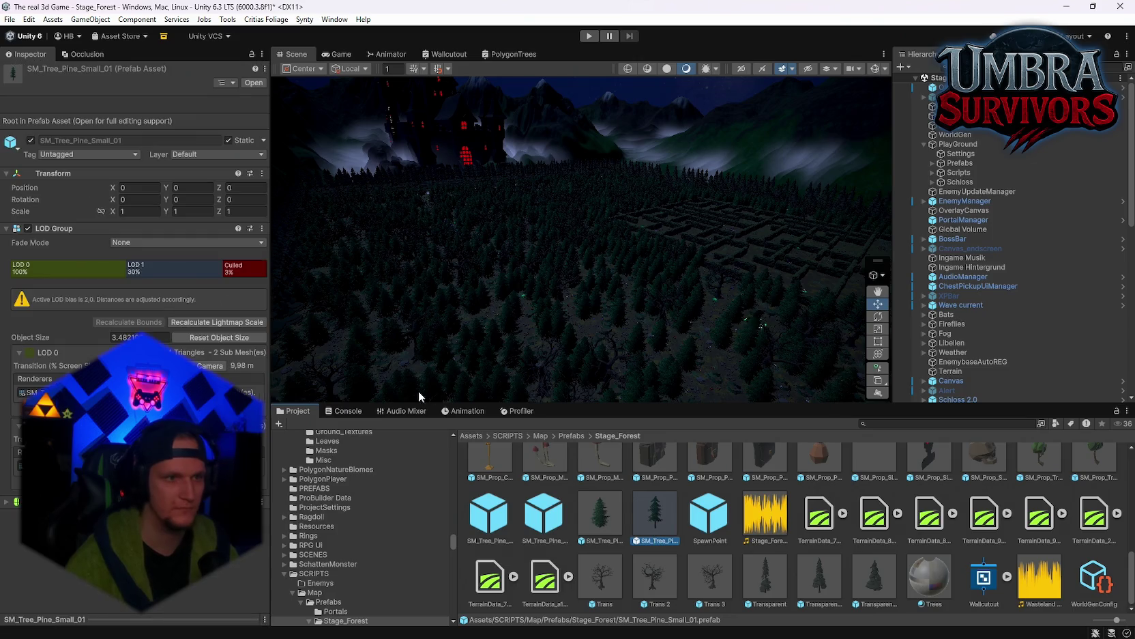
Scale the pine prefab to 7 on X, Y and Z, then select WorldGen's Map Generator
{"action": "left_click", "coordinate": [133, 209]}
{"action": "type", "text": "77"}
{"action": "left_click", "coordinate": [233, 210]}
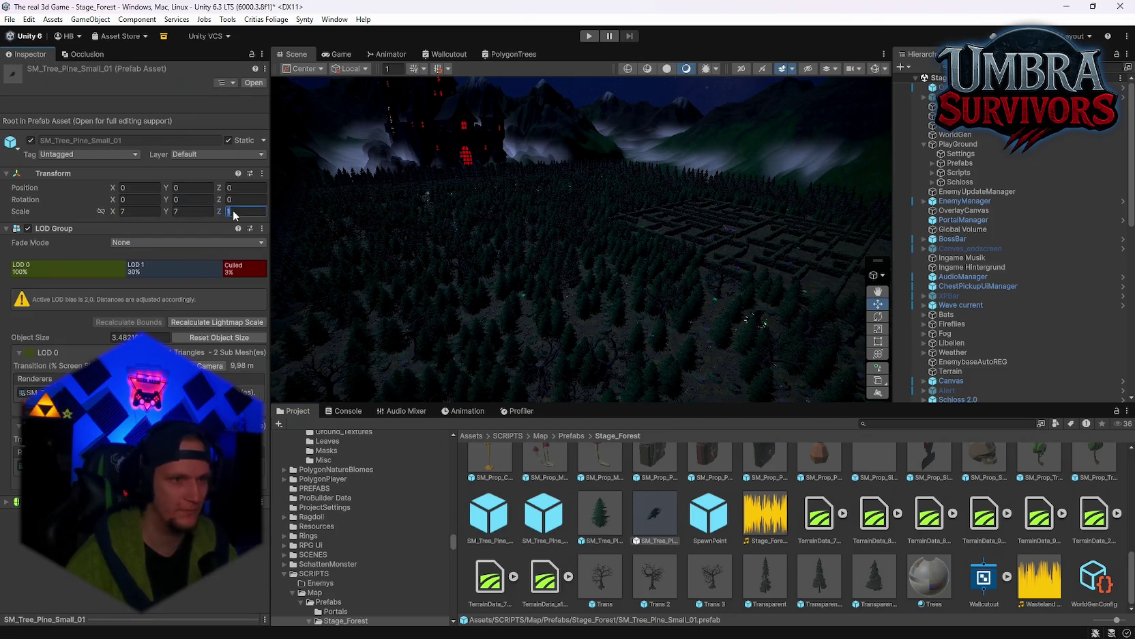
{"action": "type", "text": "7"}
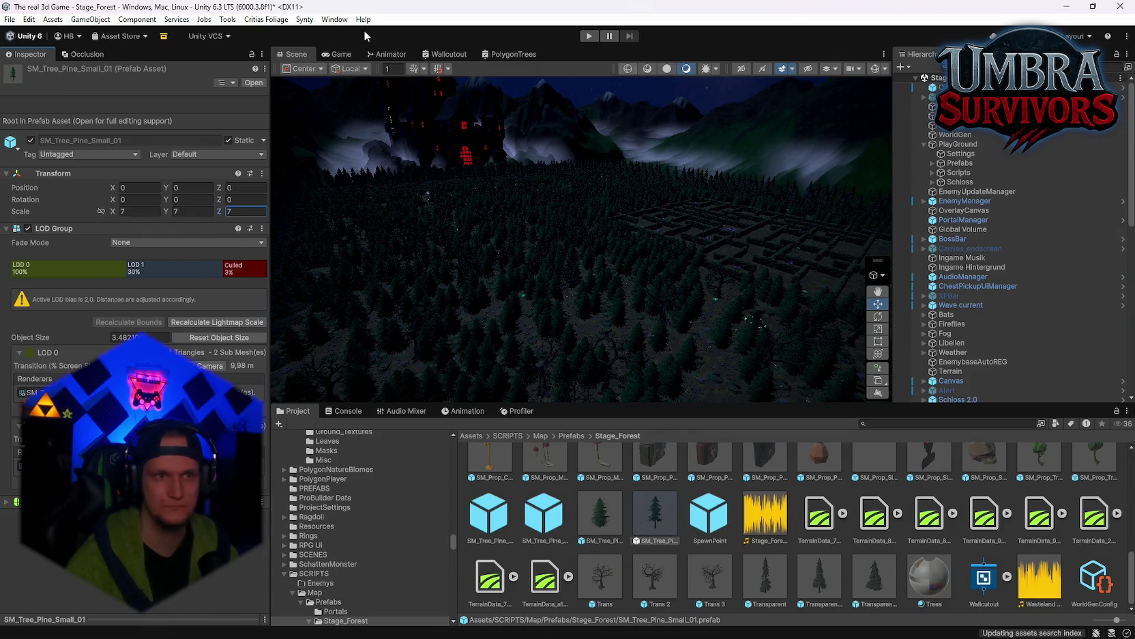
{"action": "left_click", "coordinate": [954, 134]}
{"action": "left_click", "coordinate": [255, 157]}
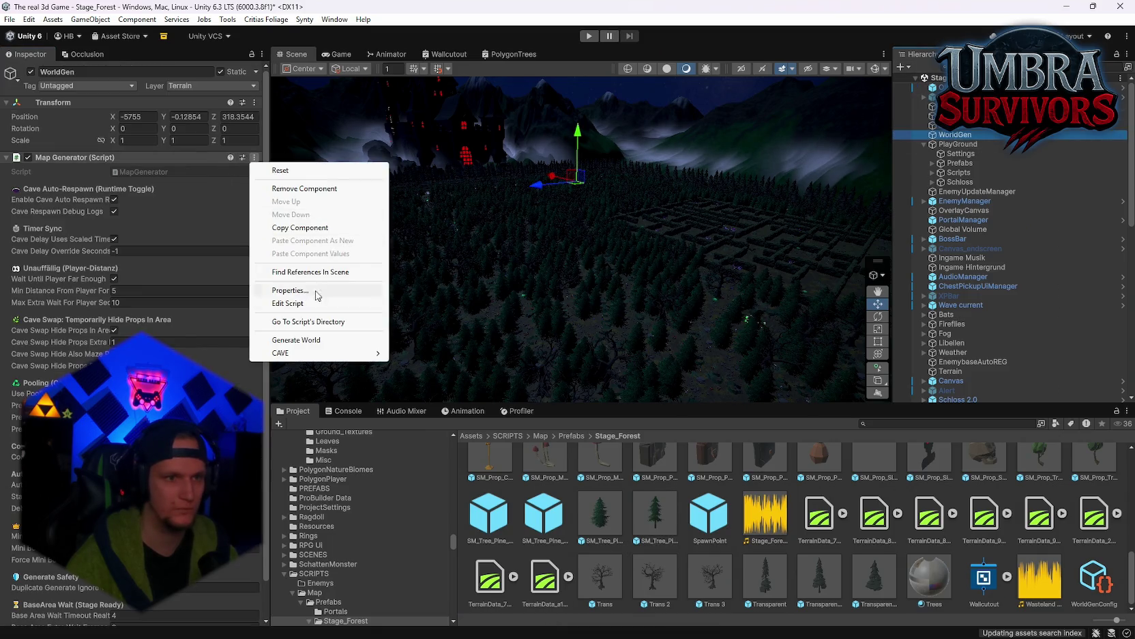
Regenerate the forest, select an SM_Tree_Pine_Small_01 clone, and preview its LOD levels
{"action": "left_click", "coordinate": [300, 339]}
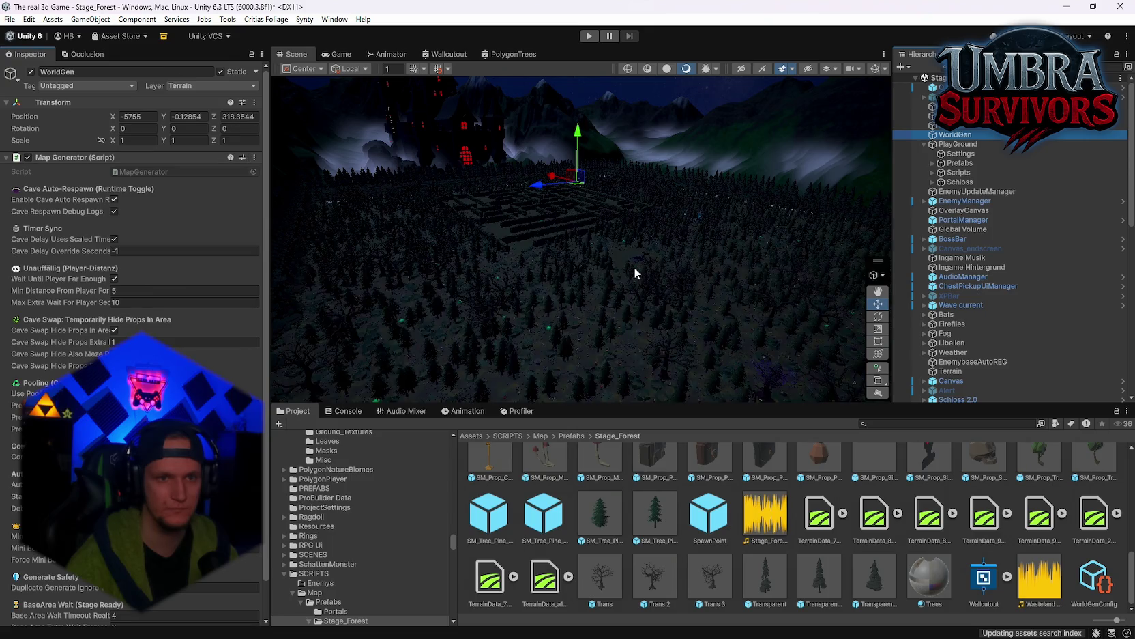
{"action": "mouse_move", "coordinate": [635, 267]}
{"action": "left_mouse_down"}
{"action": "mouse_move", "coordinate": [559, 335]}
{"action": "mouse_move", "coordinate": [591, 347]}
{"action": "mouse_move", "coordinate": [686, 337]}
{"action": "mouse_move", "coordinate": [708, 348]}
{"action": "mouse_move", "coordinate": [621, 322]}
{"action": "mouse_move", "coordinate": [601, 261]}
{"action": "mouse_move", "coordinate": [272, 246]}
{"action": "mouse_move", "coordinate": [344, 228]}
{"action": "mouse_move", "coordinate": [829, 322]}
{"action": "mouse_move", "coordinate": [378, 277]}
{"action": "mouse_move", "coordinate": [339, 327]}
{"action": "mouse_move", "coordinate": [514, 317]}
{"action": "mouse_move", "coordinate": [661, 337]}
{"action": "mouse_move", "coordinate": [631, 301]}
{"action": "mouse_move", "coordinate": [653, 191]}
{"action": "left_mouse_up"}
{"action": "left_click", "coordinate": [568, 320]}
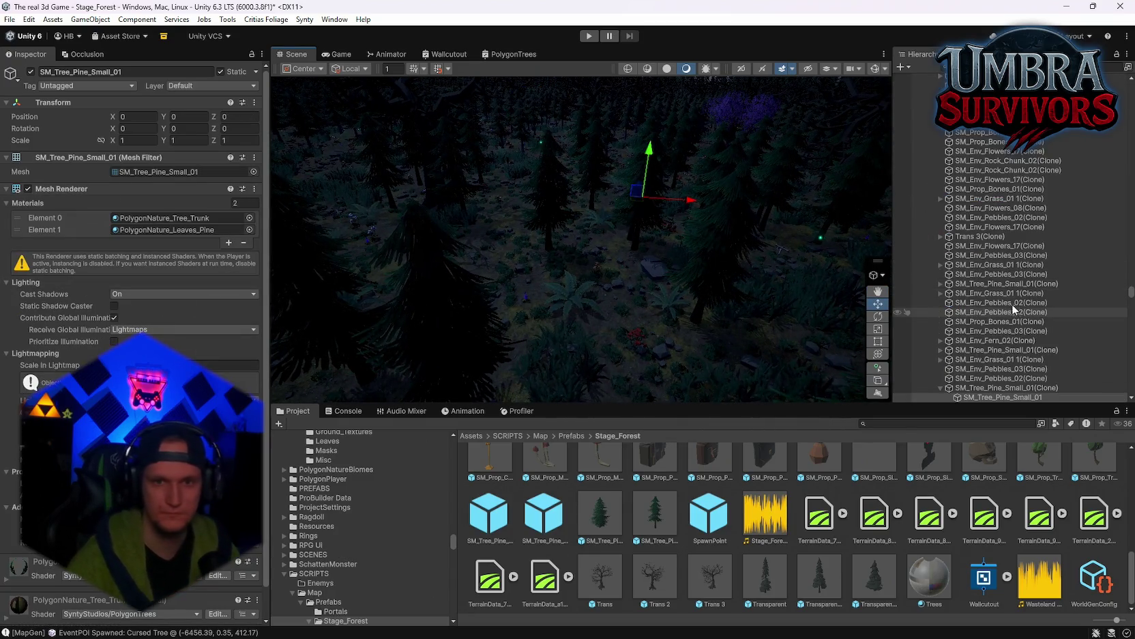
{"action": "left_click", "coordinate": [983, 387]}
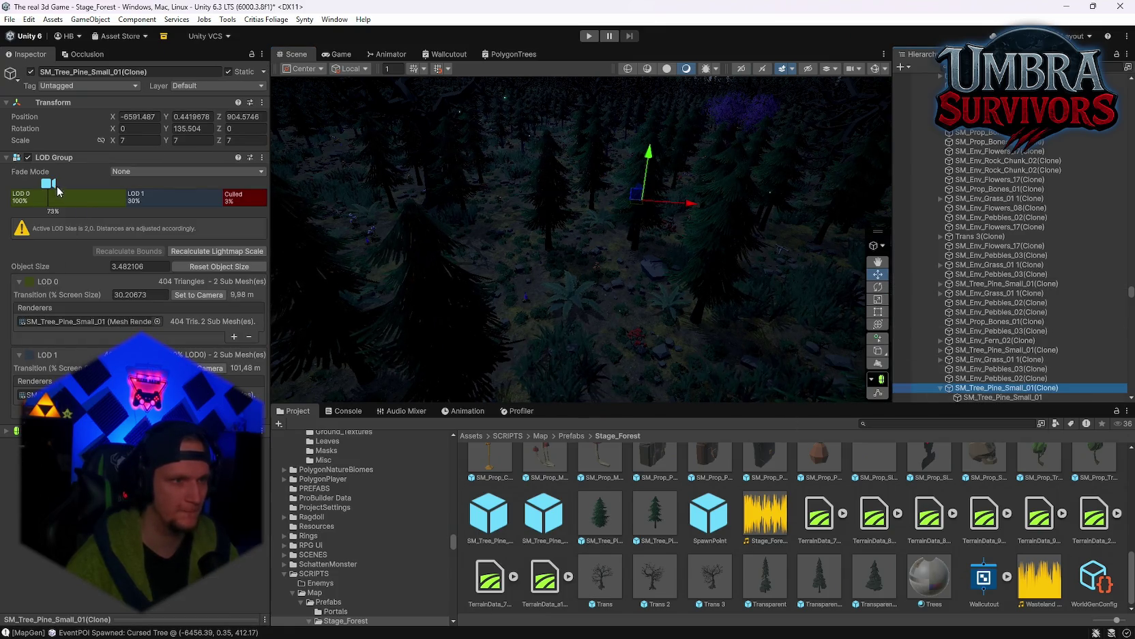
{"action": "mouse_move", "coordinate": [49, 183]}
{"action": "left_mouse_down"}
{"action": "mouse_move", "coordinate": [151, 184]}
{"action": "mouse_move", "coordinate": [24, 184]}
{"action": "mouse_move", "coordinate": [181, 191]}
{"action": "mouse_move", "coordinate": [30, 202]}
{"action": "left_mouse_up"}
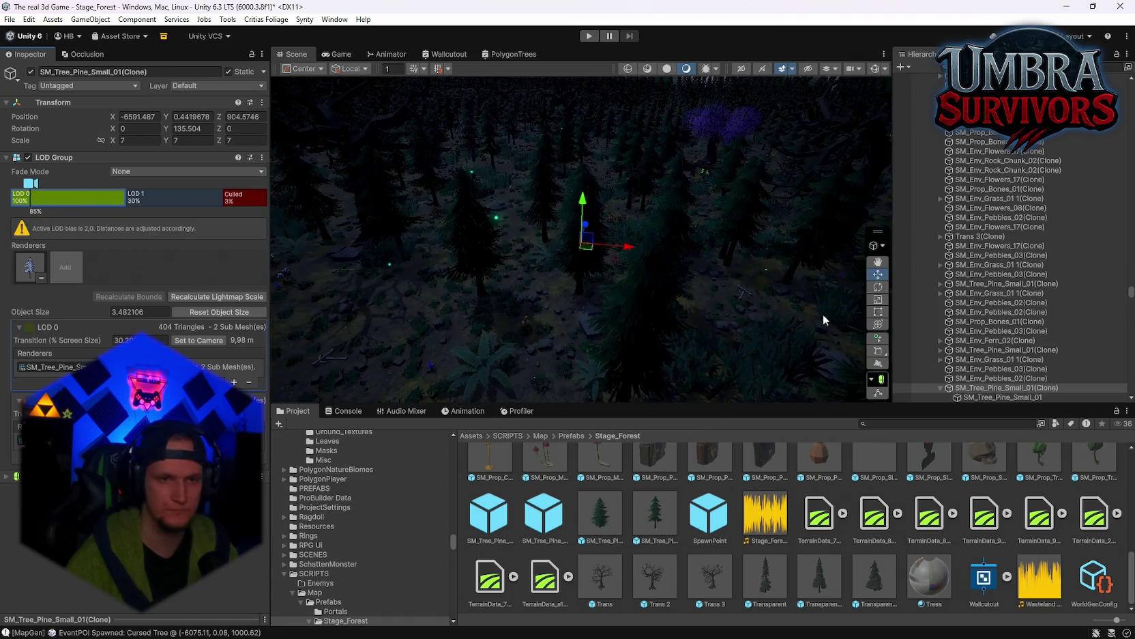
{"action": "mouse_move", "coordinate": [823, 314]}
{"action": "left_mouse_down"}
{"action": "mouse_move", "coordinate": [547, 252]}
{"action": "mouse_move", "coordinate": [594, 239]}
{"action": "left_mouse_up"}
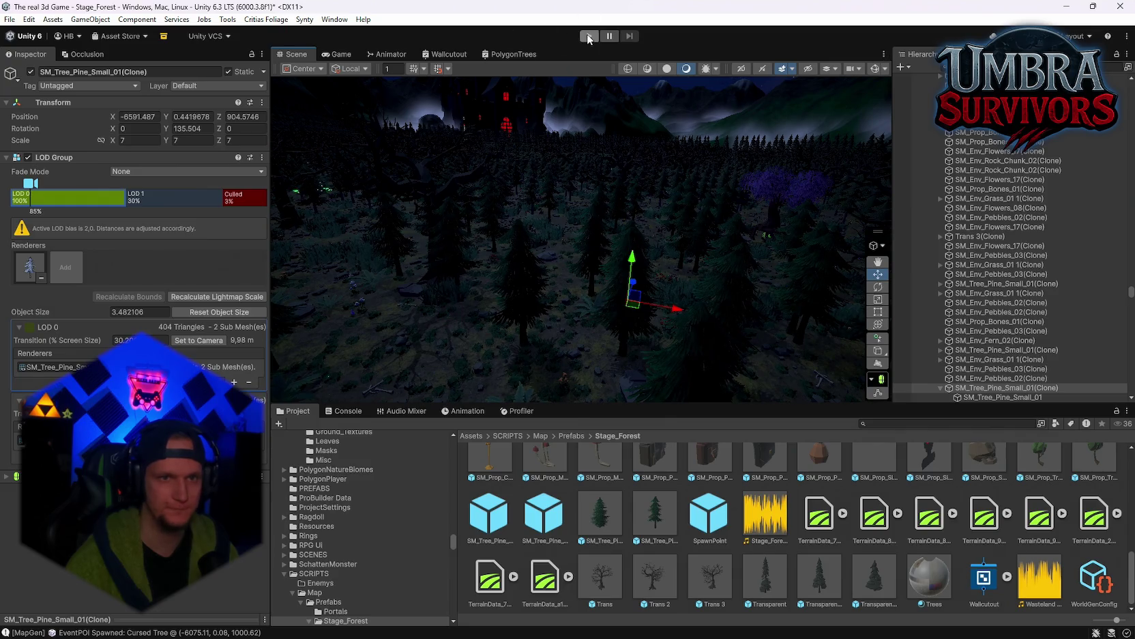
Run the game in Play mode with the Profiler showing alongside the Statistics overlay
{"action": "left_click", "coordinate": [588, 36]}
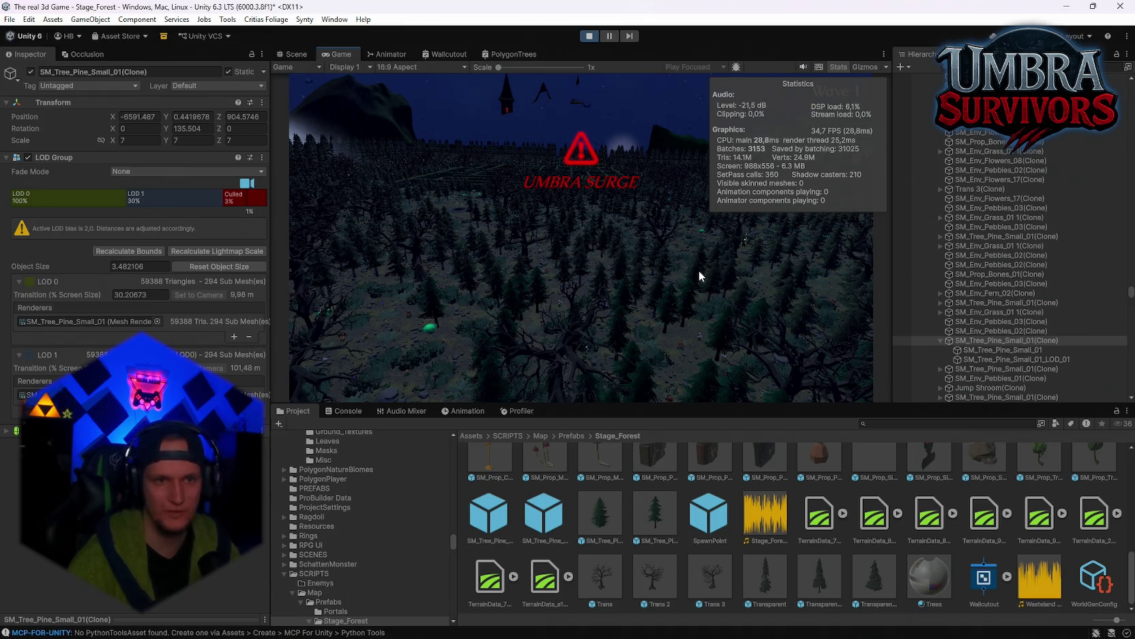
{"action": "left_click", "coordinate": [517, 411]}
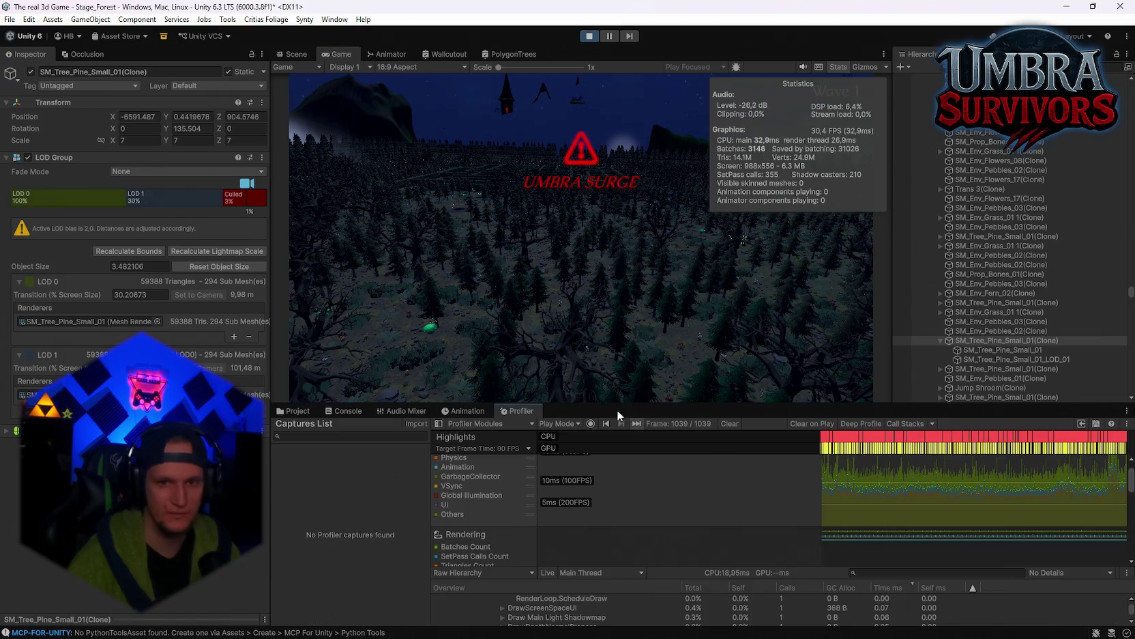
Enlarge the Profiler panel and select the Props group under GENERATED_World
{"action": "scroll", "coordinate": [854, 498], "scroll_direction": "down", "scroll_amount": 2}
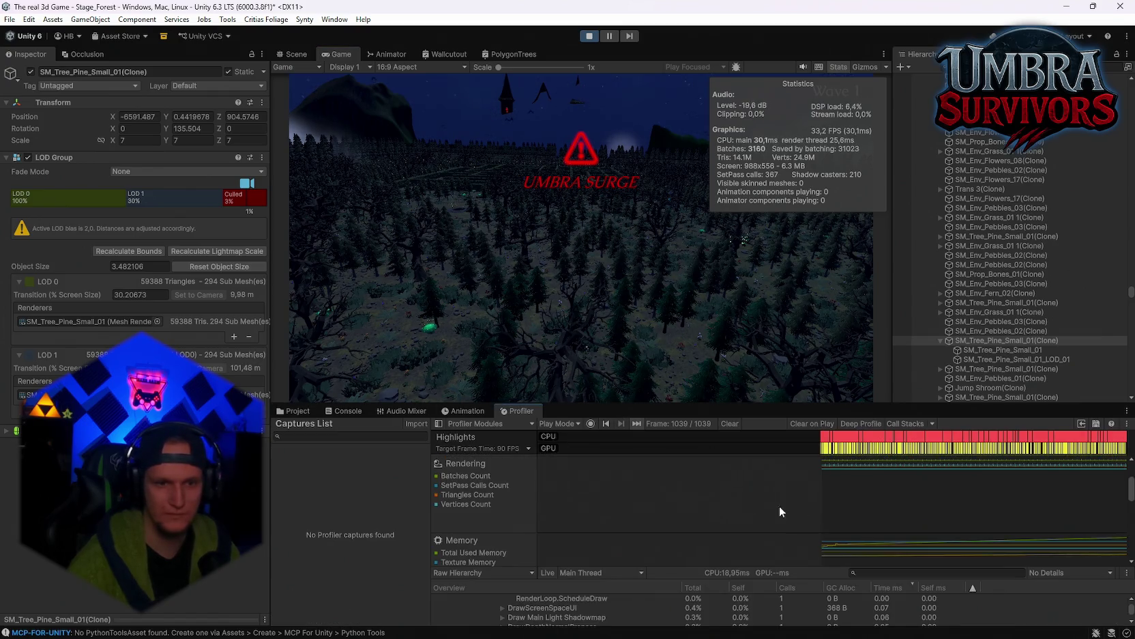
{"action": "scroll", "coordinate": [661, 450], "scroll_direction": "up", "scroll_amount": 2}
{"action": "left_click_drag", "start_coordinate": [634, 403], "coordinate": [630, 330]}
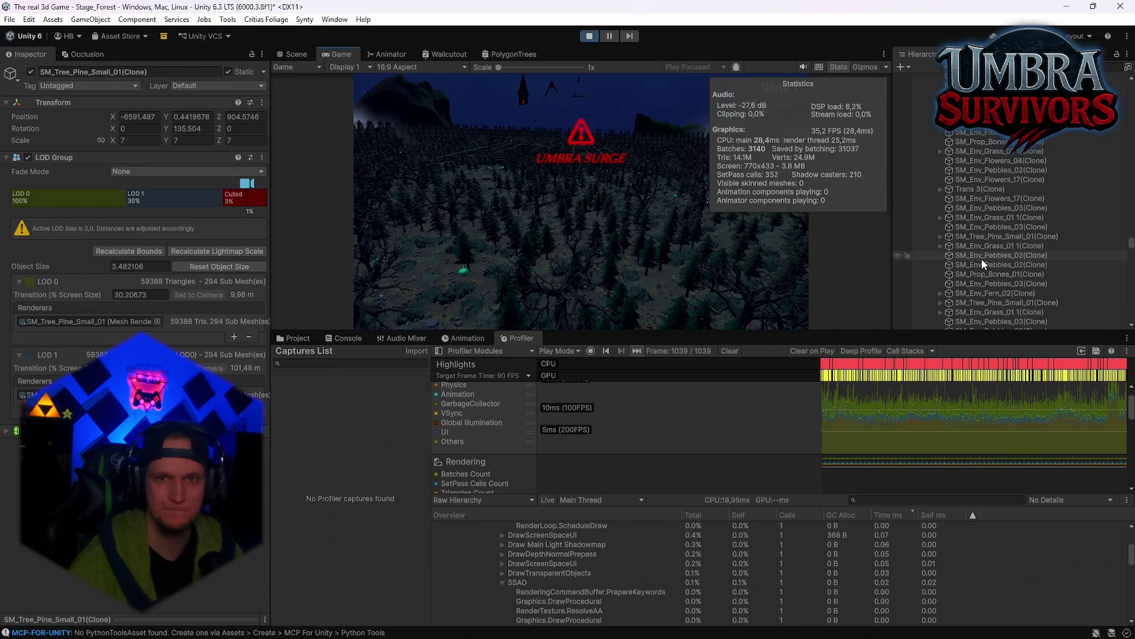
{"action": "scroll", "coordinate": [1023, 260], "scroll_direction": "up", "scroll_amount": 3}
{"action": "scroll", "coordinate": [1023, 244], "scroll_direction": "up", "scroll_amount": 10}
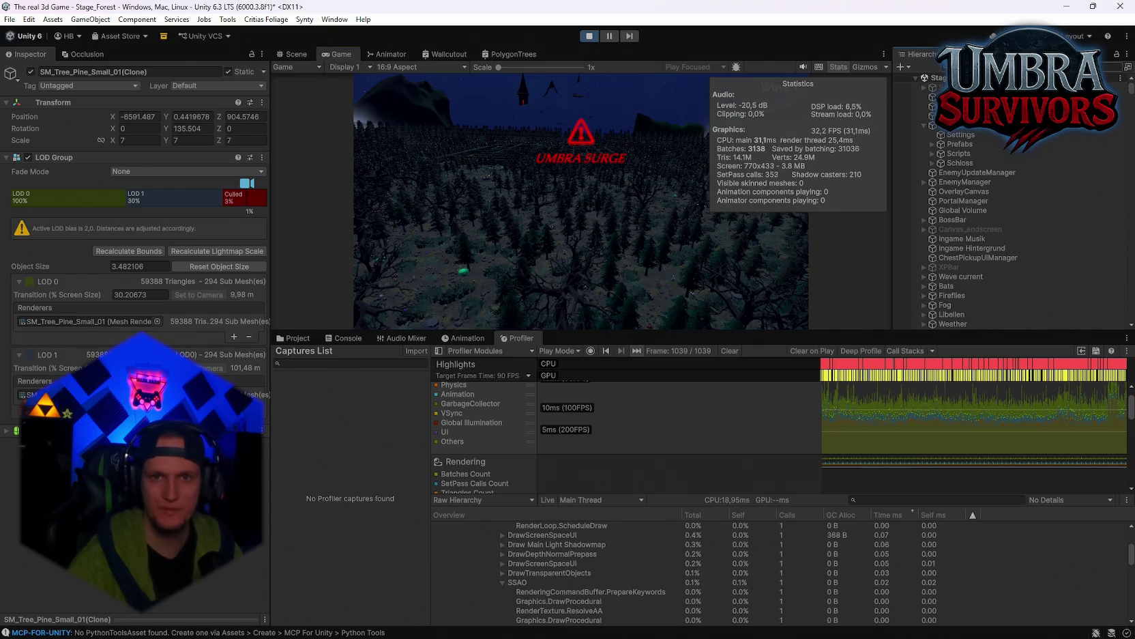
{"action": "scroll", "coordinate": [995, 159], "scroll_direction": "down", "scroll_amount": 10}
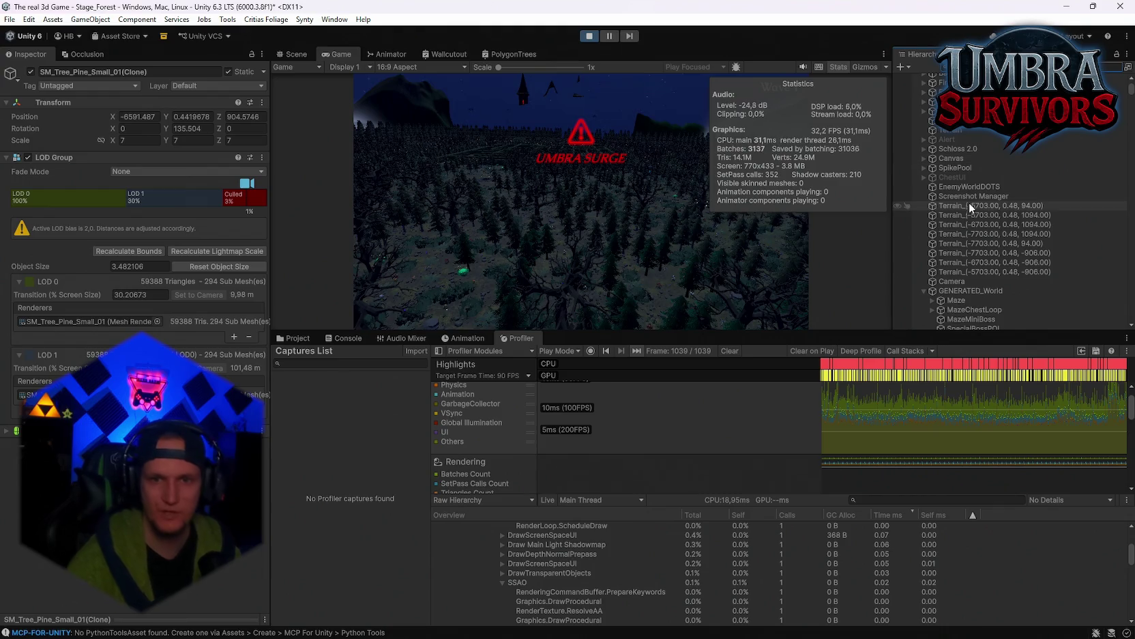
{"action": "scroll", "coordinate": [957, 292], "scroll_direction": "down", "scroll_amount": 3}
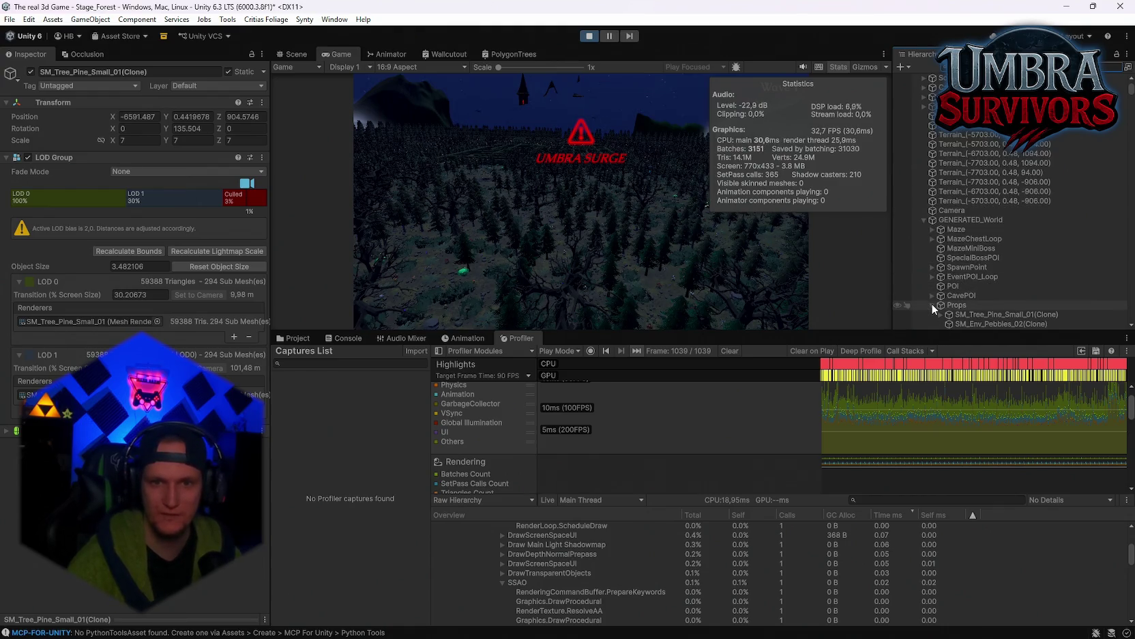
{"action": "left_click", "coordinate": [965, 298]}
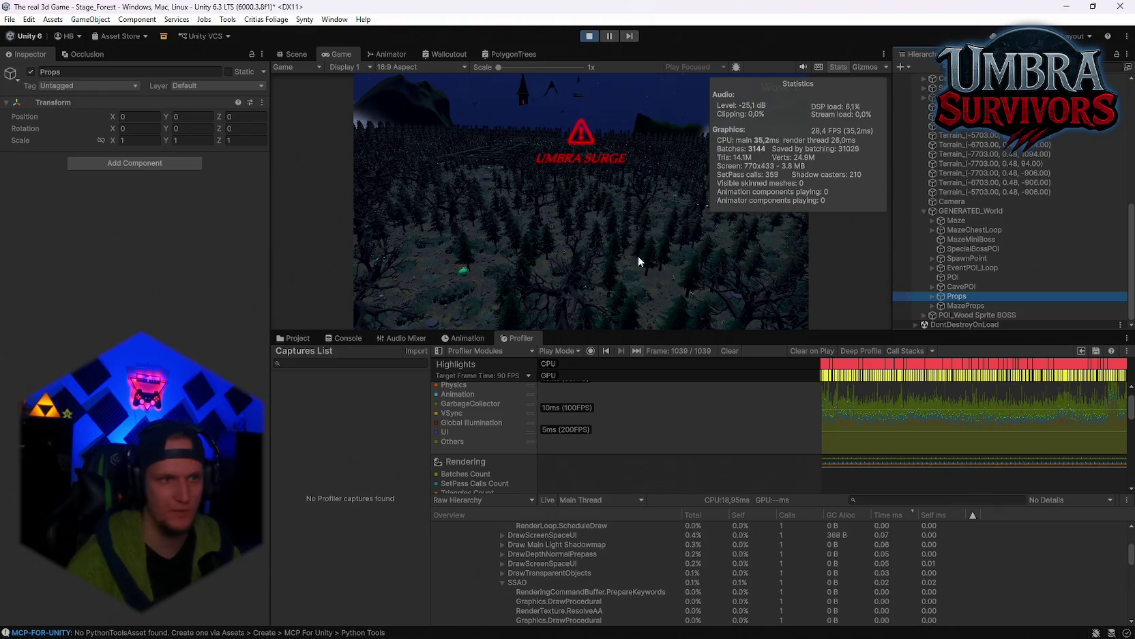
Toggle the Props group off and on three times to compare frame rate, leaving it active
{"action": "left_click", "coordinate": [30, 72]}
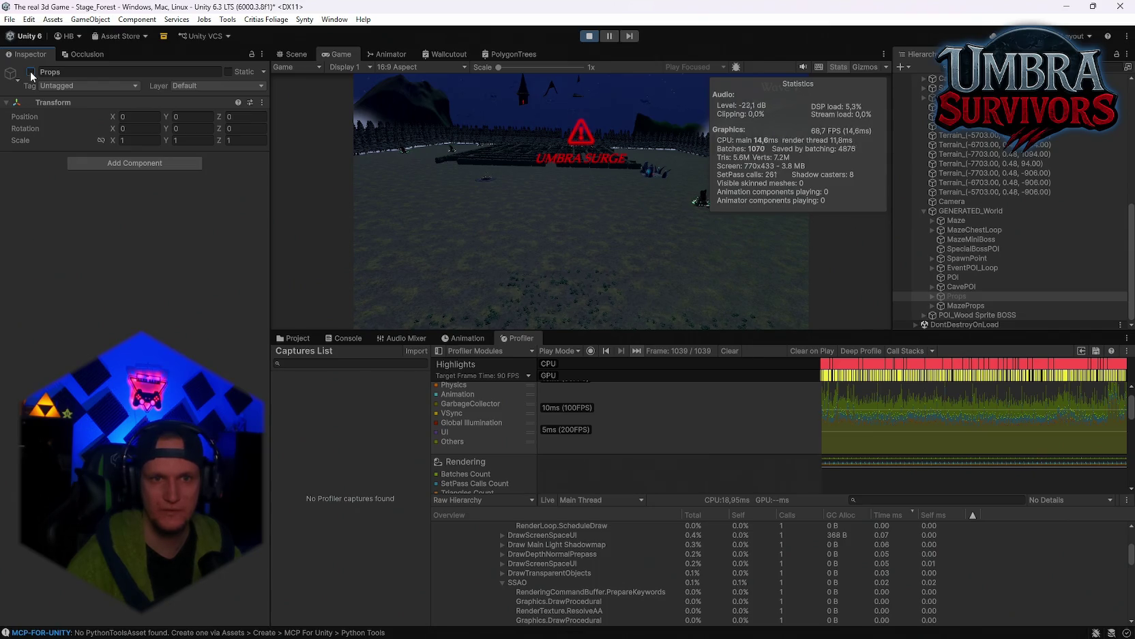
{"action": "left_click", "coordinate": [30, 72]}
{"action": "left_click", "coordinate": [30, 72]}
{"action": "left_click", "coordinate": [30, 71]}
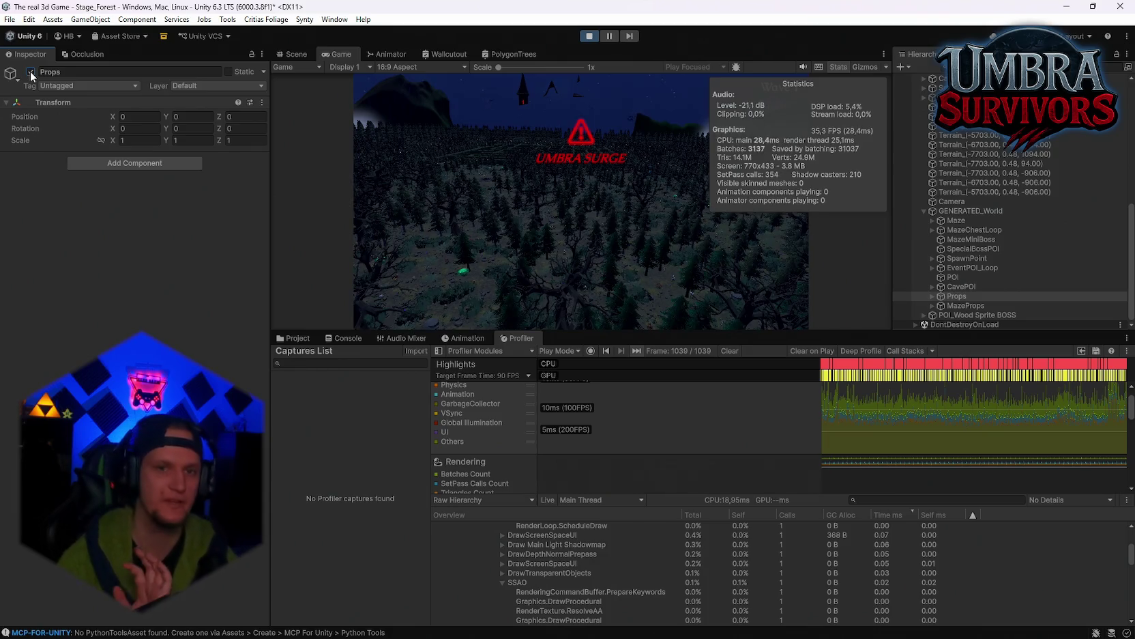
{"action": "left_click", "coordinate": [30, 72]}
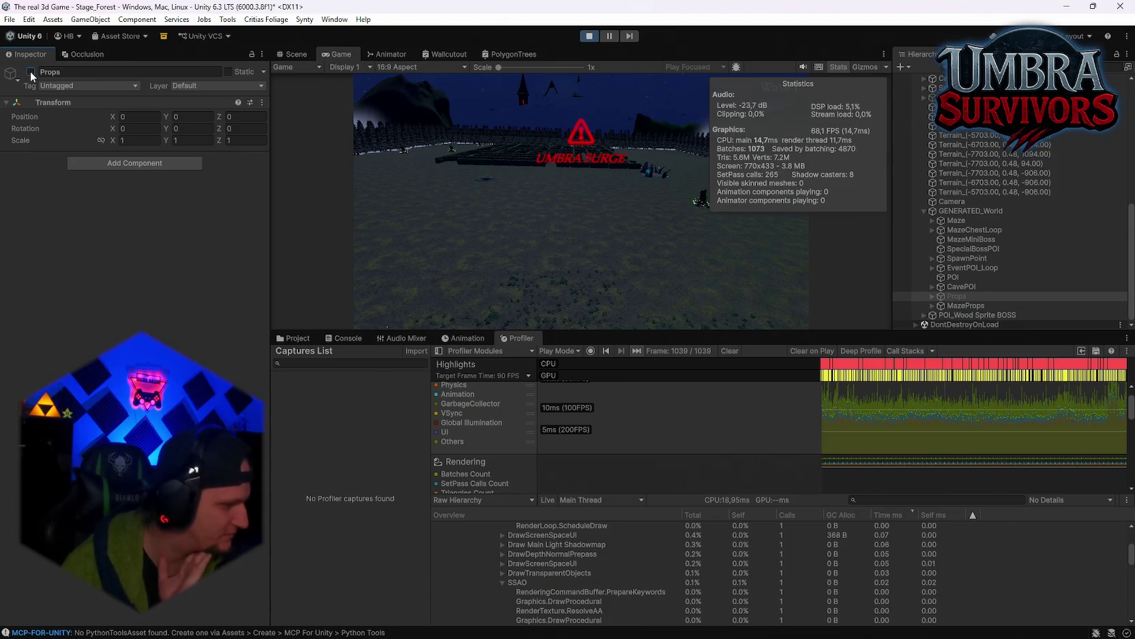
{"action": "left_click", "coordinate": [30, 72]}
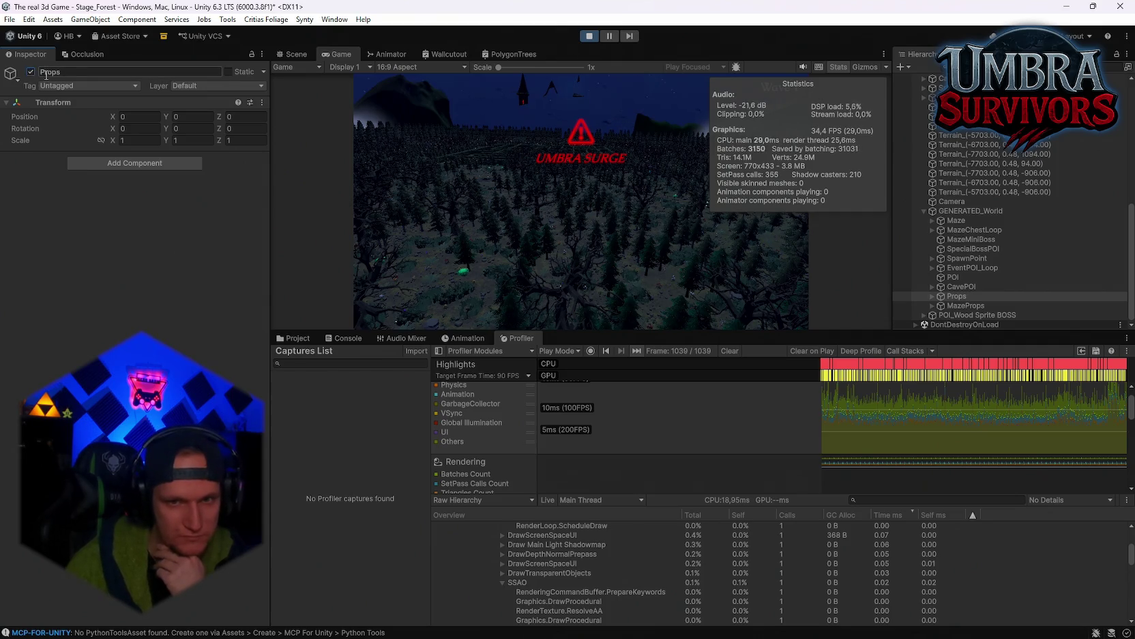
Disable CavePOI, then switch EventPOI_Loop off and back on to test performance
{"action": "left_click", "coordinate": [972, 287]}
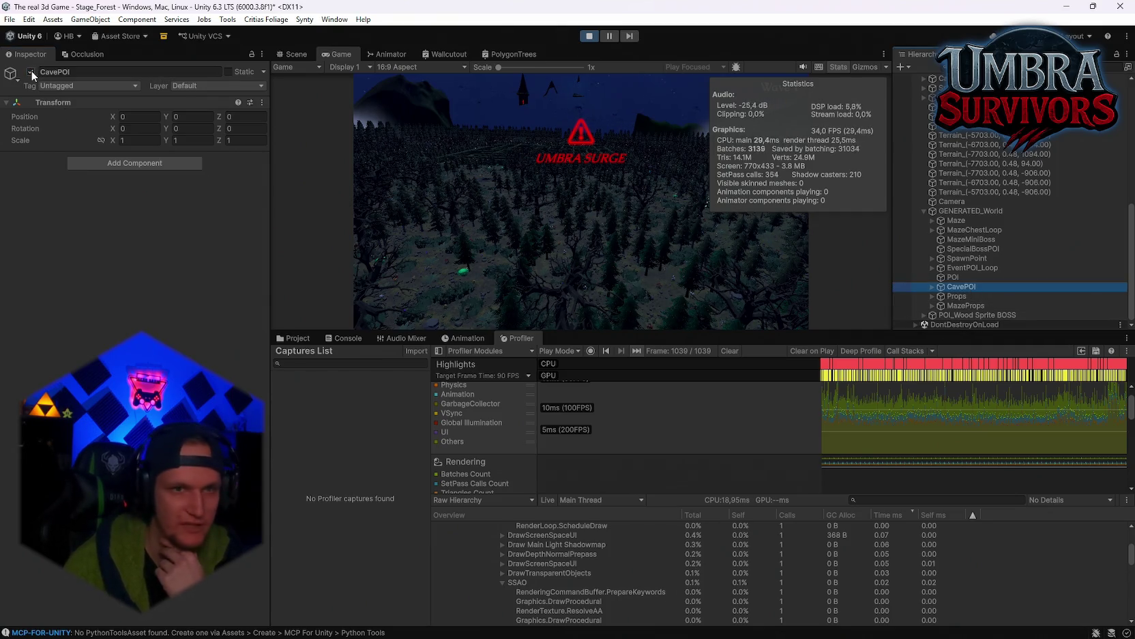
{"action": "left_click", "coordinate": [31, 72]}
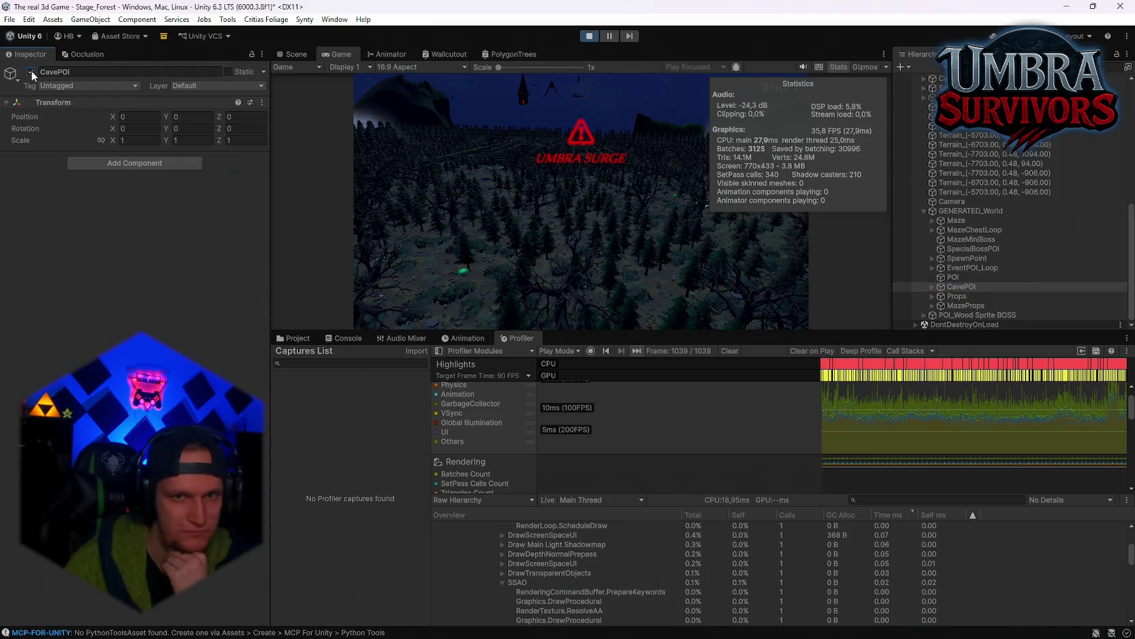
{"action": "left_click", "coordinate": [958, 269]}
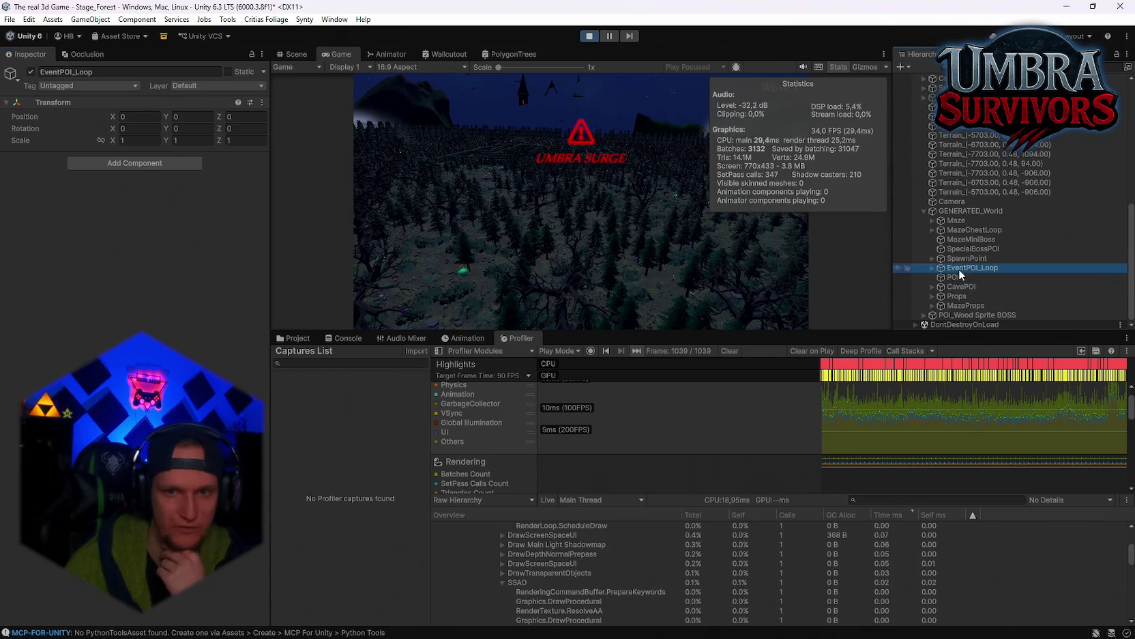
{"action": "left_click", "coordinate": [30, 71]}
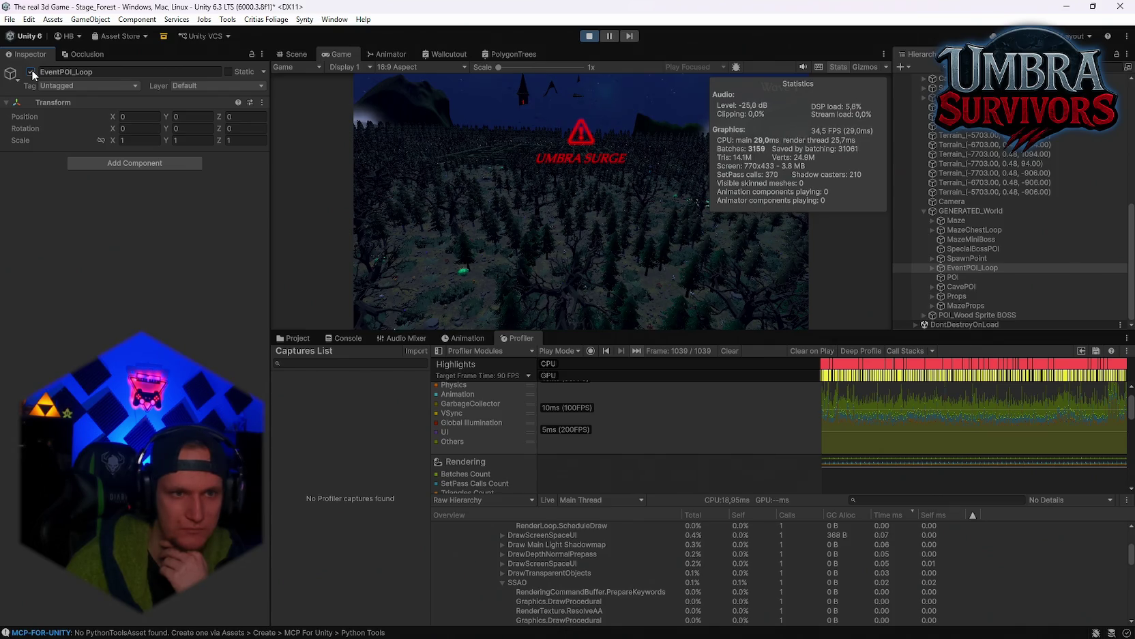
{"action": "left_click", "coordinate": [31, 70]}
{"action": "left_click", "coordinate": [32, 71]}
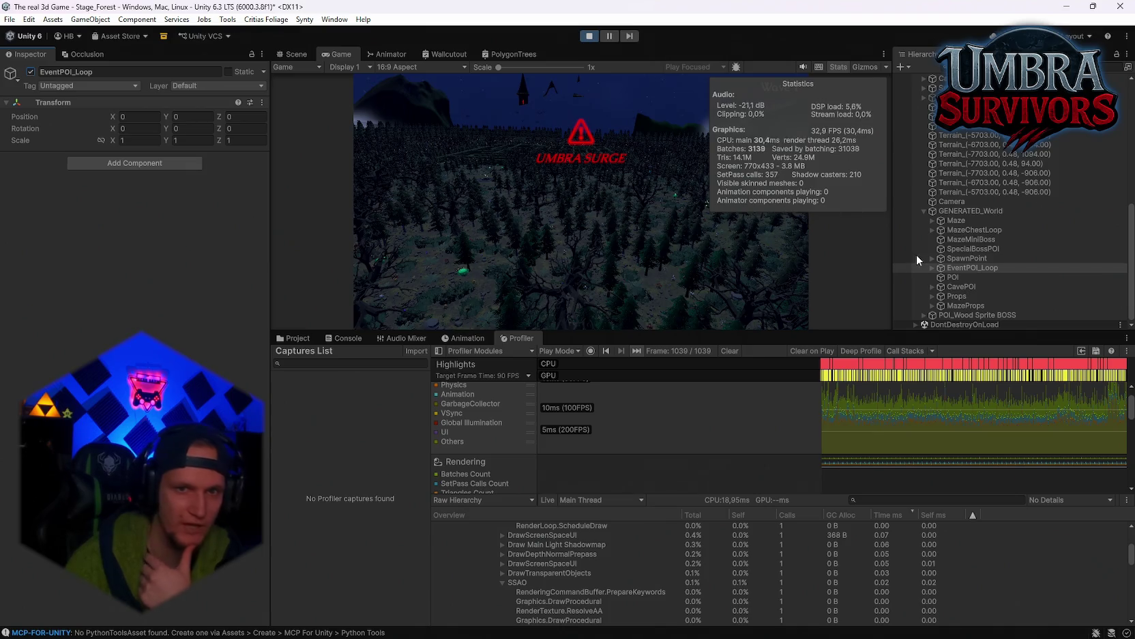
Select SpawnPoint, then MazeMiniBoss, then Maze in the Hierarchy
{"action": "left_click", "coordinate": [982, 257]}
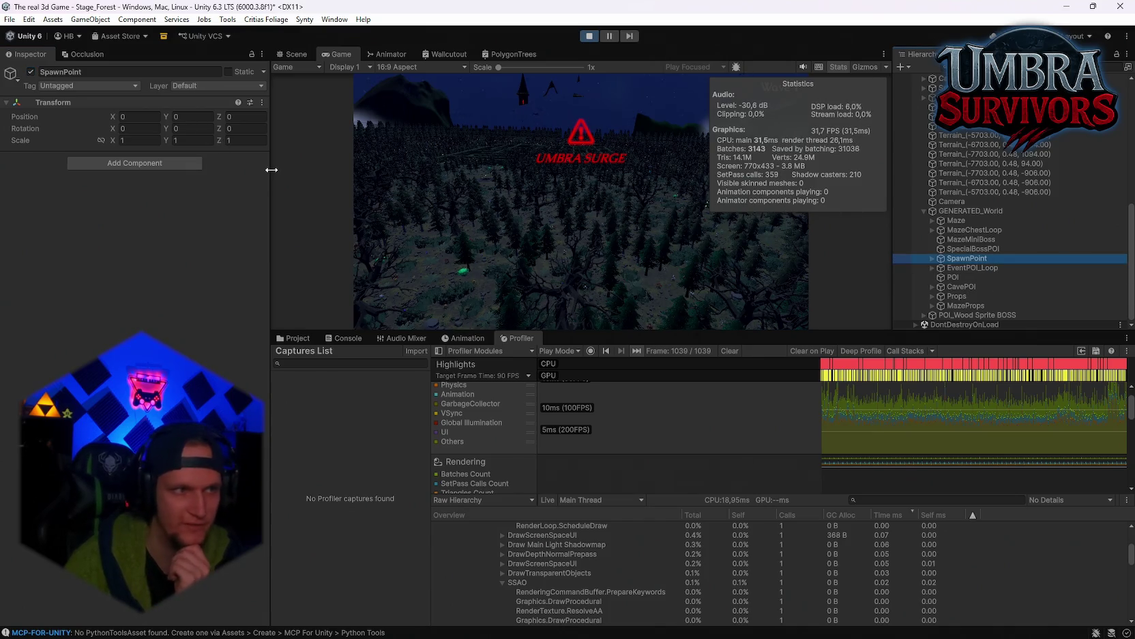
{"action": "left_click", "coordinate": [960, 238]}
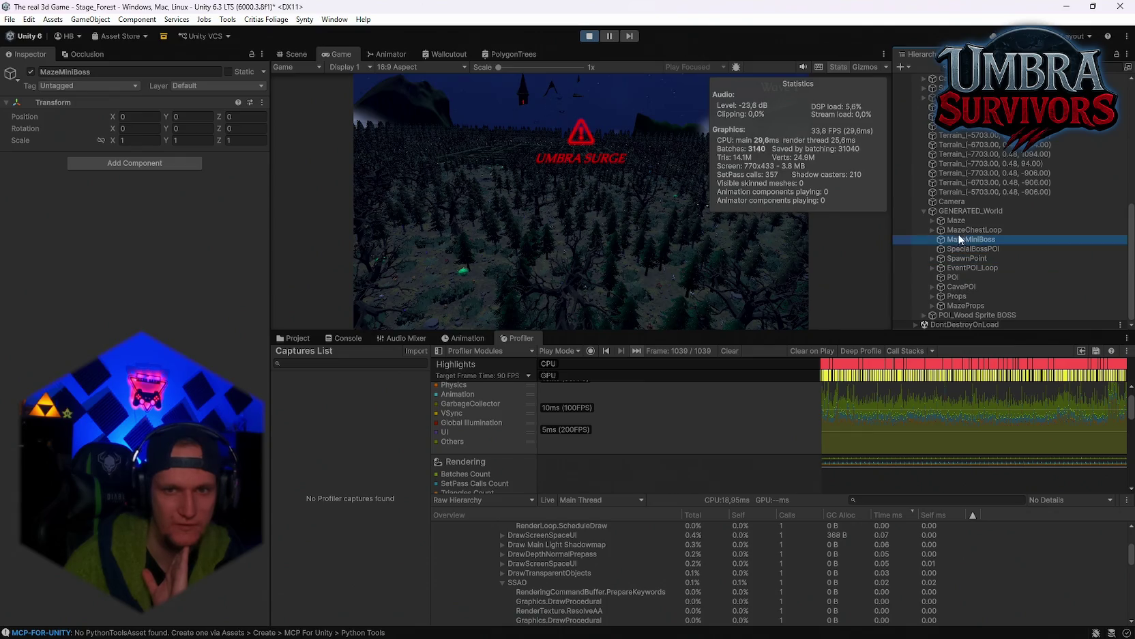
{"action": "left_click", "coordinate": [956, 220]}
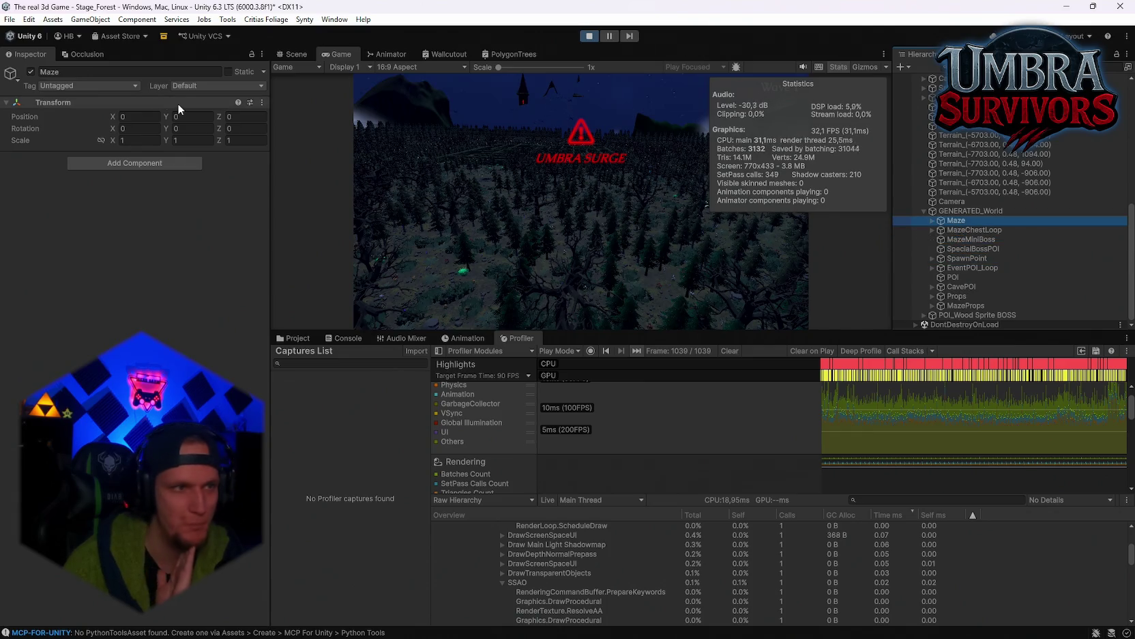
Toggle Maze off and on twice, then MazeProps once, leaving both active
{"action": "left_click", "coordinate": [31, 72]}
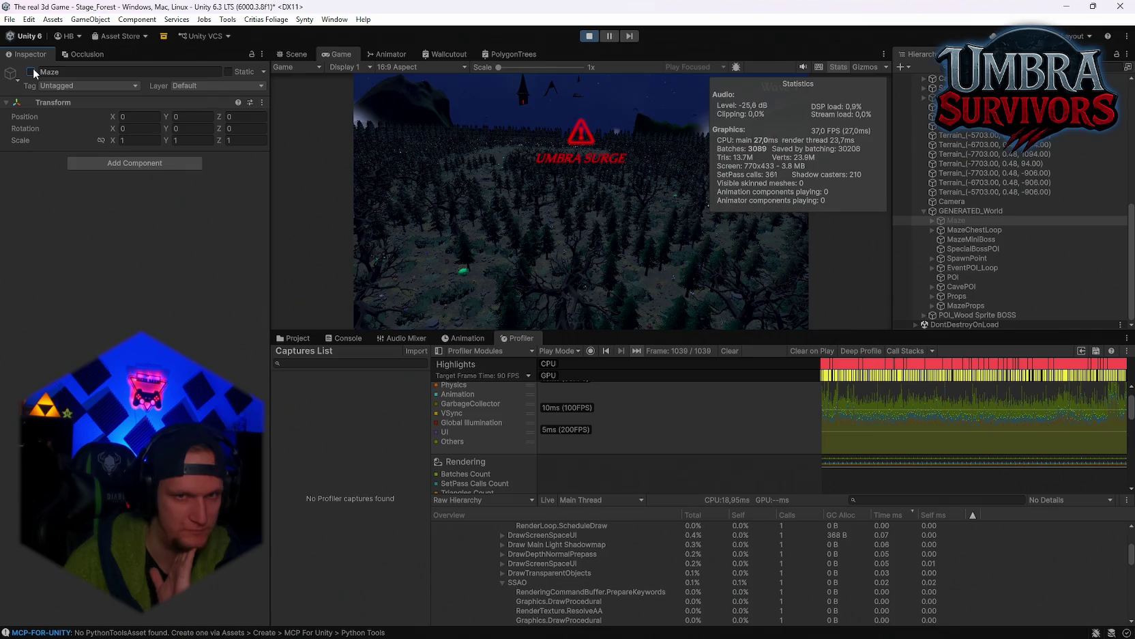
{"action": "left_click", "coordinate": [31, 72]}
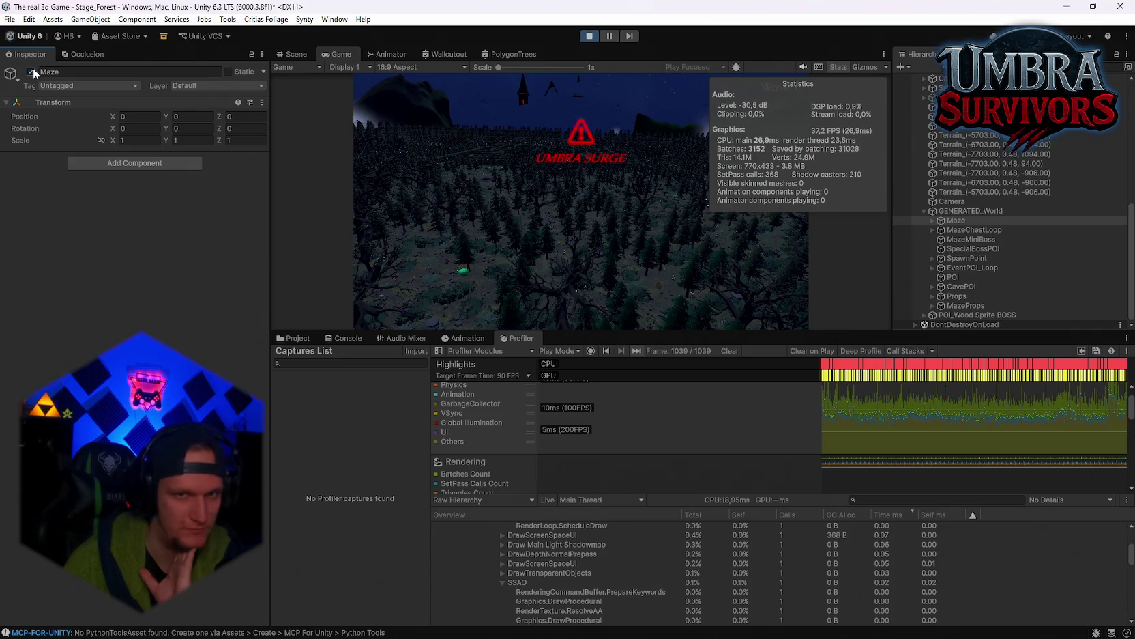
{"action": "left_click", "coordinate": [31, 71]}
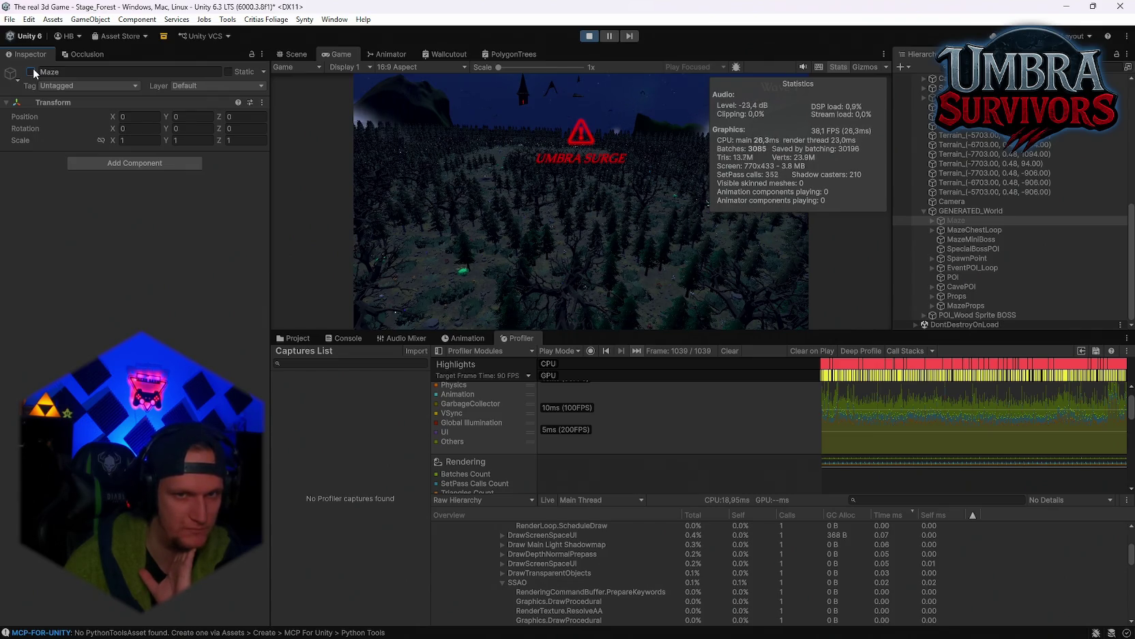
{"action": "left_click", "coordinate": [32, 68]}
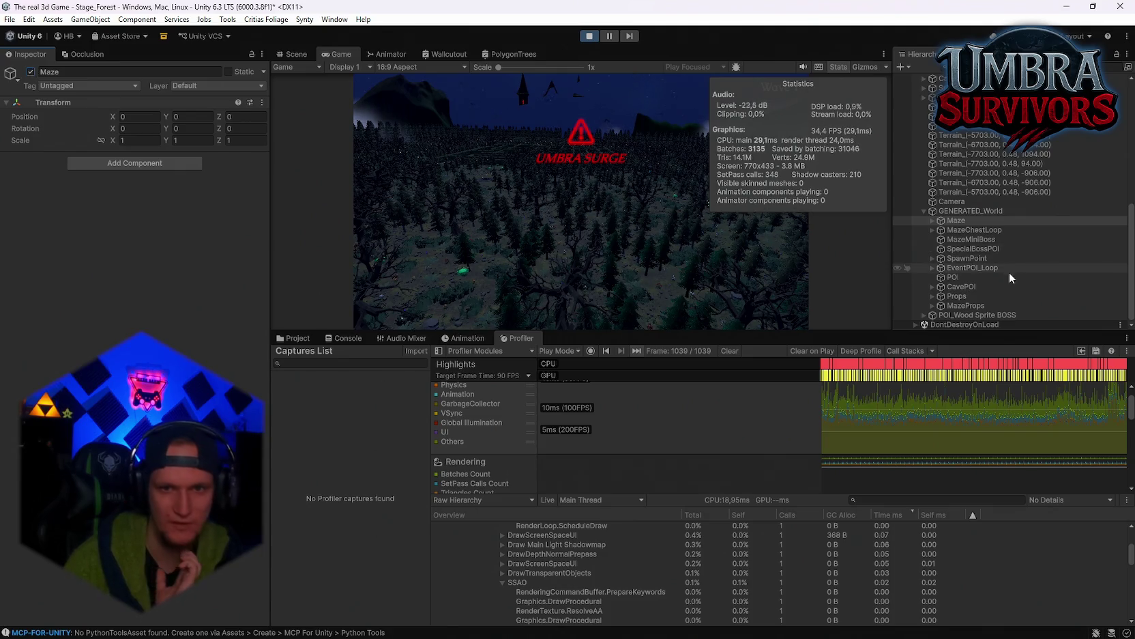
{"action": "left_click", "coordinate": [31, 72]}
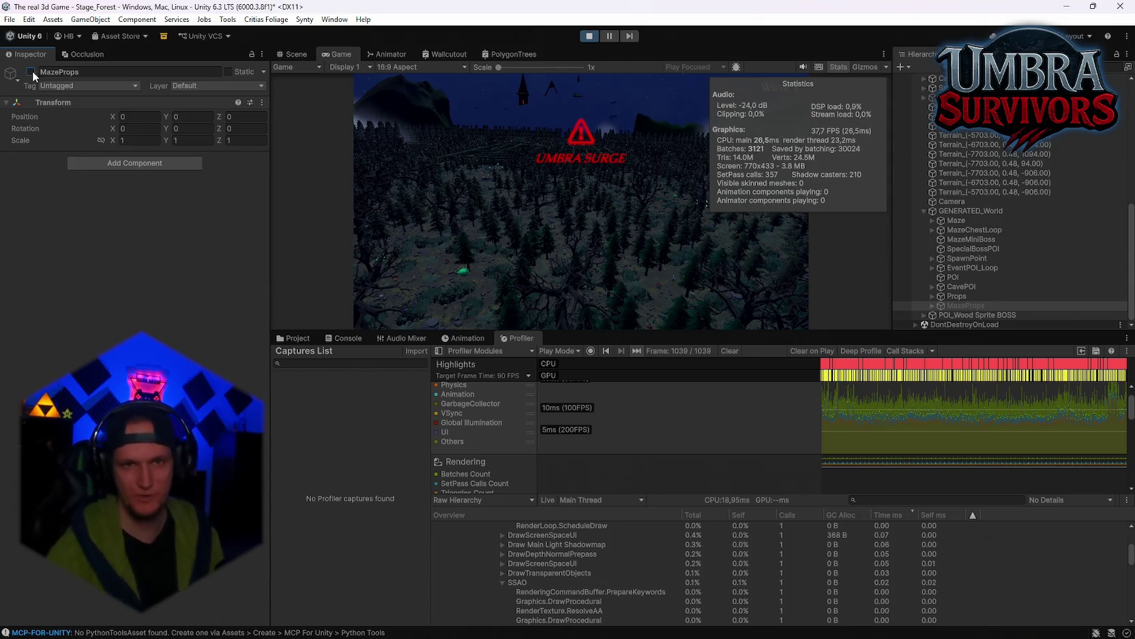
{"action": "left_click", "coordinate": [31, 72]}
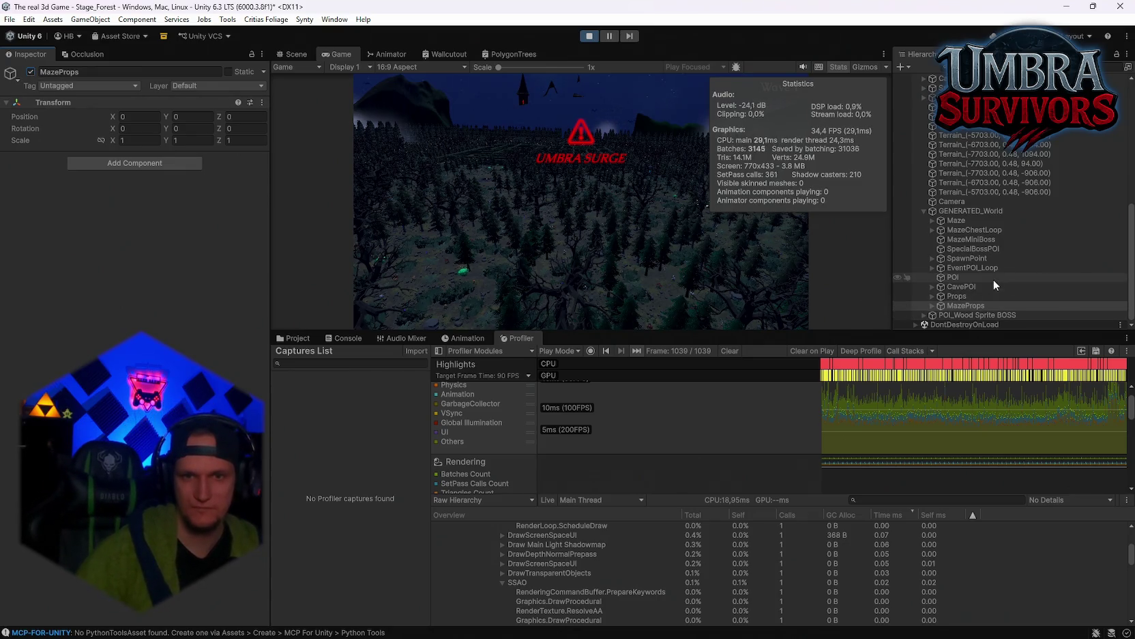
Hide and restore the Schloss 2.0 castle twice, then select the Weather object
{"action": "scroll", "coordinate": [987, 261], "scroll_direction": "up", "scroll_amount": 2}
{"action": "scroll", "coordinate": [986, 261], "scroll_direction": "up", "scroll_amount": 4}
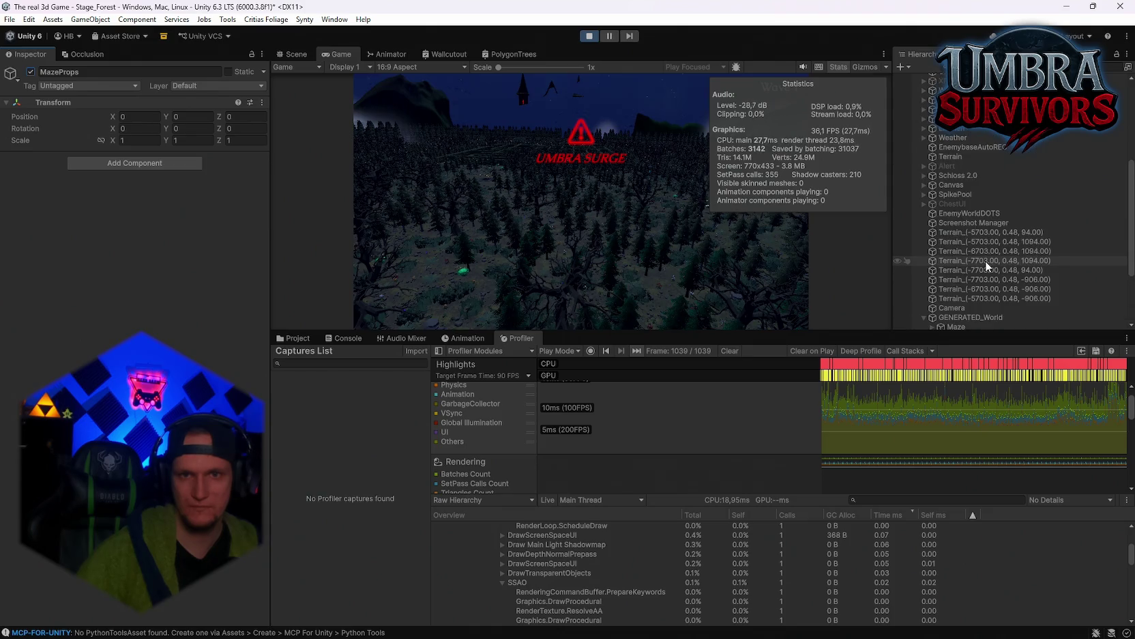
{"action": "left_click", "coordinate": [958, 176]}
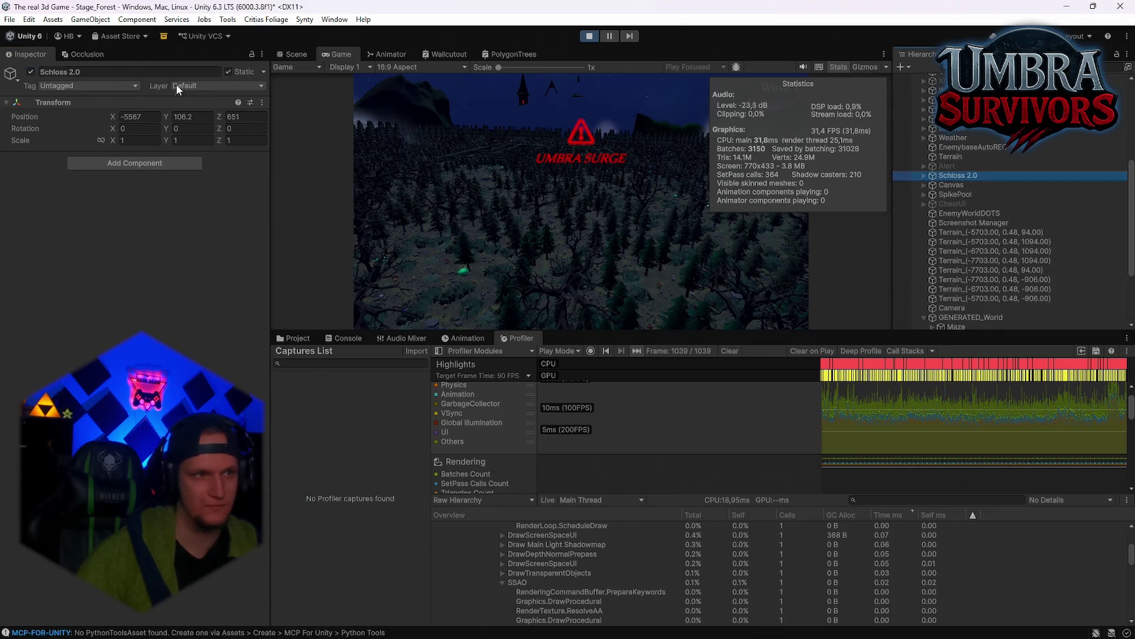
{"action": "left_click", "coordinate": [30, 73]}
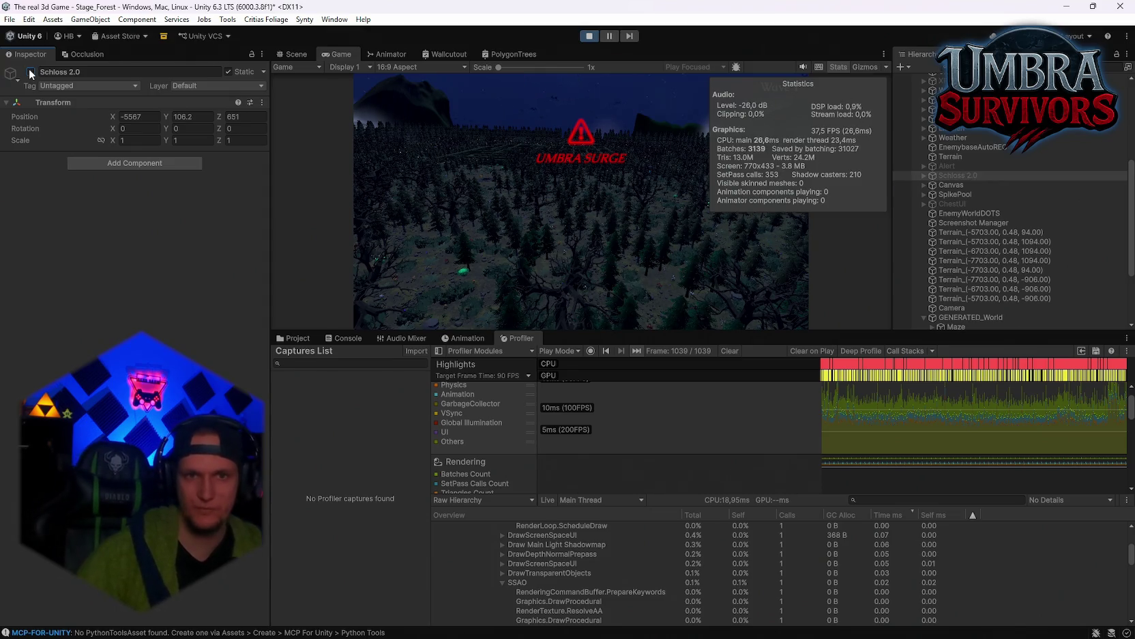
{"action": "left_click", "coordinate": [30, 72]}
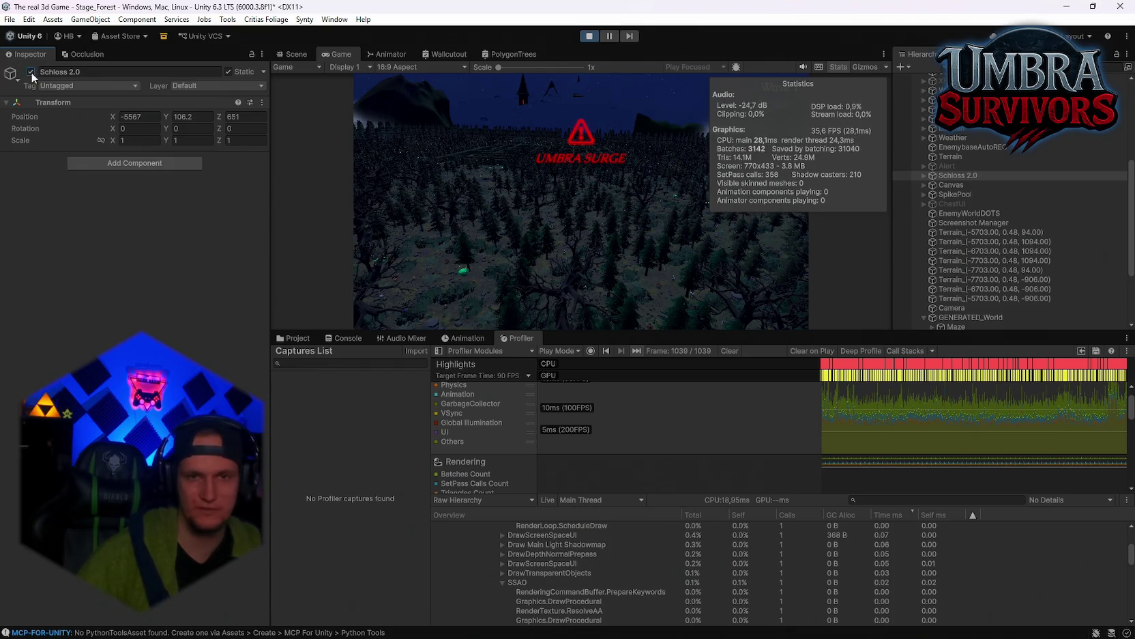
{"action": "left_click", "coordinate": [30, 72]}
{"action": "left_click", "coordinate": [30, 72]}
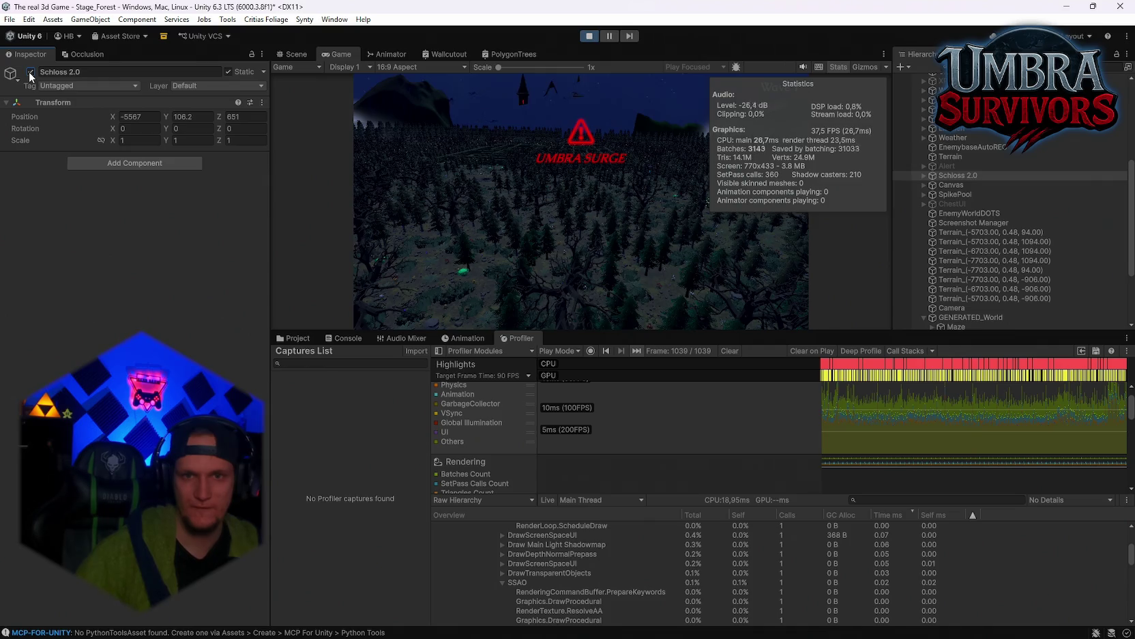
{"action": "scroll", "coordinate": [970, 176], "scroll_direction": "up", "scroll_amount": 2}
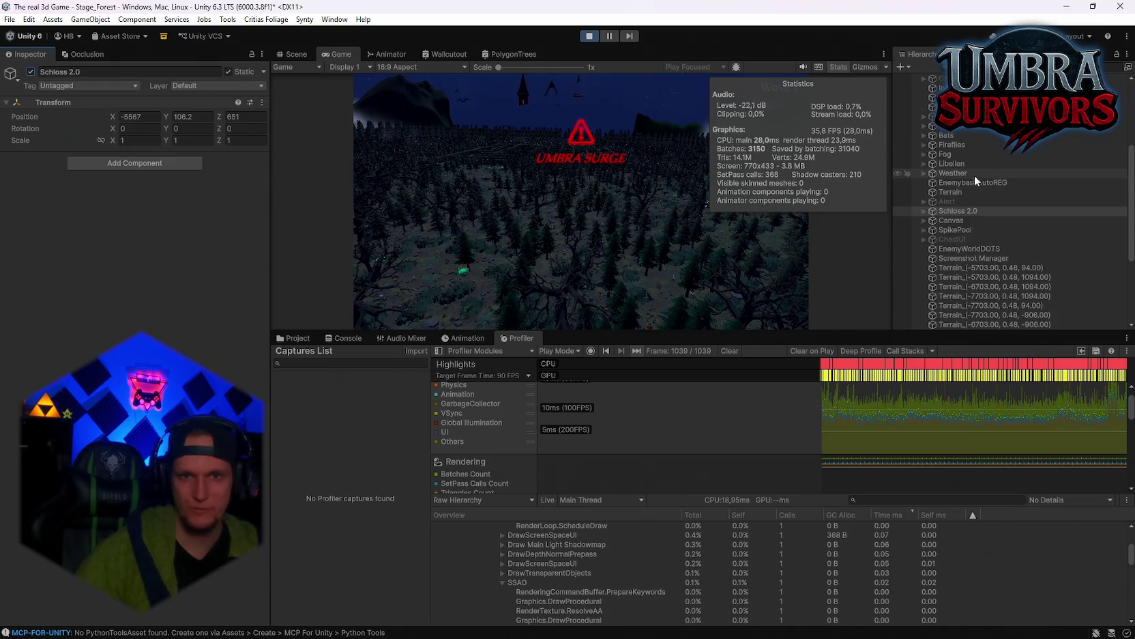
{"action": "left_click", "coordinate": [961, 171]}
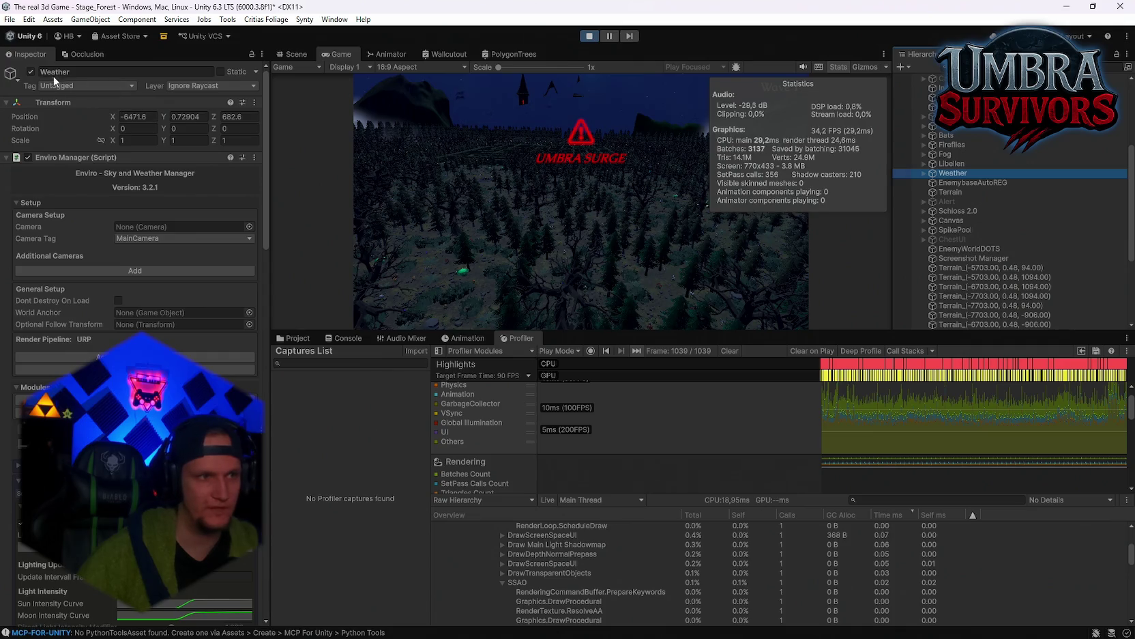
Switch the Weather object off and on three times to compare FPS
{"action": "left_click", "coordinate": [30, 73]}
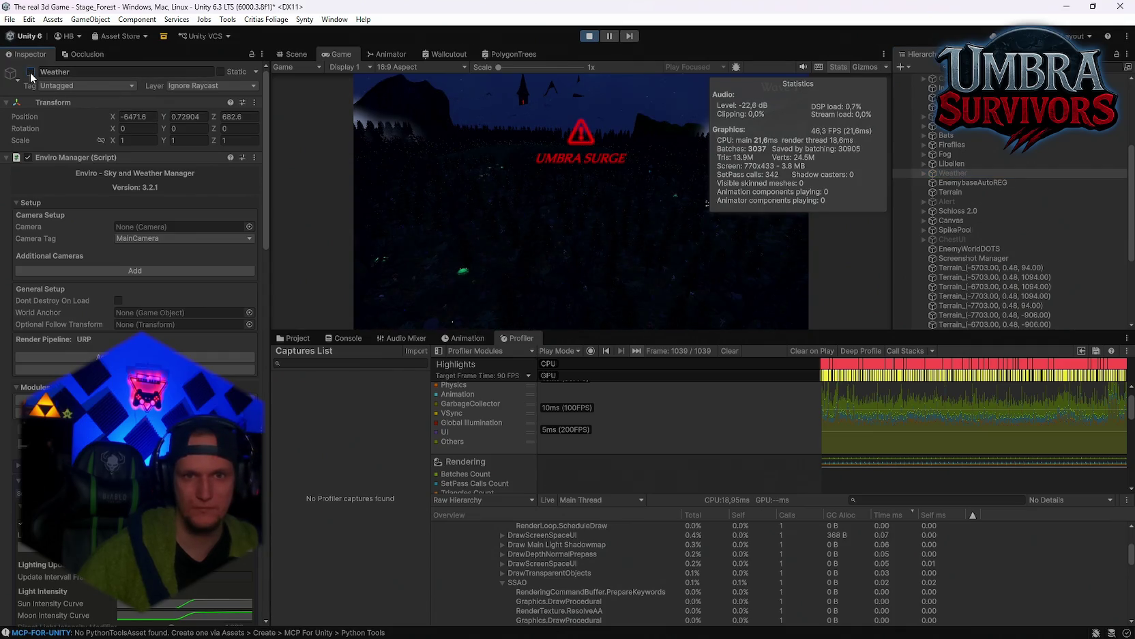
{"action": "left_click", "coordinate": [30, 73]}
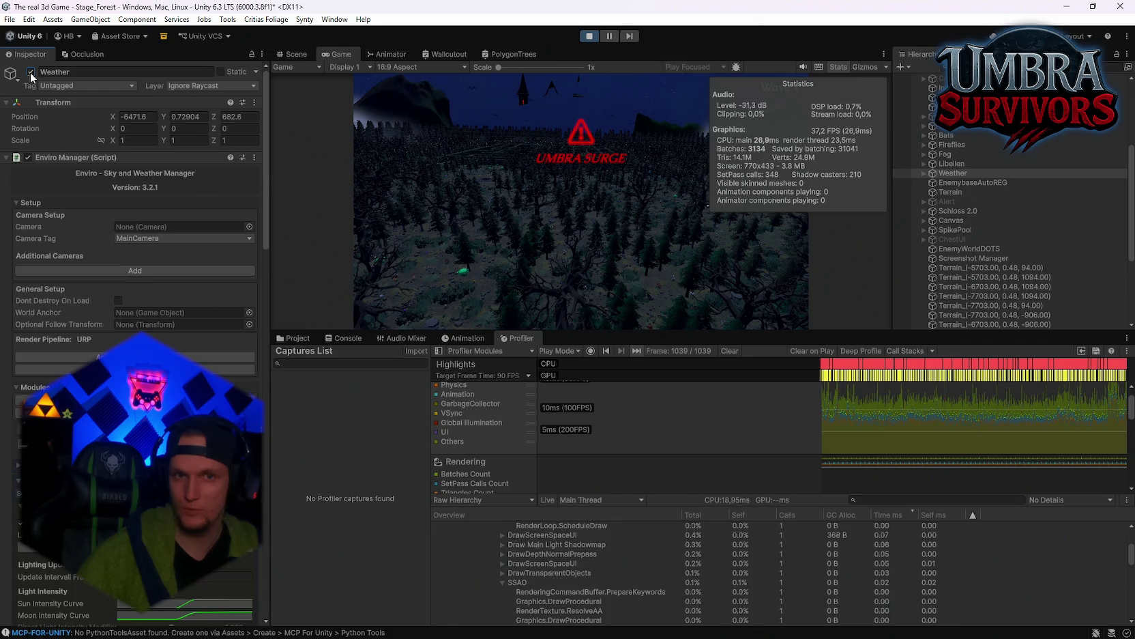
{"action": "left_click", "coordinate": [30, 72]}
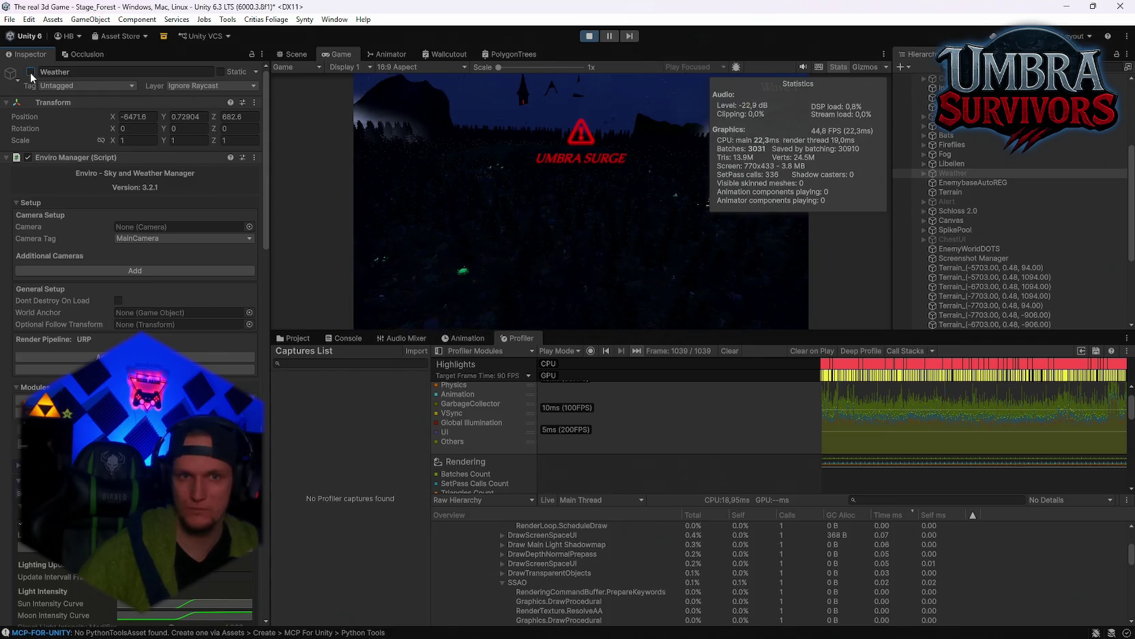
{"action": "left_click", "coordinate": [30, 72]}
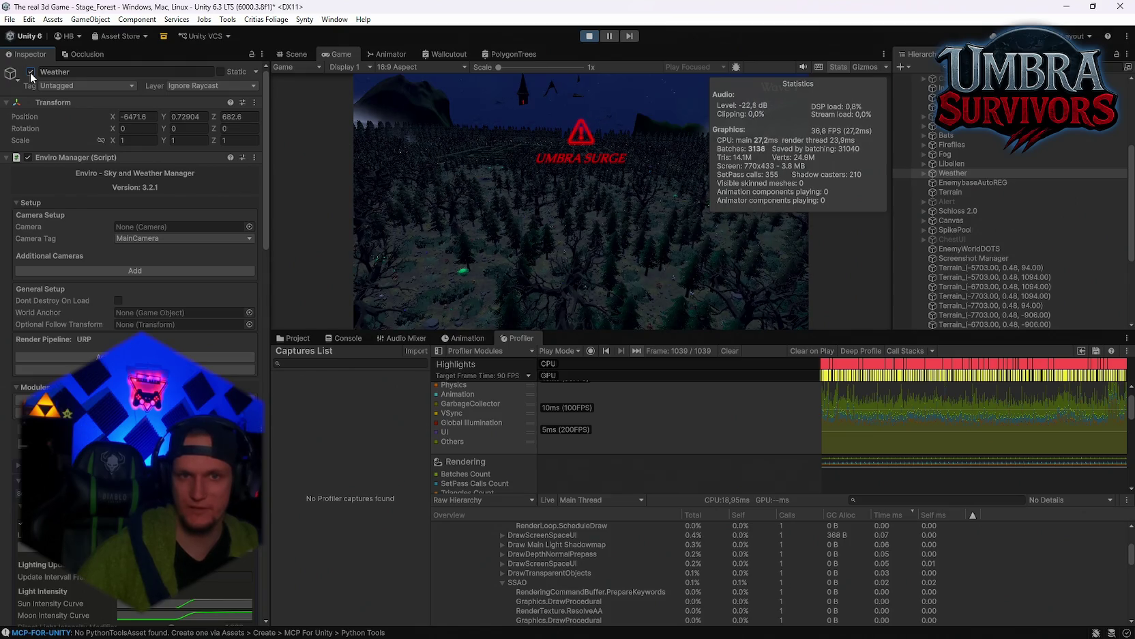
{"action": "left_click", "coordinate": [30, 73]}
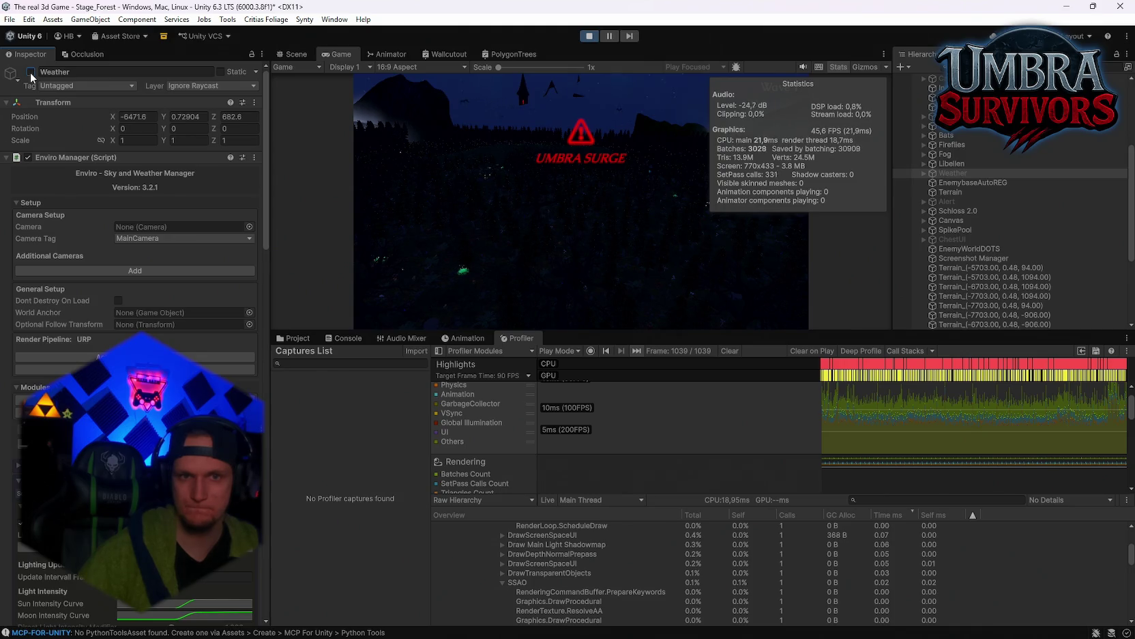
{"action": "left_click", "coordinate": [30, 72]}
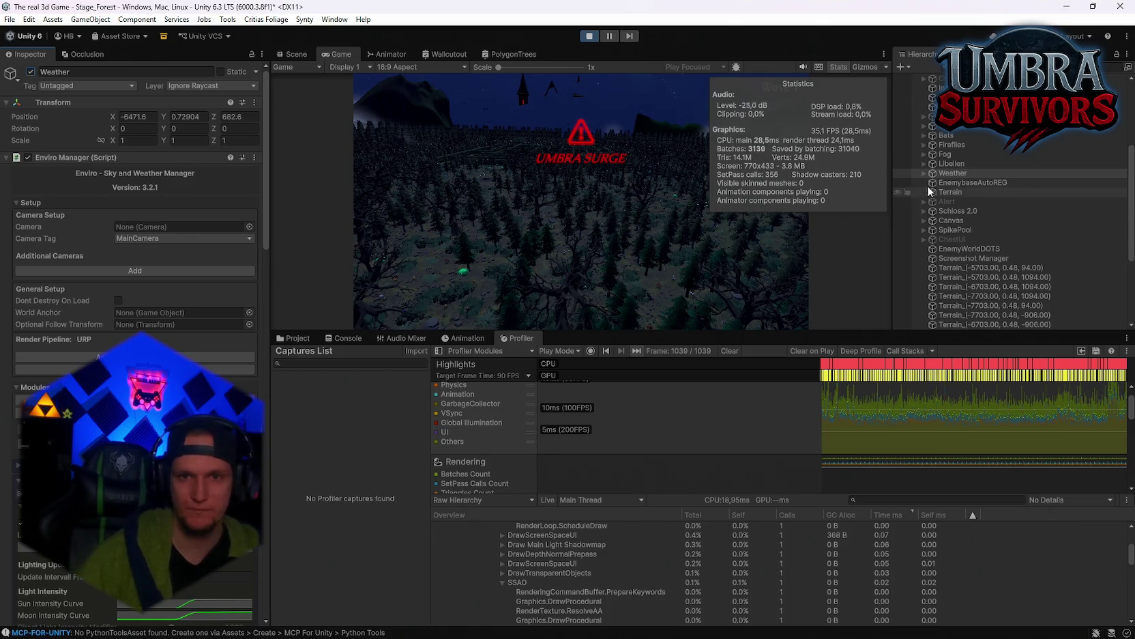
Expand Weather to list Sun, Moon and Stars, toggle it off/on twice, then select Libellen
{"action": "left_click", "coordinate": [924, 173]}
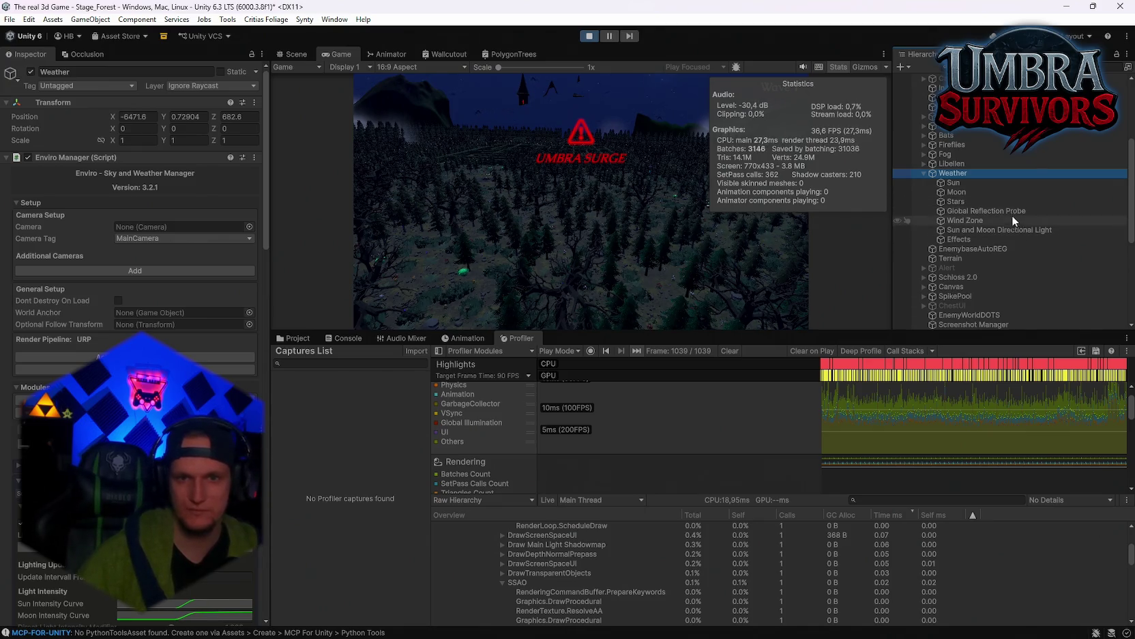
{"action": "left_click", "coordinate": [31, 72]}
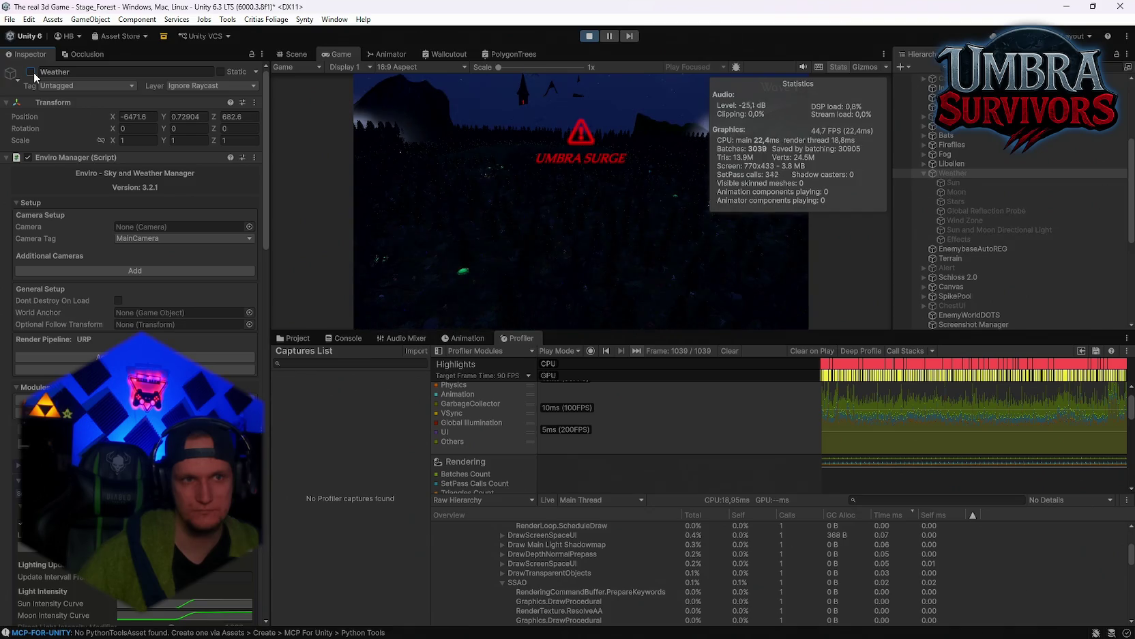
{"action": "left_click", "coordinate": [31, 72]}
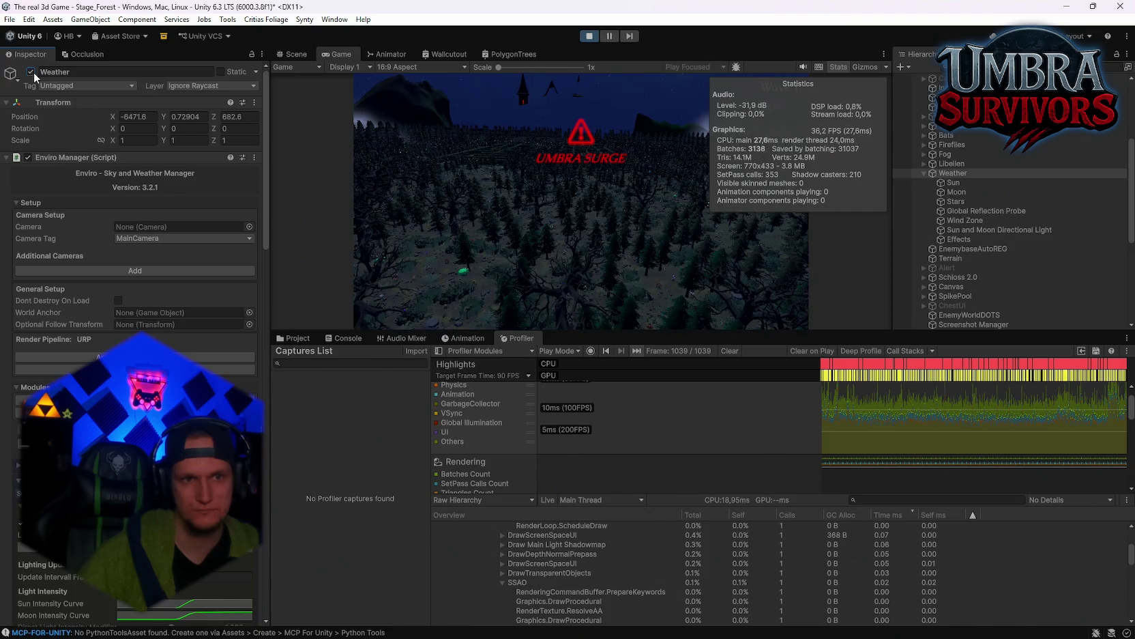
{"action": "left_click", "coordinate": [31, 71]}
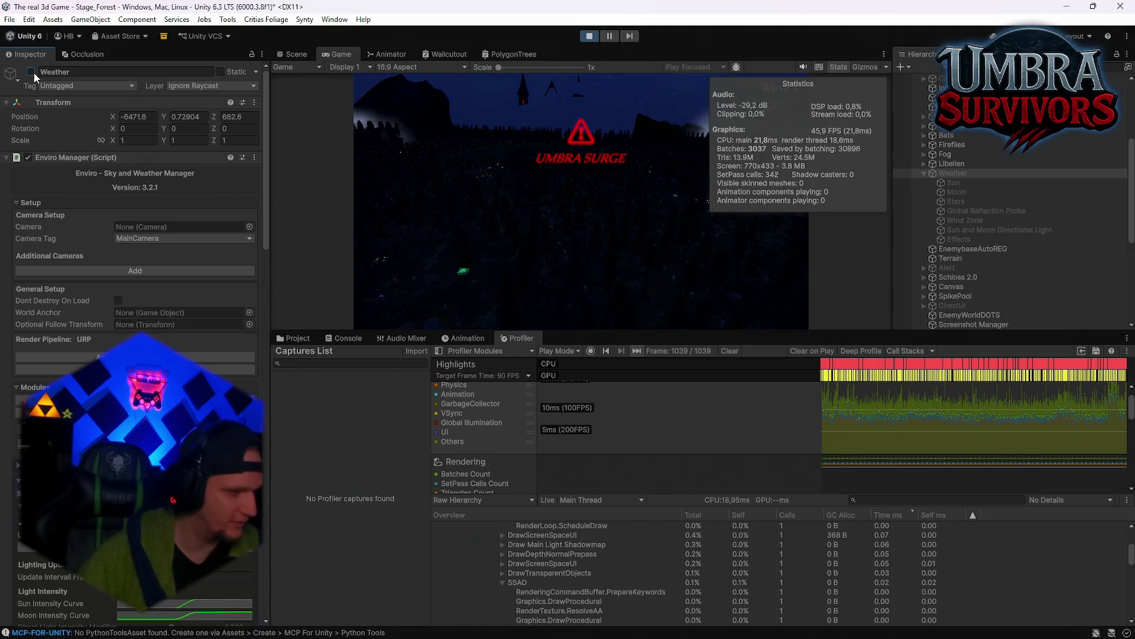
{"action": "left_click", "coordinate": [30, 71]}
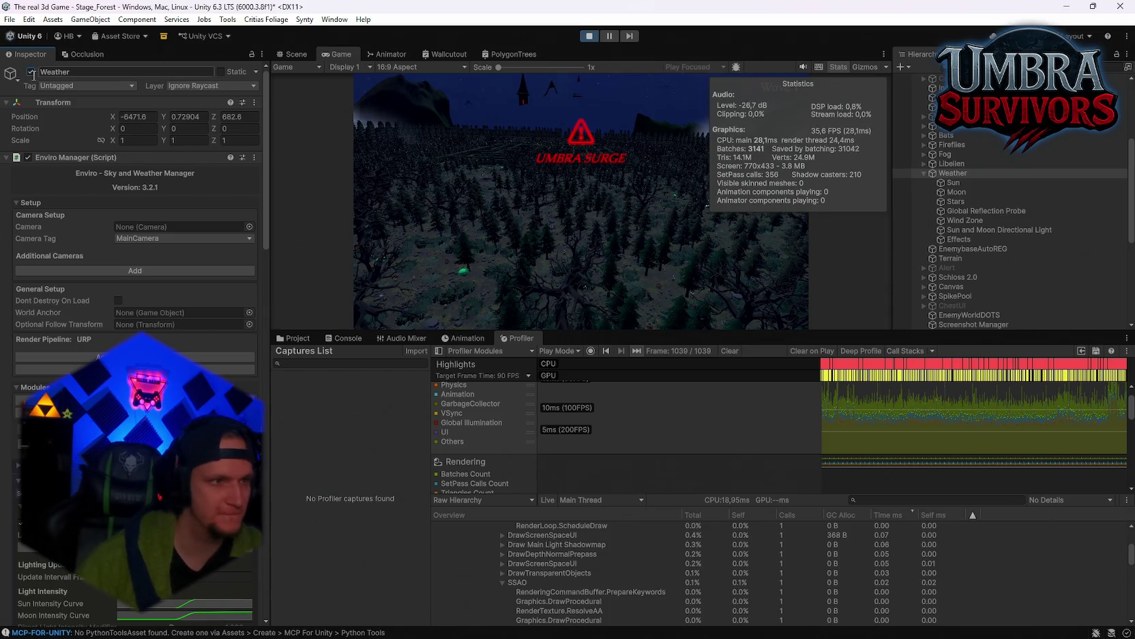
{"action": "left_click", "coordinate": [952, 164]}
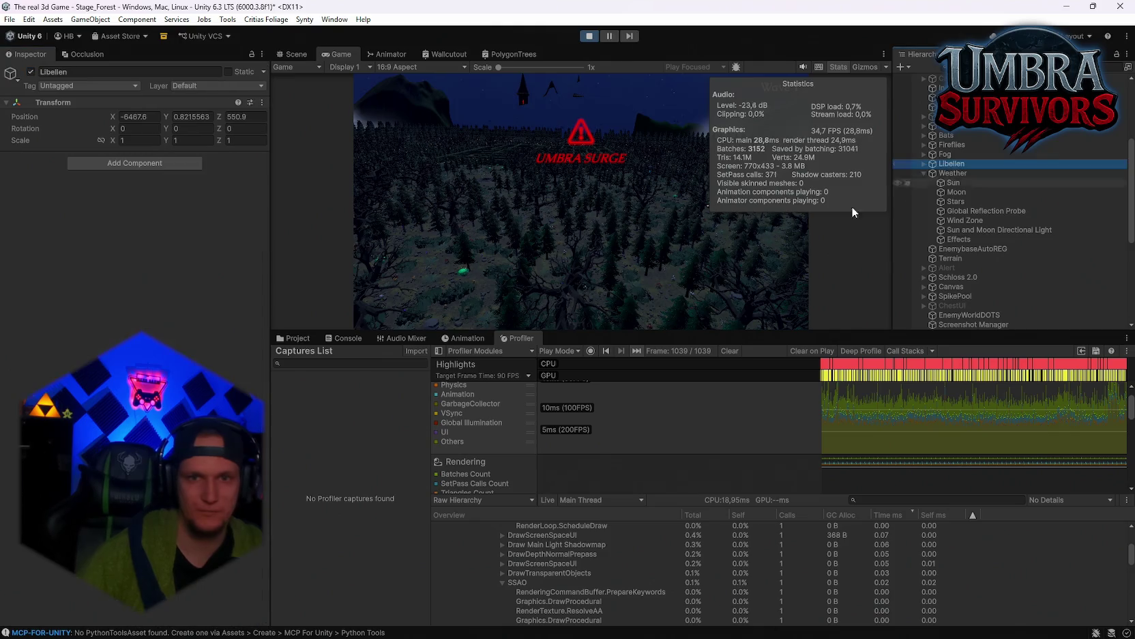
Toggle Libellen off and on, then switch Fog off and back on twice
{"action": "left_click", "coordinate": [30, 72]}
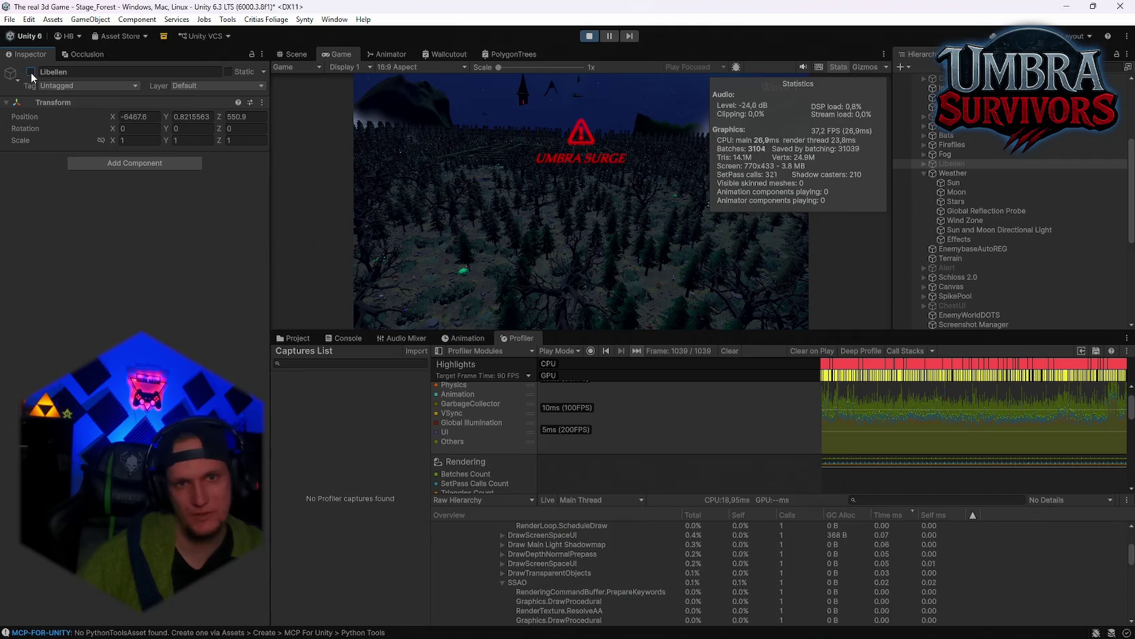
{"action": "left_click", "coordinate": [30, 72]}
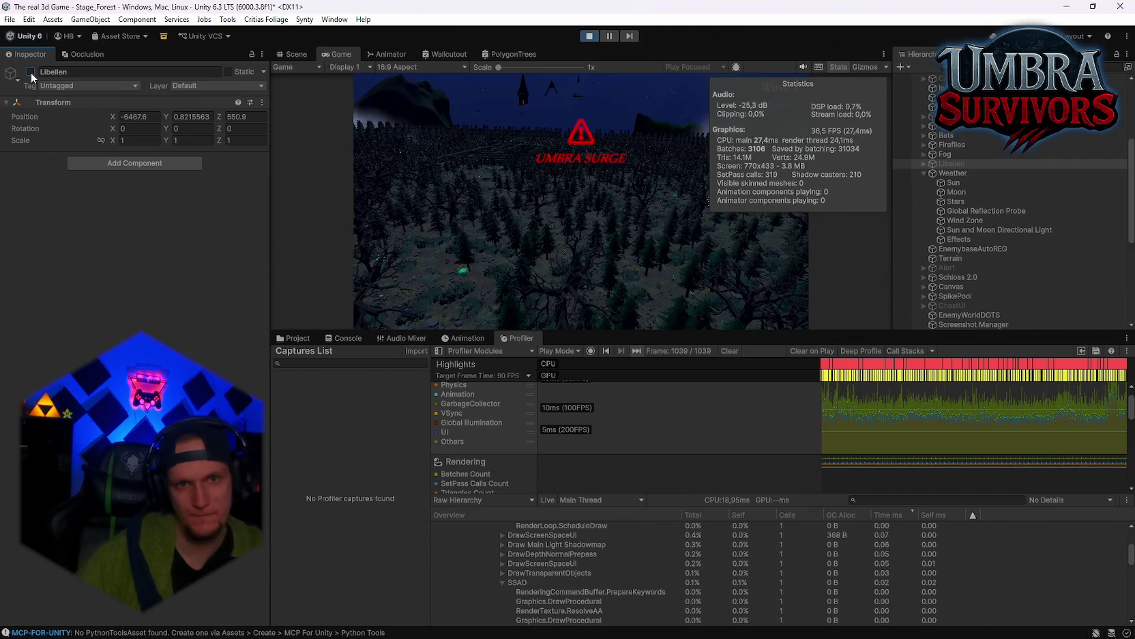
{"action": "left_click", "coordinate": [955, 155]}
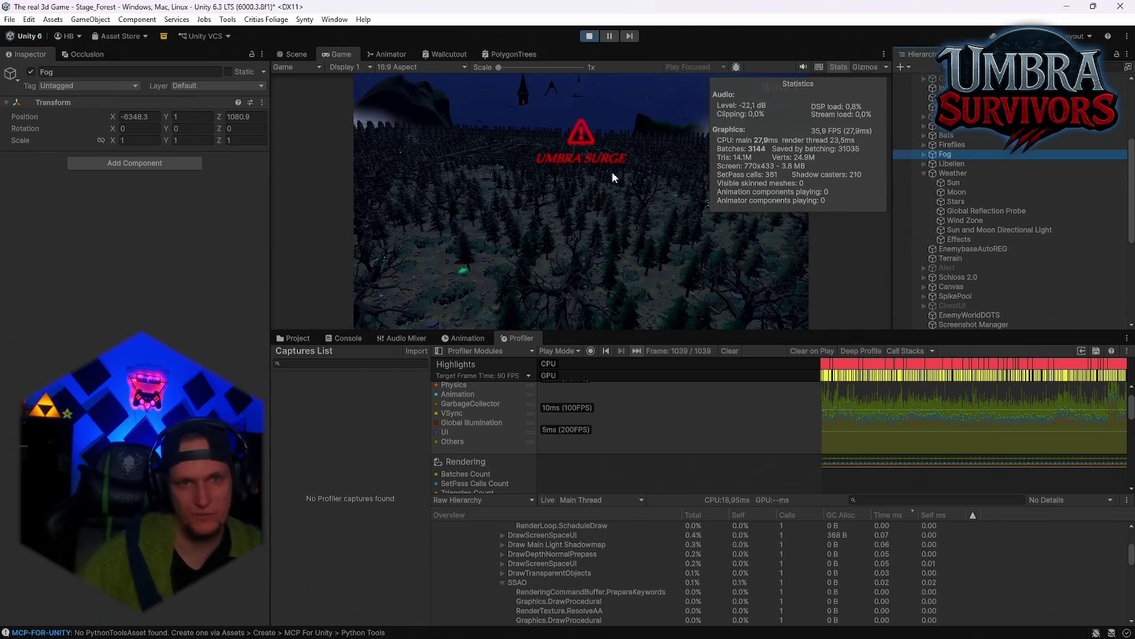
{"action": "left_click", "coordinate": [30, 72]}
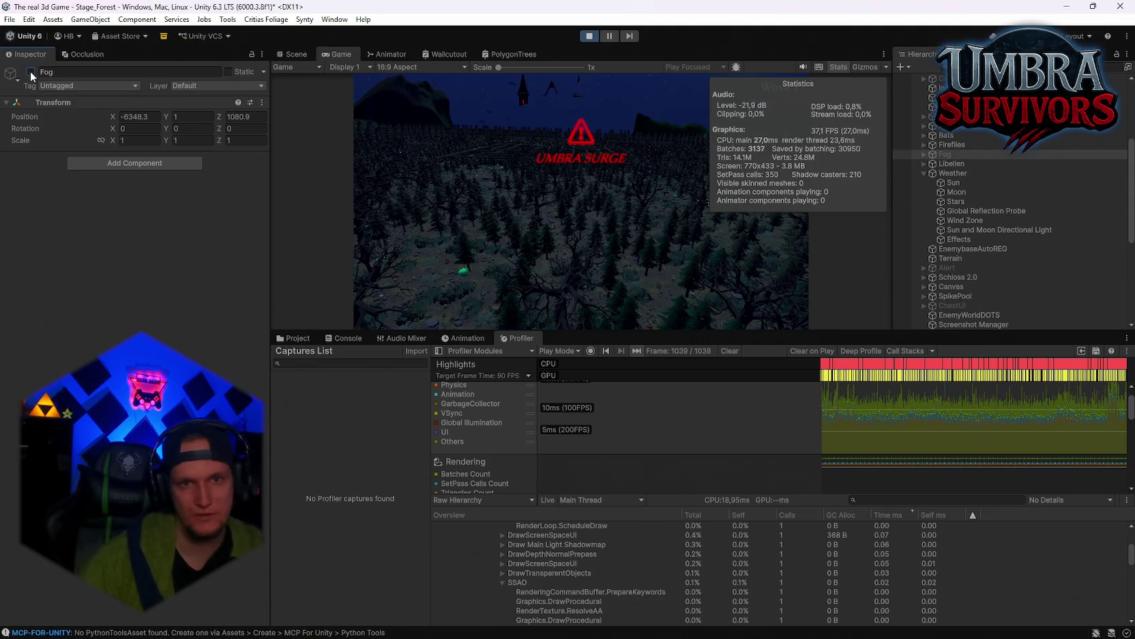
{"action": "left_click", "coordinate": [30, 72]}
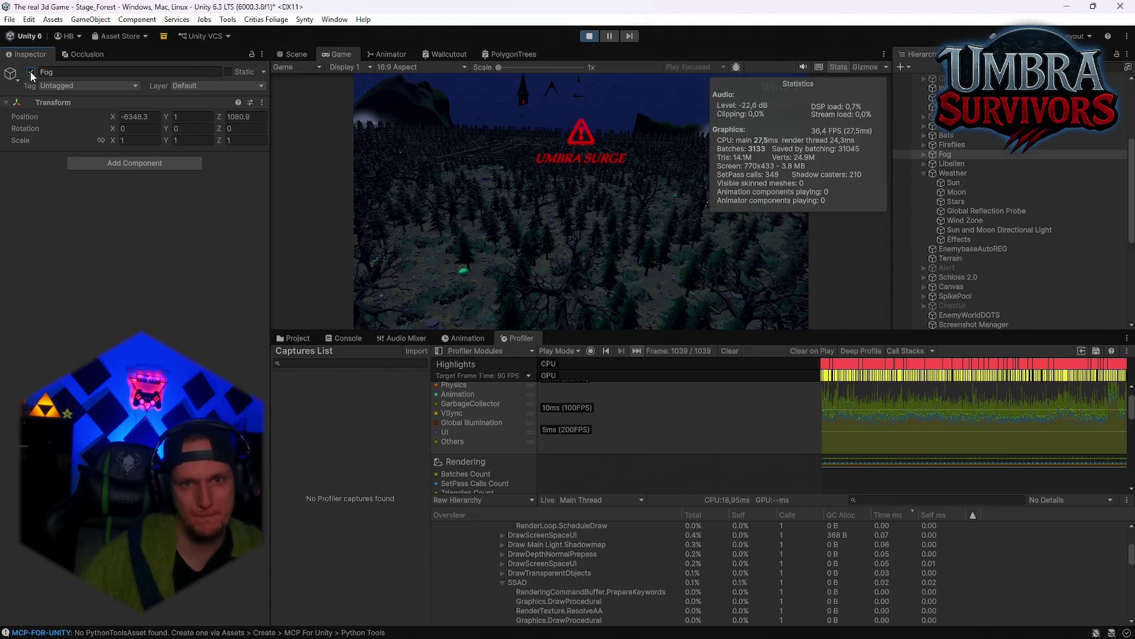
{"action": "left_click", "coordinate": [30, 72]}
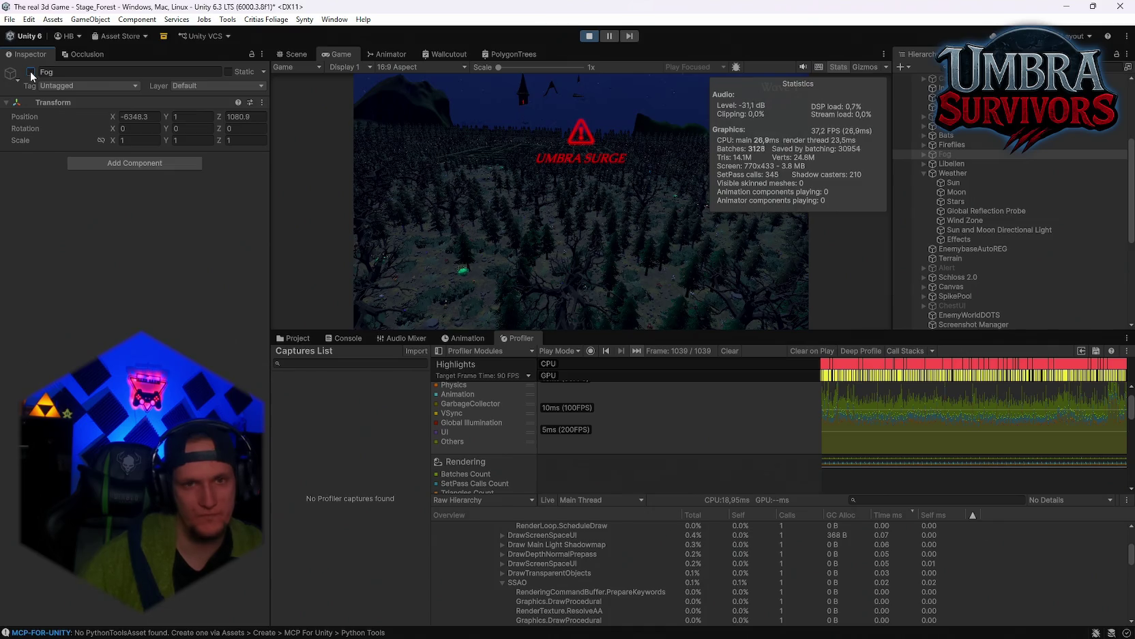
{"action": "left_click", "coordinate": [30, 72]}
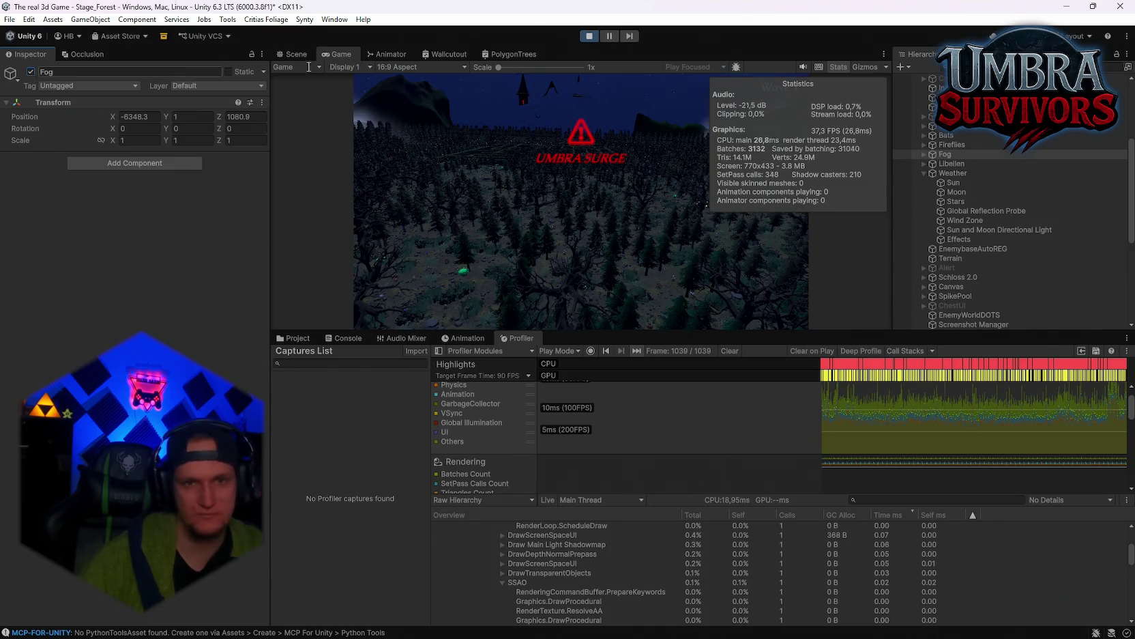
Disable and re-enable Fireflies, then Bats, to test their cost
{"action": "left_click", "coordinate": [963, 145]}
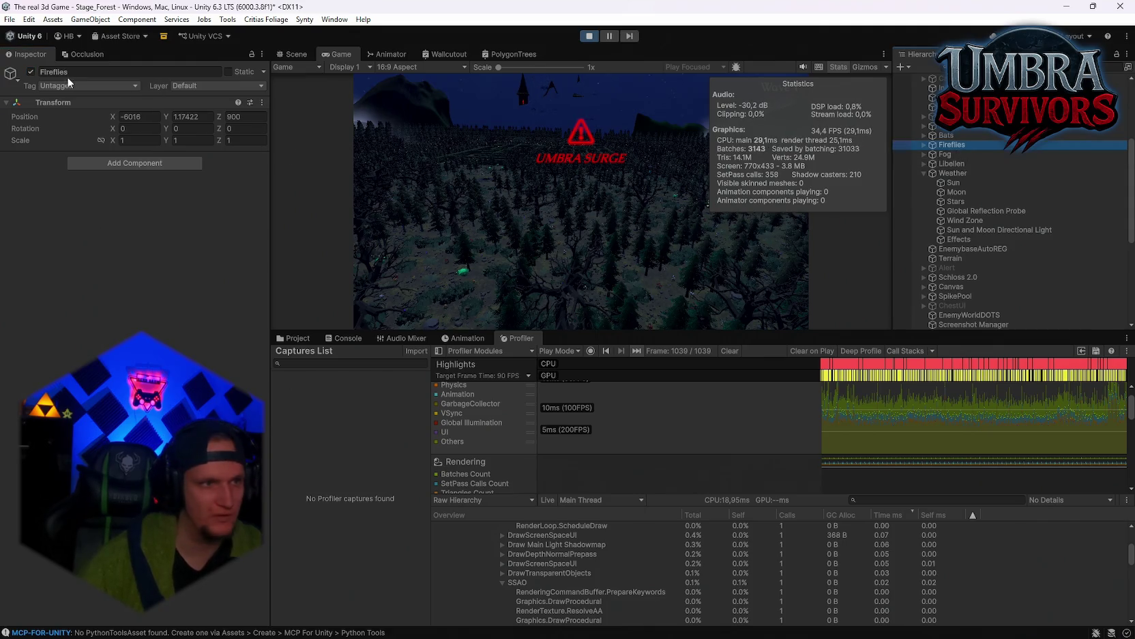
{"action": "left_click", "coordinate": [30, 72]}
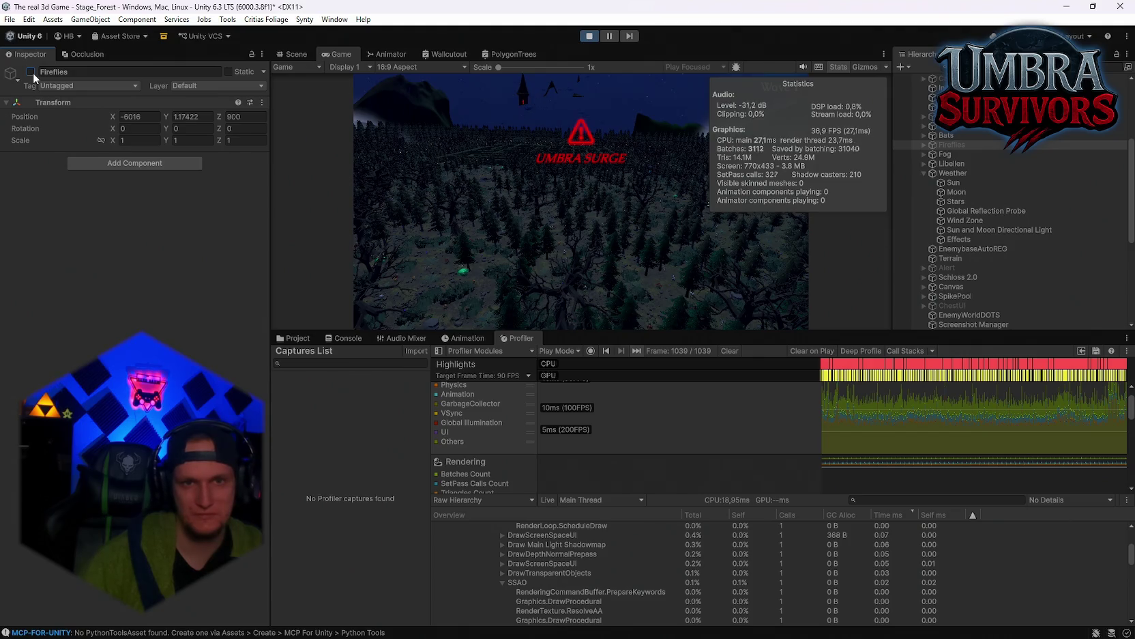
{"action": "left_click", "coordinate": [30, 72]}
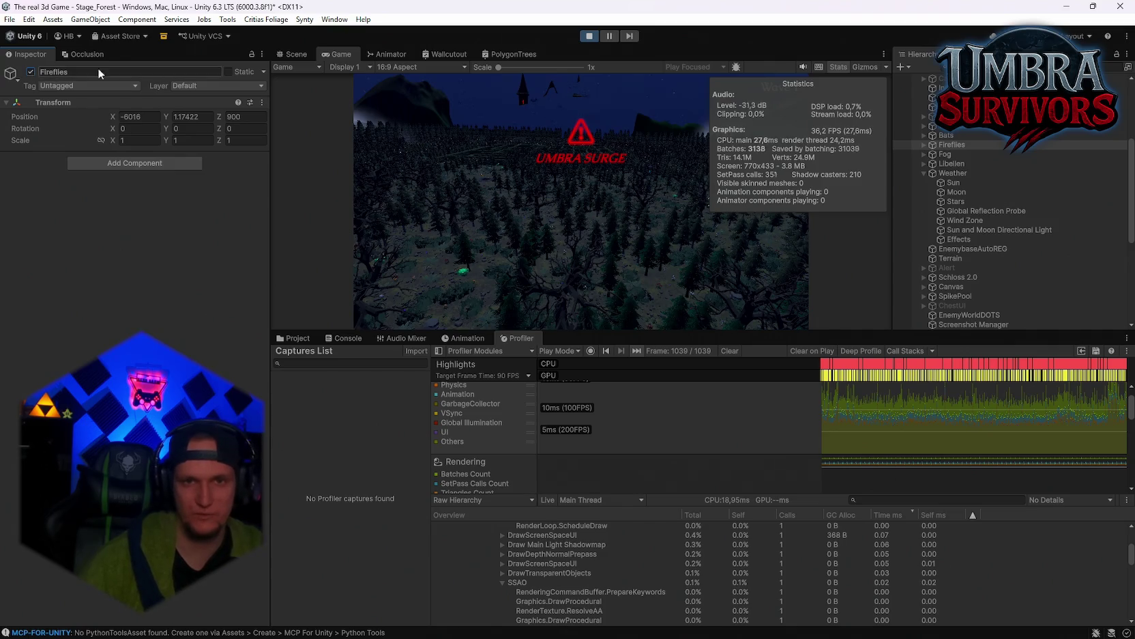
{"action": "left_click", "coordinate": [942, 135]}
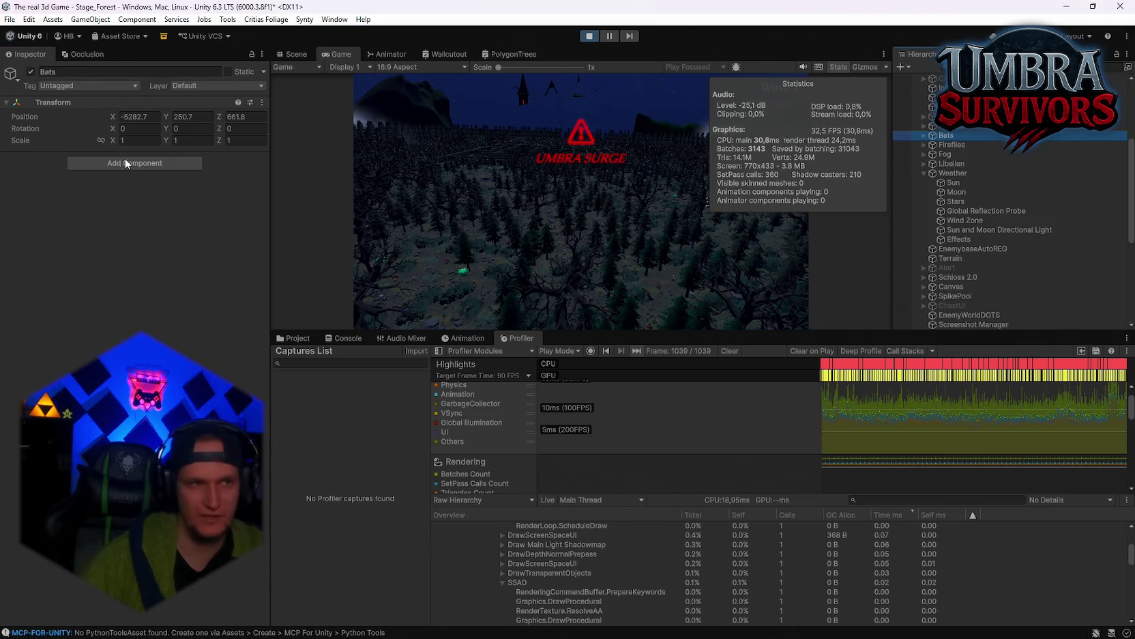
{"action": "left_click", "coordinate": [30, 72]}
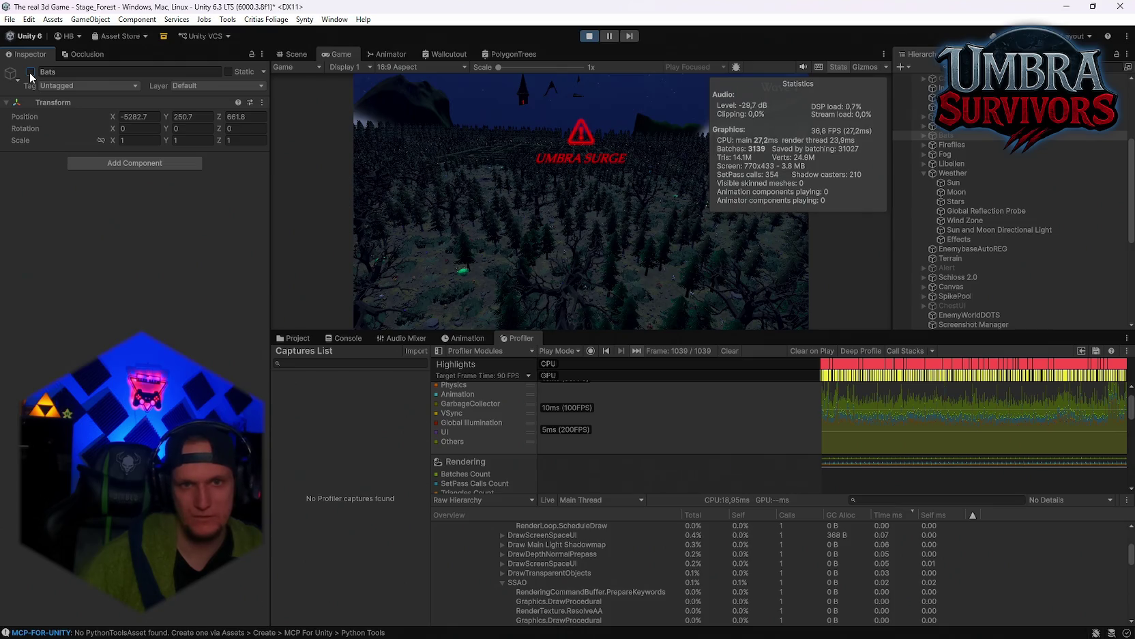
{"action": "left_click", "coordinate": [30, 72]}
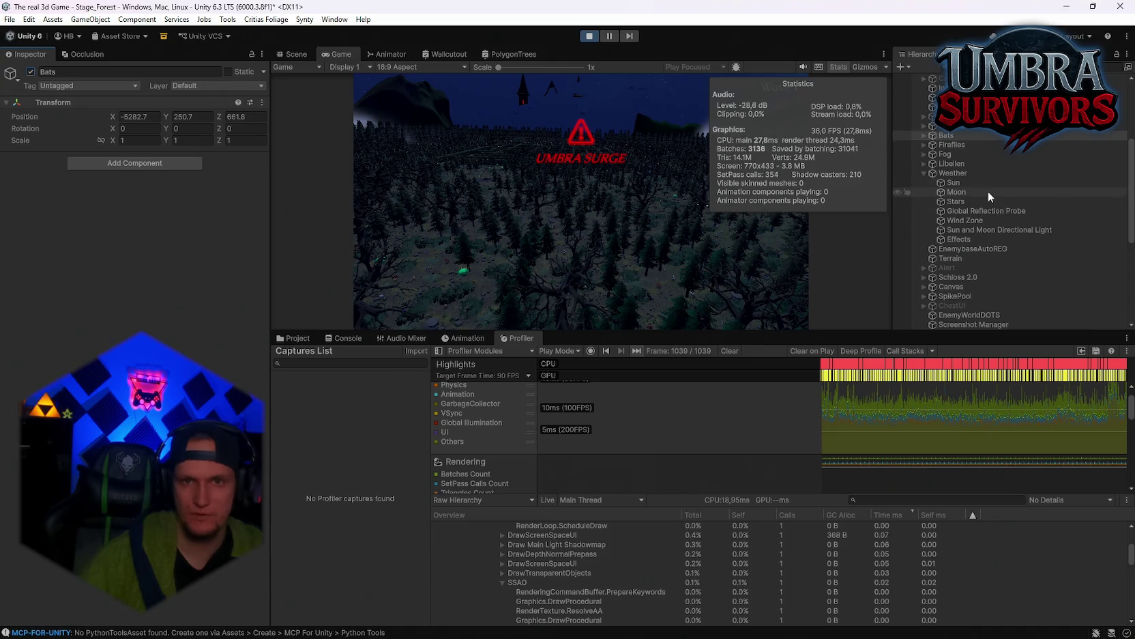
Clear the recorded Profiler frames and untick the Schloss object's active checkbox
{"action": "scroll", "coordinate": [988, 191], "scroll_direction": "up", "scroll_amount": 5}
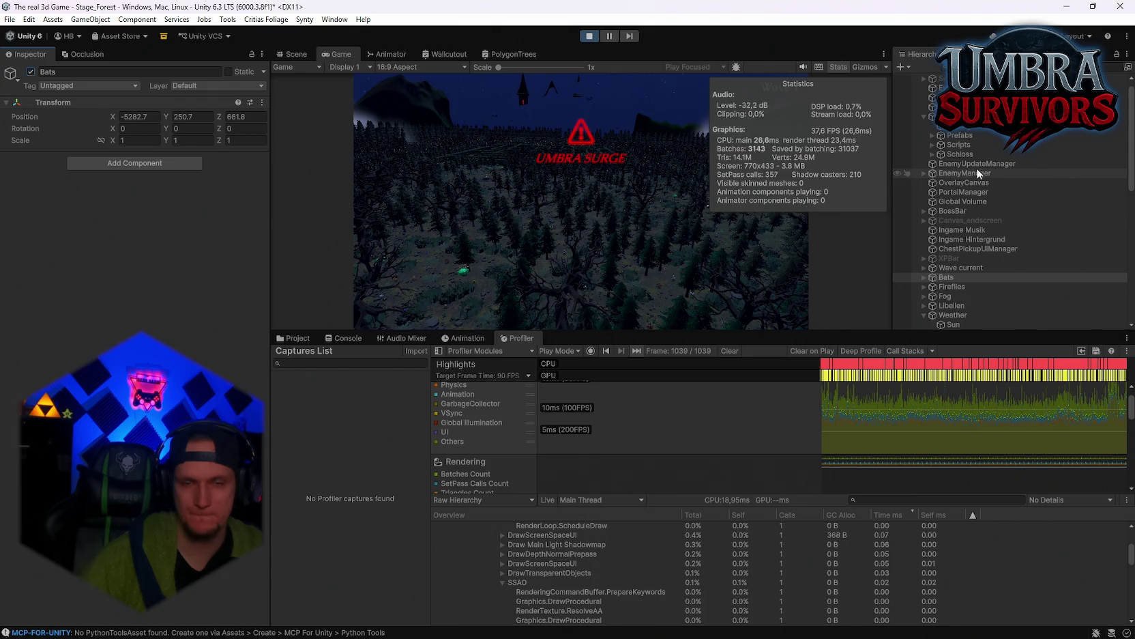
{"action": "scroll", "coordinate": [977, 167], "scroll_direction": "up", "scroll_amount": 1}
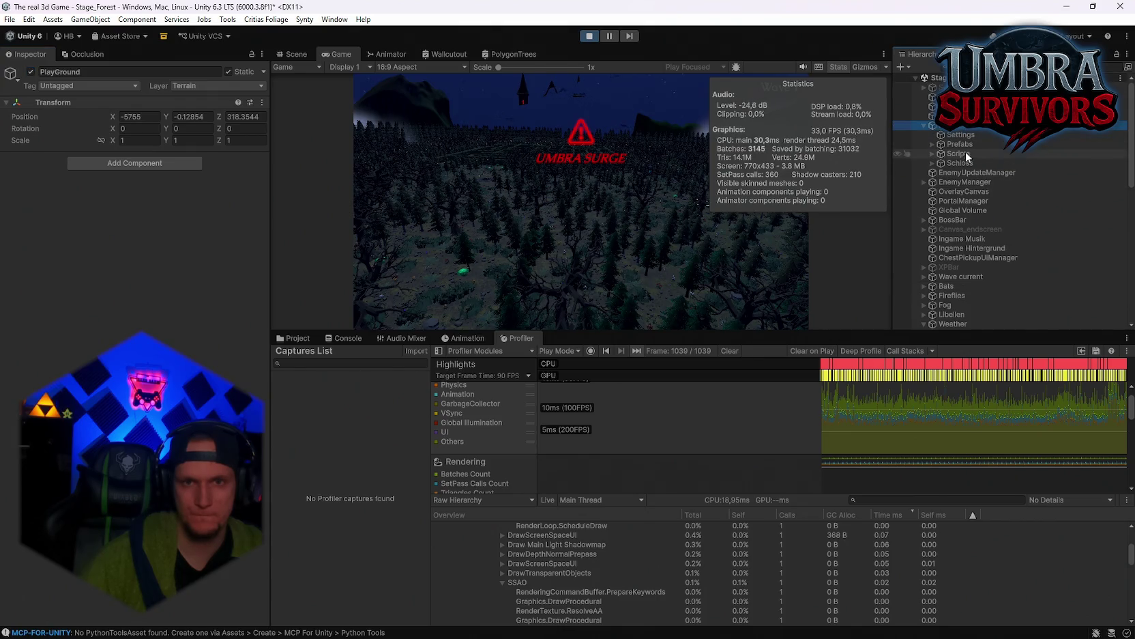
{"action": "left_click", "coordinate": [977, 164]}
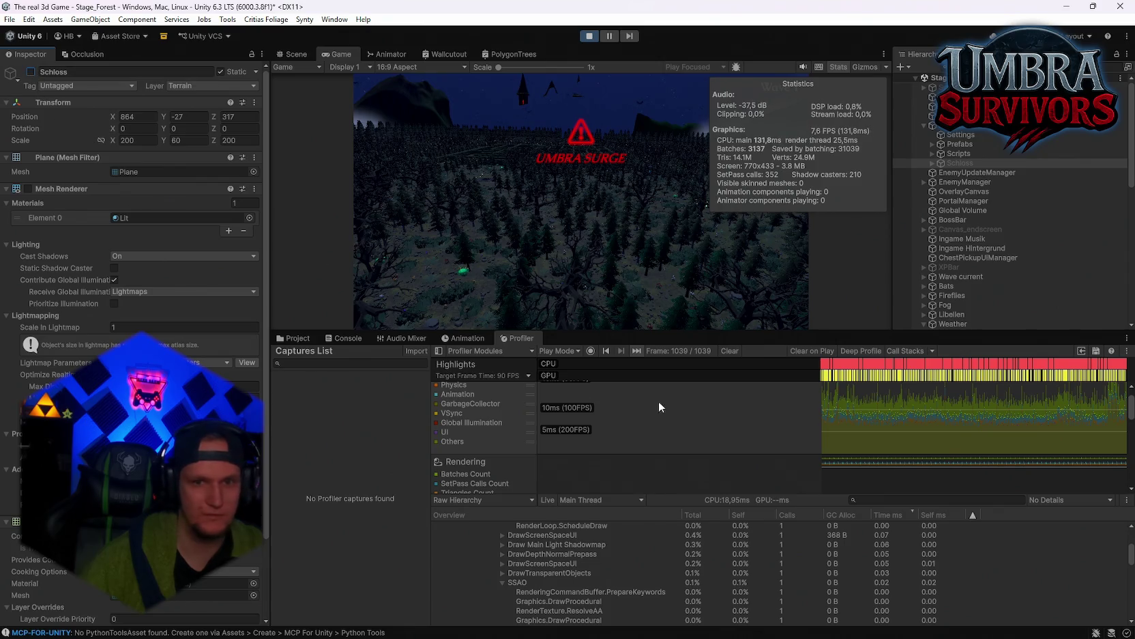
{"action": "left_click", "coordinate": [730, 350]}
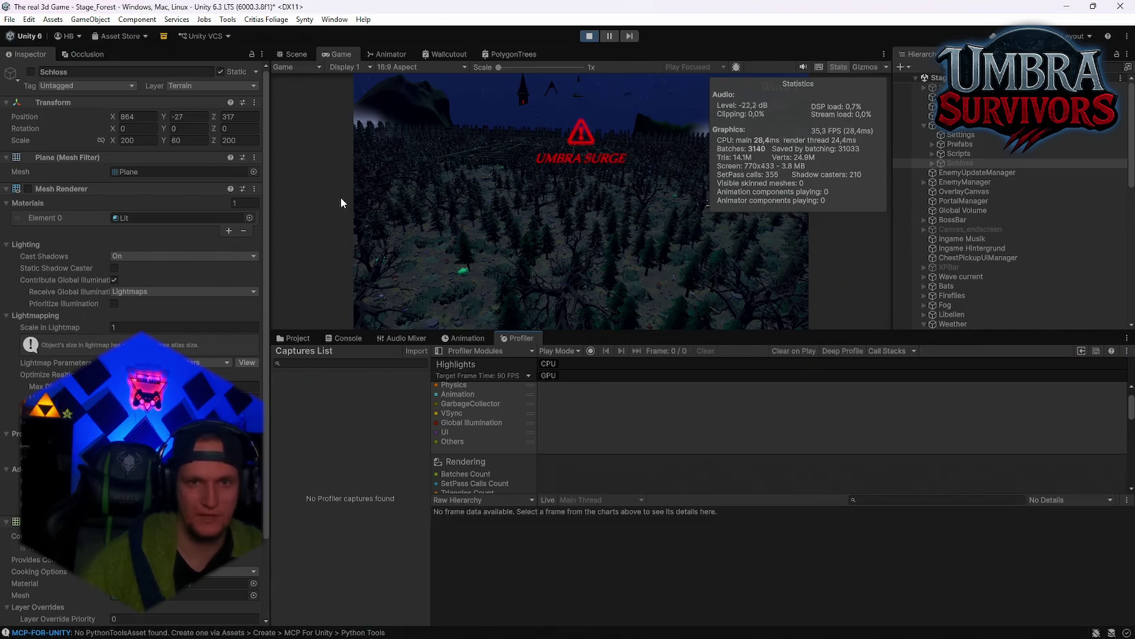
{"action": "left_click", "coordinate": [30, 72]}
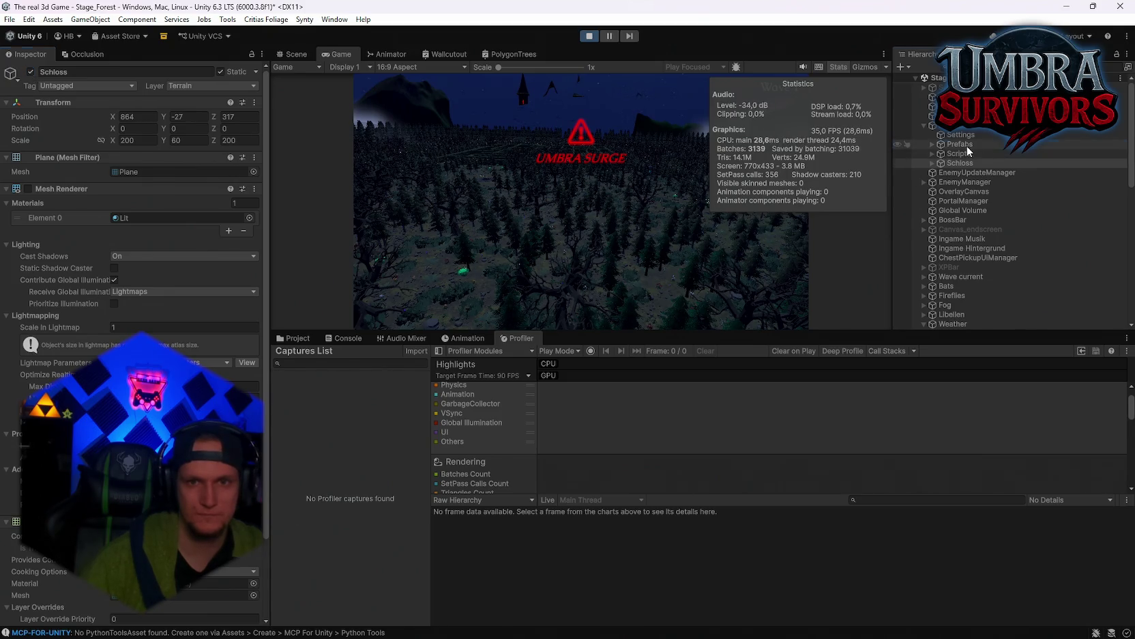
Collapse the Weather group and turn the Schloss object back on
{"action": "left_click", "coordinate": [955, 145]}
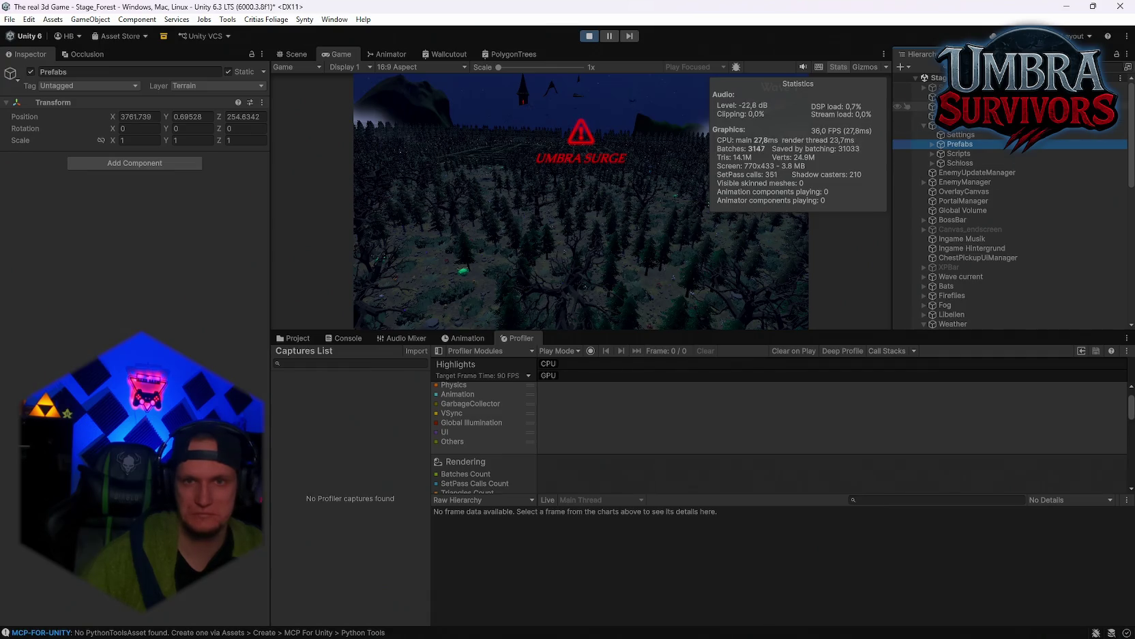
{"action": "left_click", "coordinate": [955, 106]}
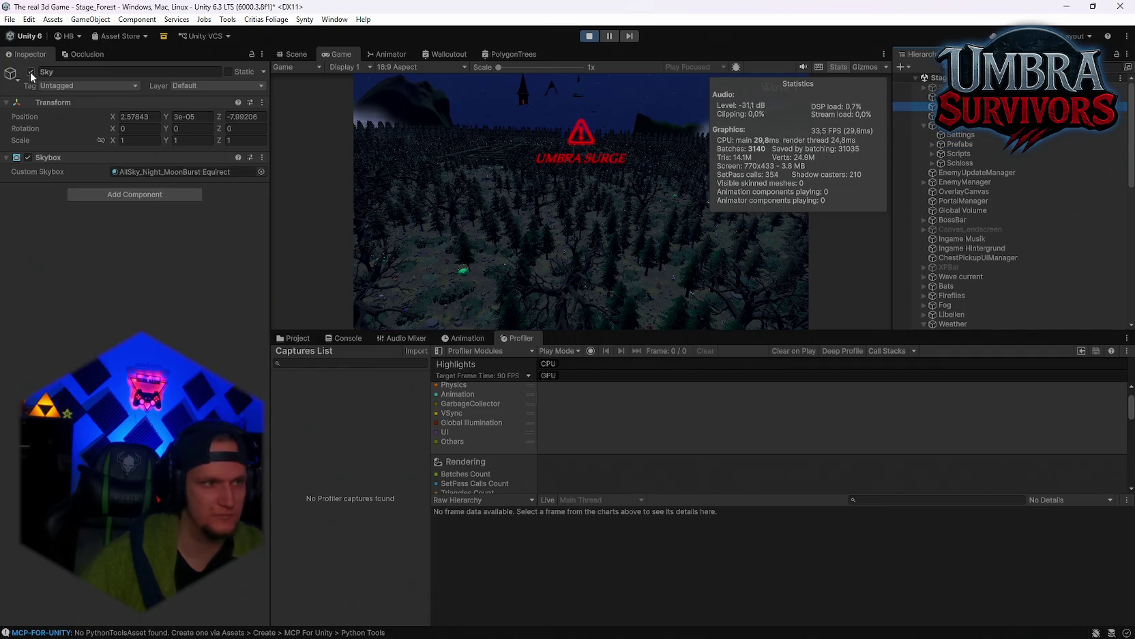
{"action": "left_click", "coordinate": [648, 157]}
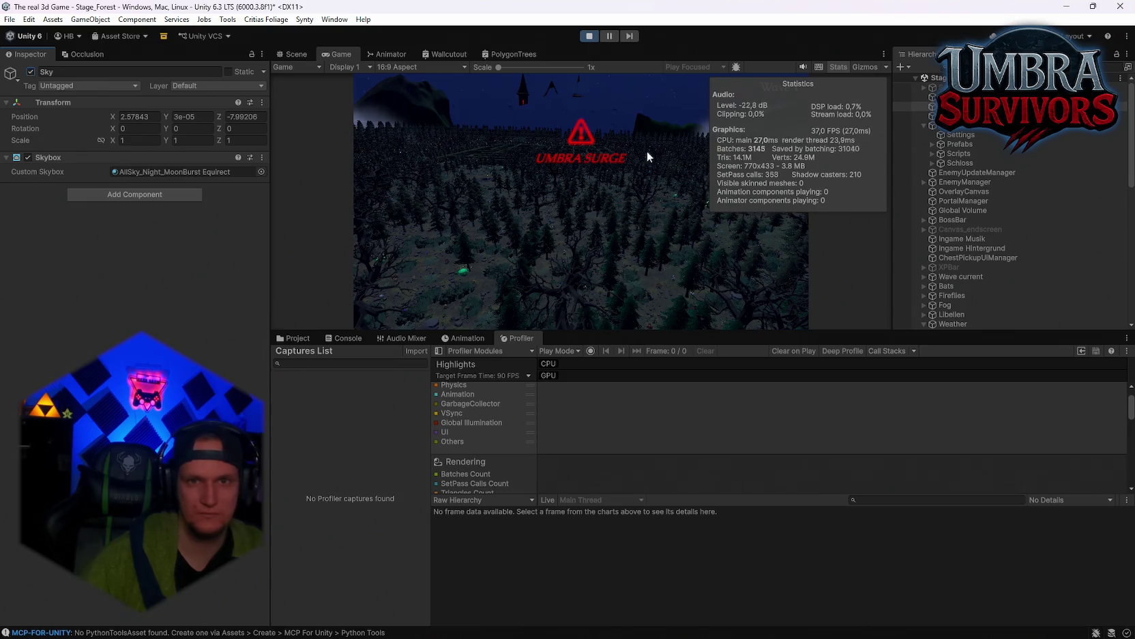
{"action": "scroll", "coordinate": [985, 142], "scroll_direction": "down", "scroll_amount": 4}
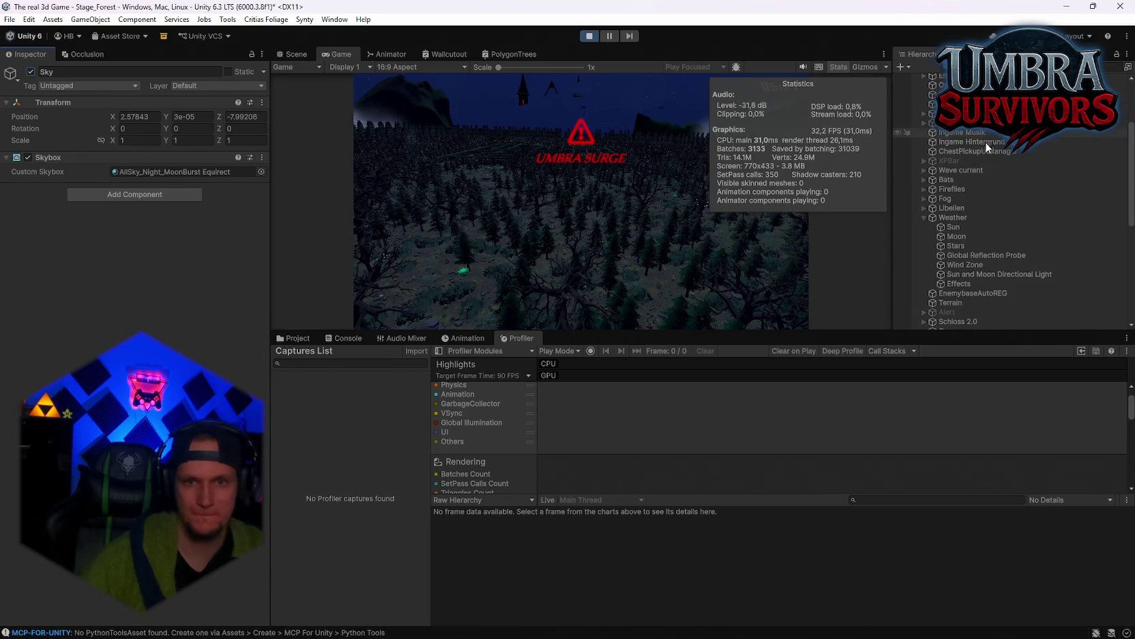
{"action": "left_click", "coordinate": [923, 217]}
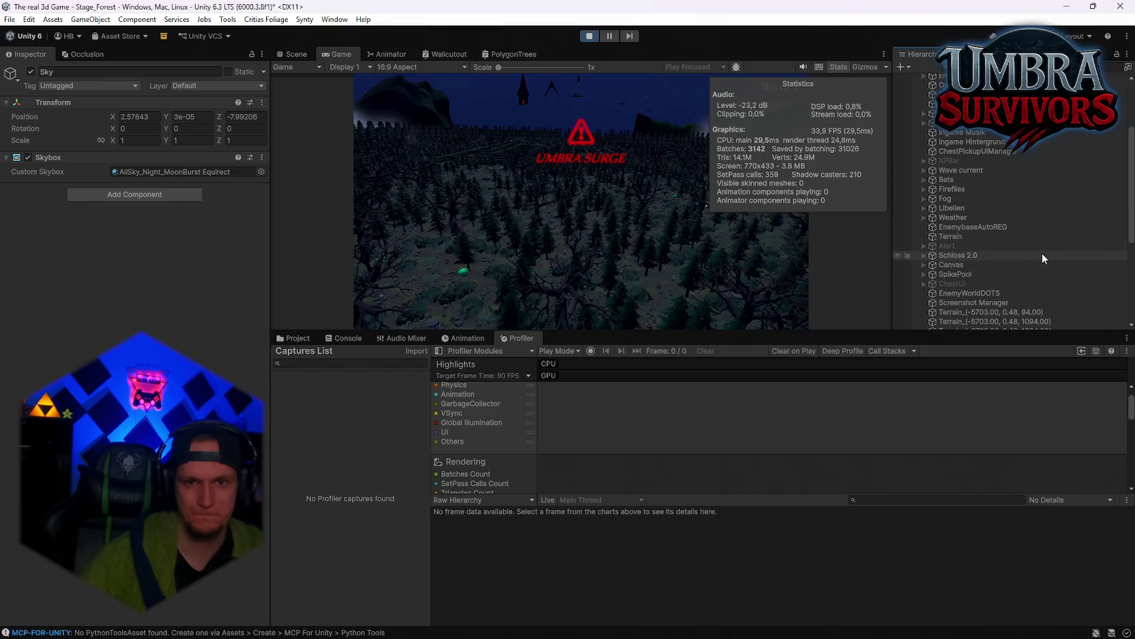
{"action": "left_click", "coordinate": [974, 254]}
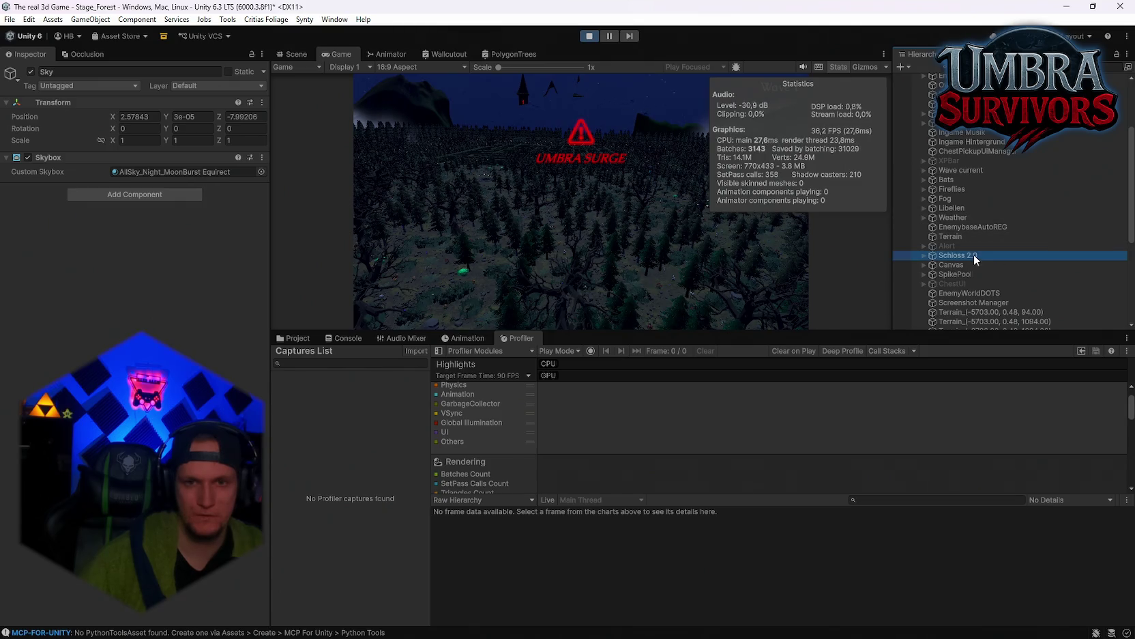
{"action": "left_click", "coordinate": [30, 79]}
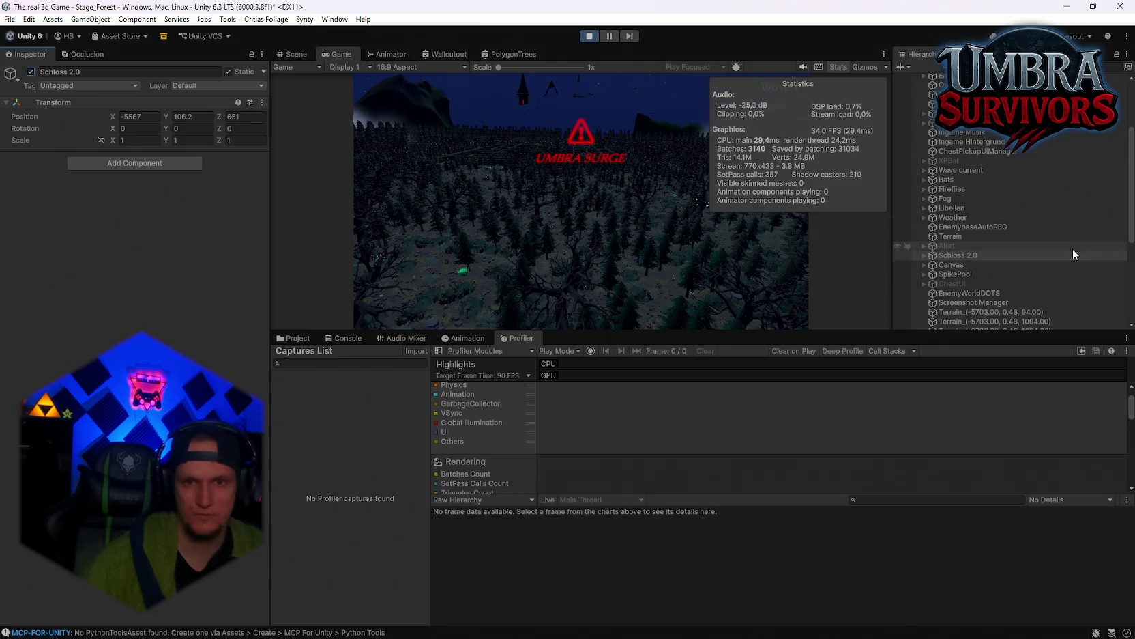
Collapse GENERATED_World, peek into DontDestroyOnLoad, and inspect POI_Wood Sprite BOSS
{"action": "scroll", "coordinate": [1010, 225], "scroll_direction": "down", "scroll_amount": 3}
{"action": "scroll", "coordinate": [993, 224], "scroll_direction": "down", "scroll_amount": 5}
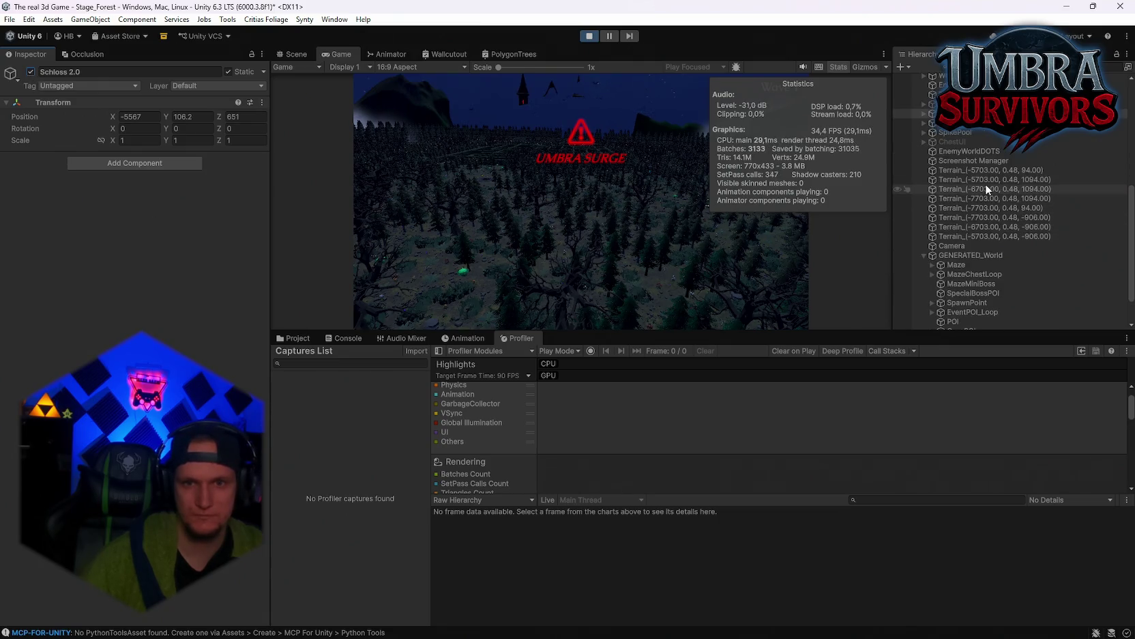
{"action": "left_click", "coordinate": [922, 220]}
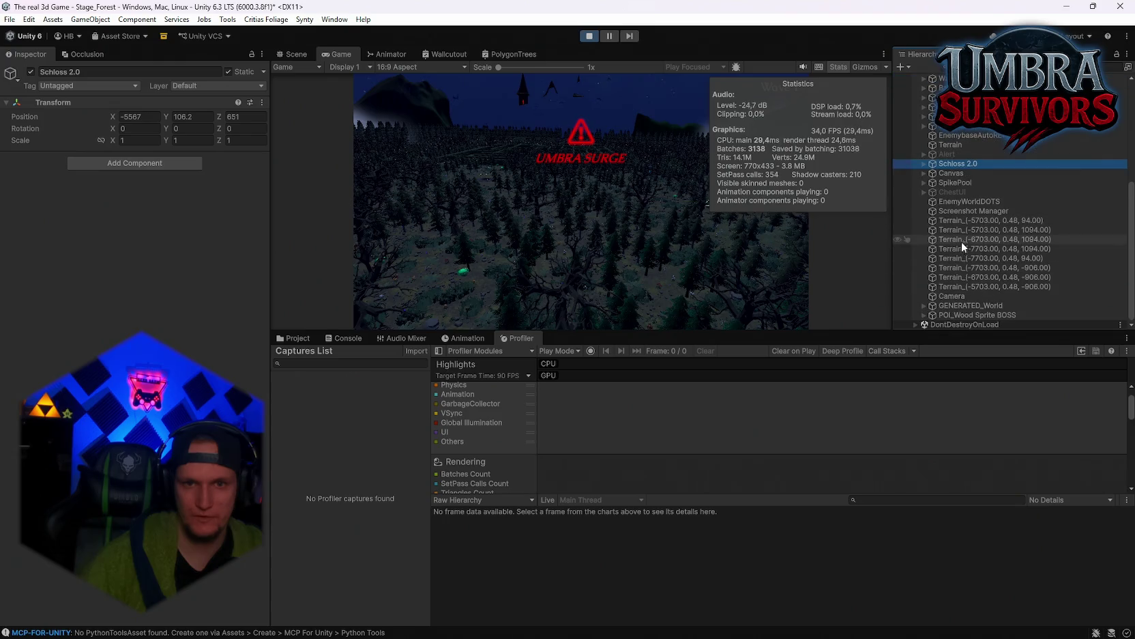
{"action": "left_click", "coordinate": [919, 323]}
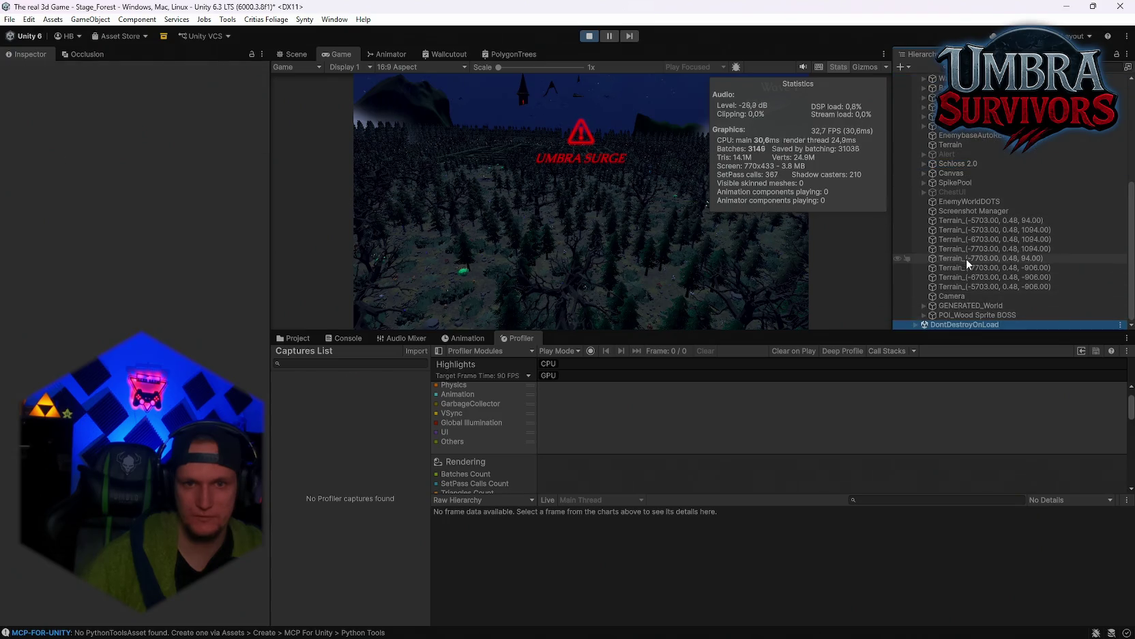
{"action": "left_click", "coordinate": [916, 325]}
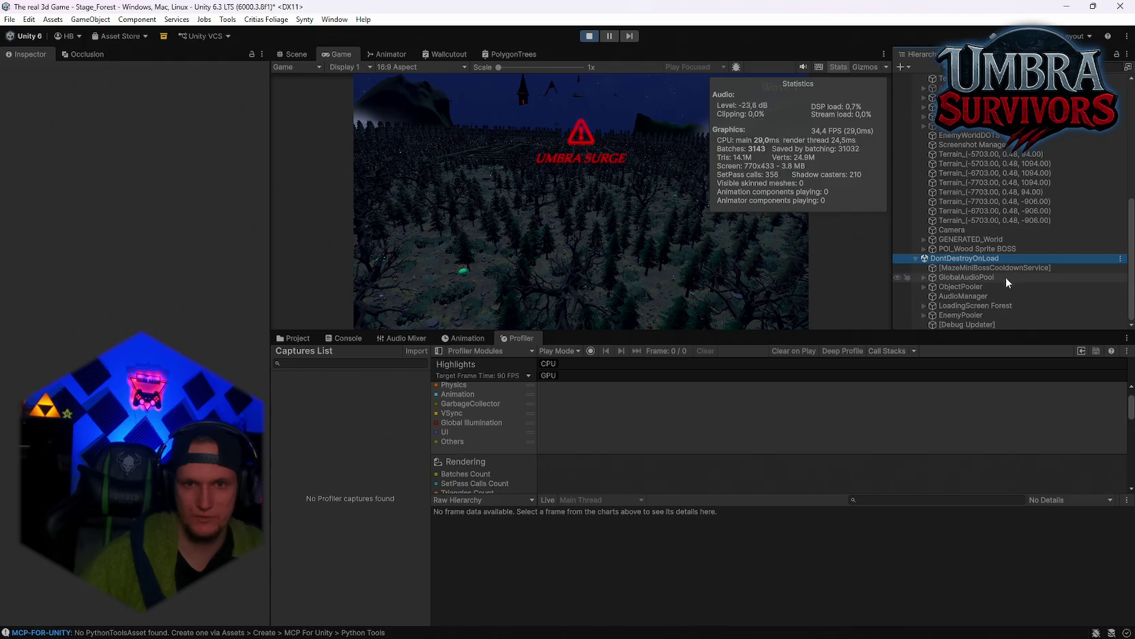
{"action": "left_click", "coordinate": [916, 258]}
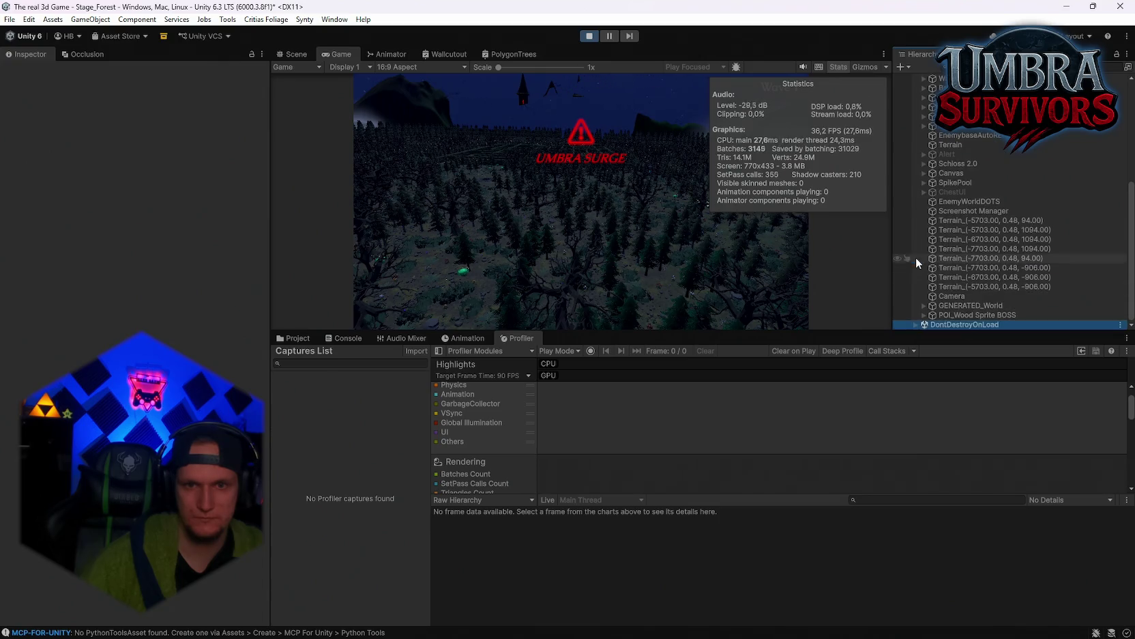
{"action": "left_click", "coordinate": [965, 314]}
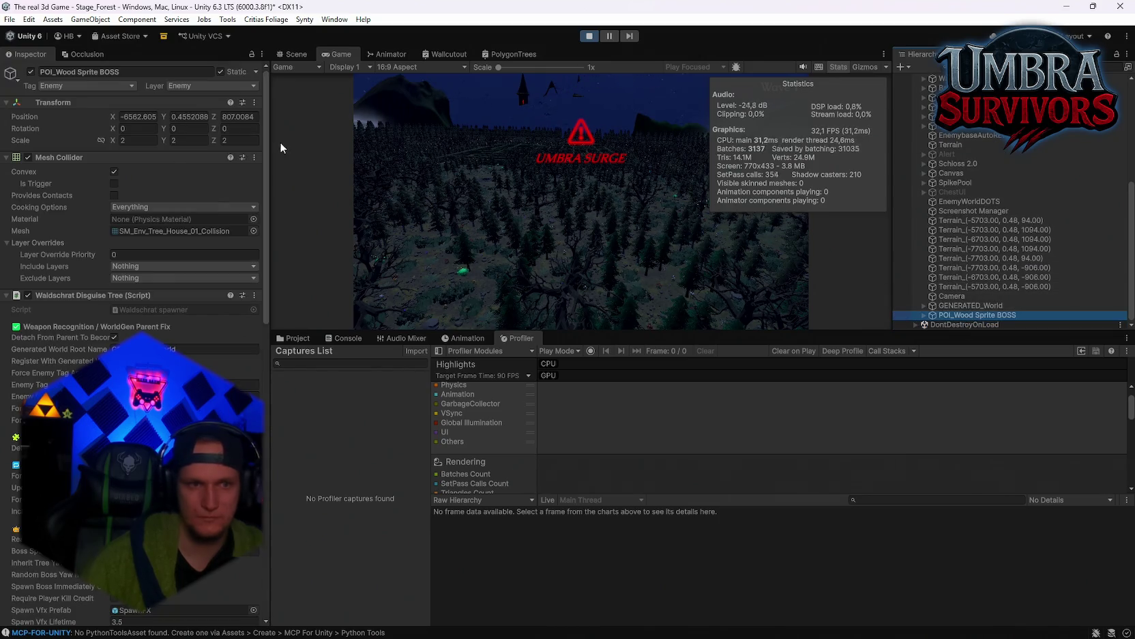
Toggle POI_Wood Sprite BOSS off and on, then all eight Terrain_ tiles together
{"action": "left_click", "coordinate": [30, 71]}
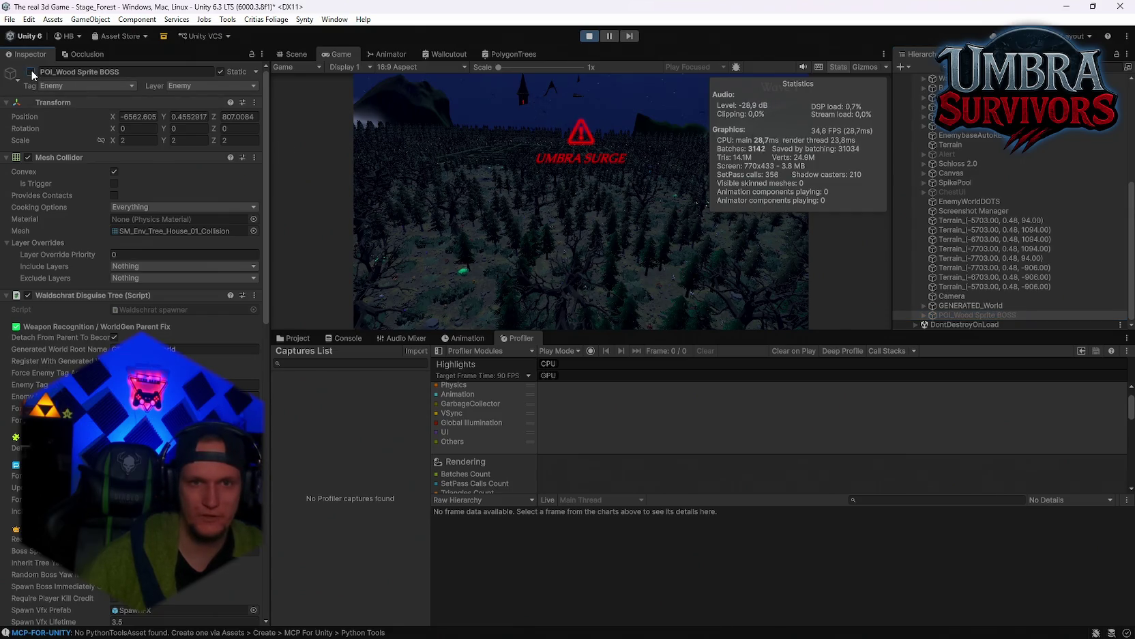
{"action": "left_click", "coordinate": [30, 73]}
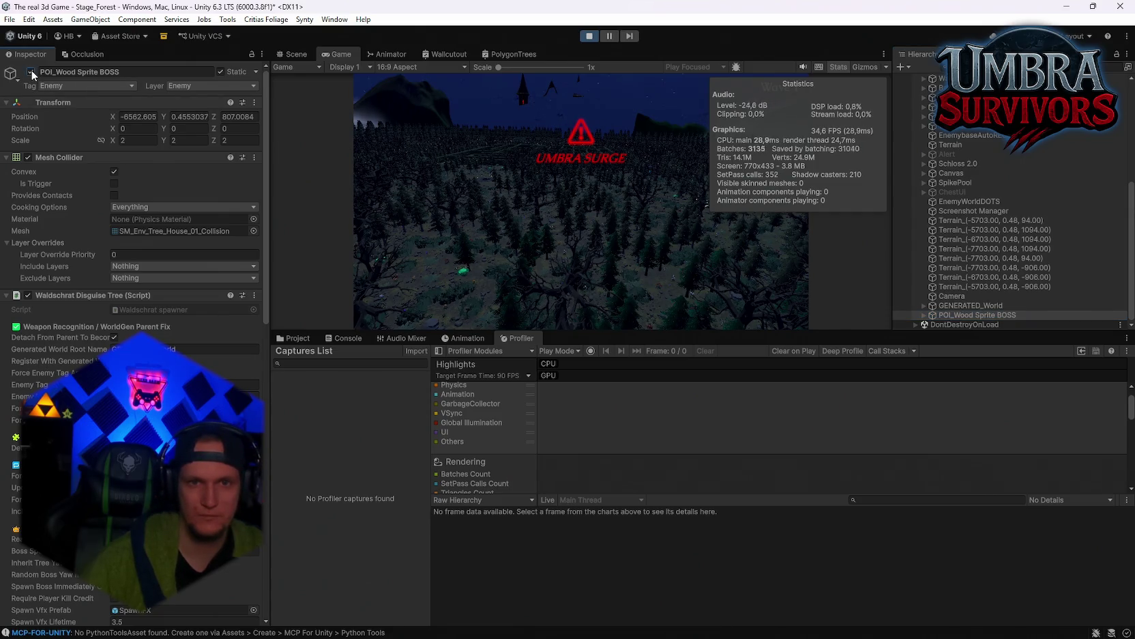
{"action": "left_click", "coordinate": [967, 223]}
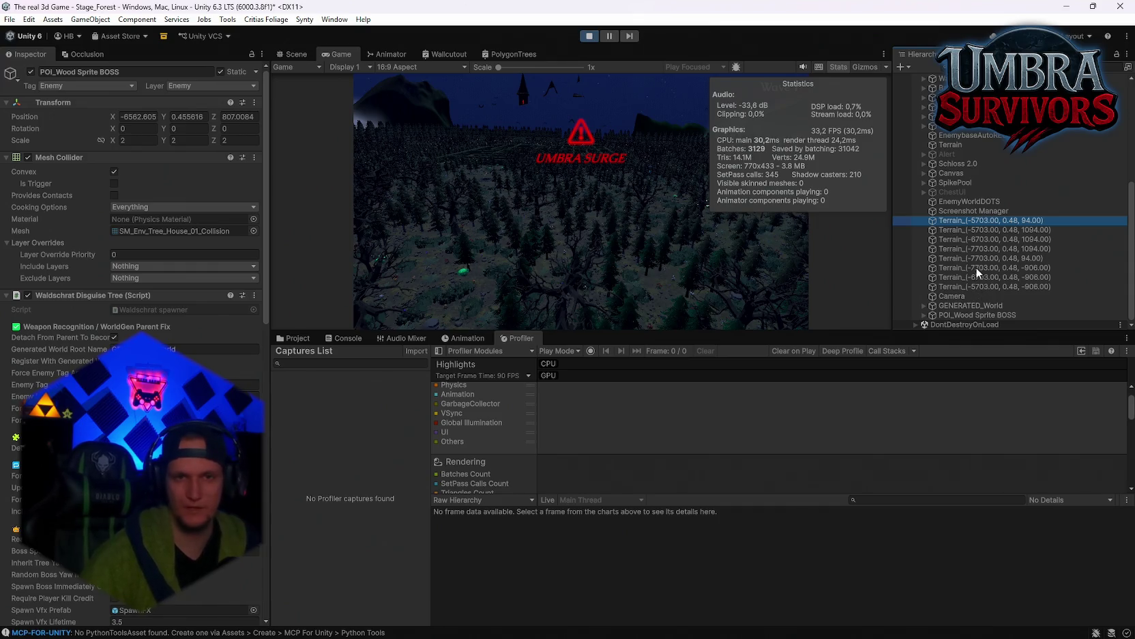
{"action": "left_click", "coordinate": [976, 267], "text": "shift"}
{"action": "left_click", "coordinate": [967, 286], "text": "shift"}
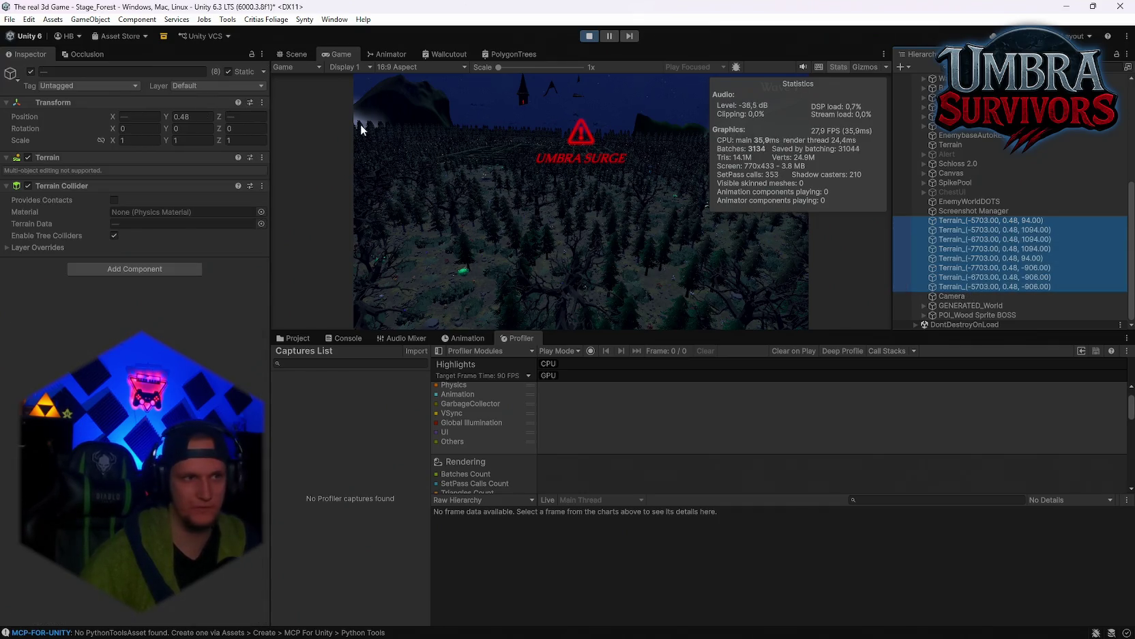
{"action": "left_click", "coordinate": [30, 71]}
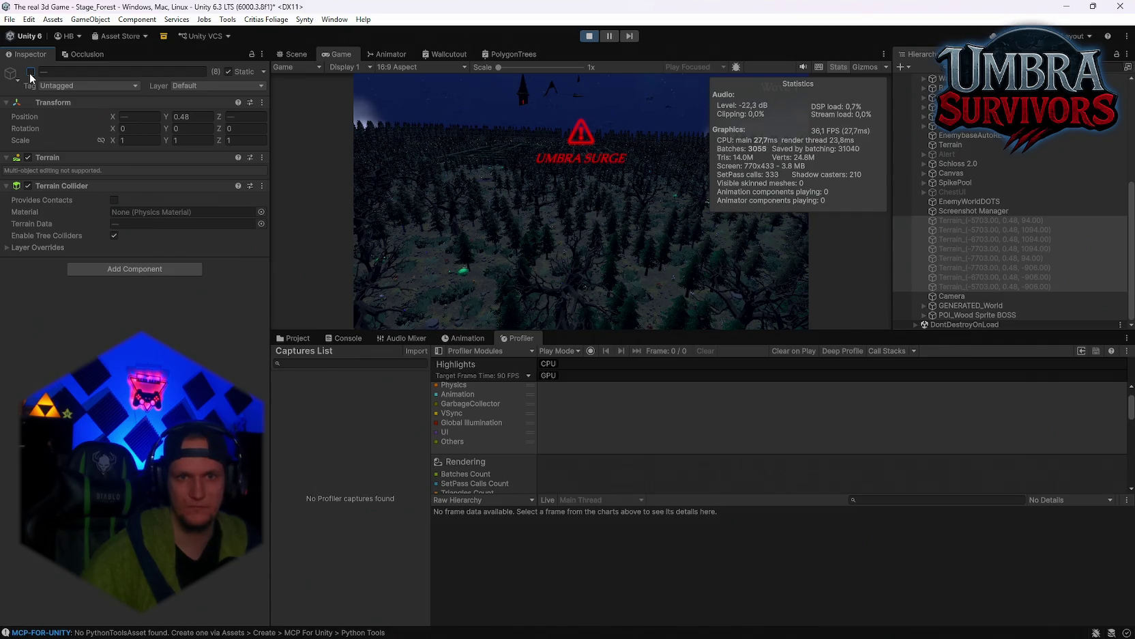
{"action": "left_click", "coordinate": [30, 71]}
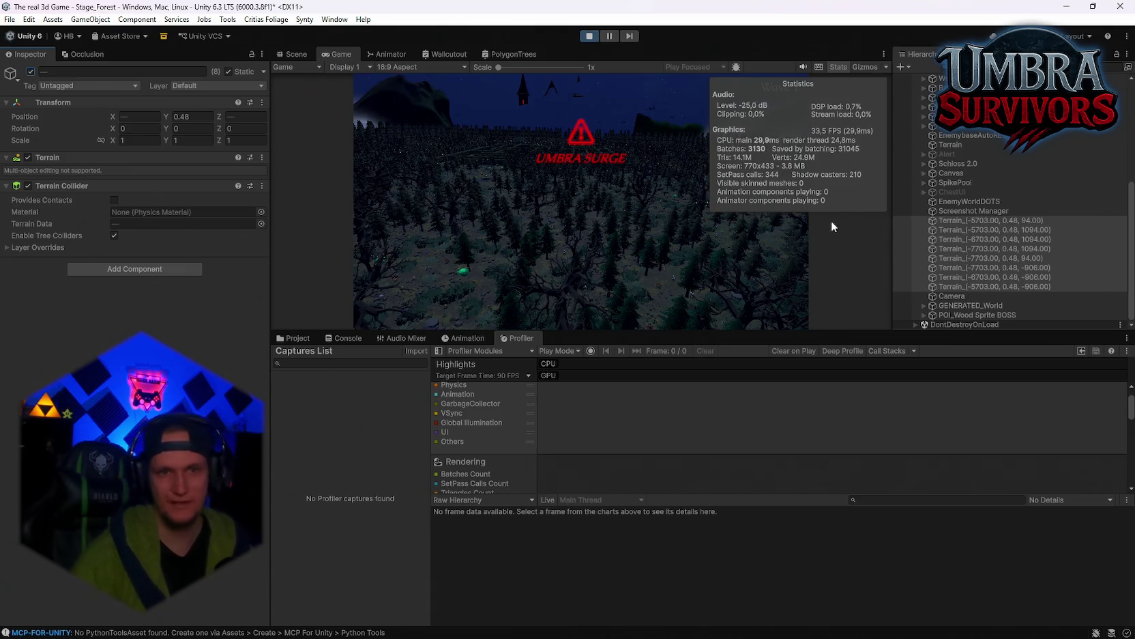
Disable and restore SpikePool, then expand GENERATED_World to show its children
{"action": "left_click", "coordinate": [967, 182]}
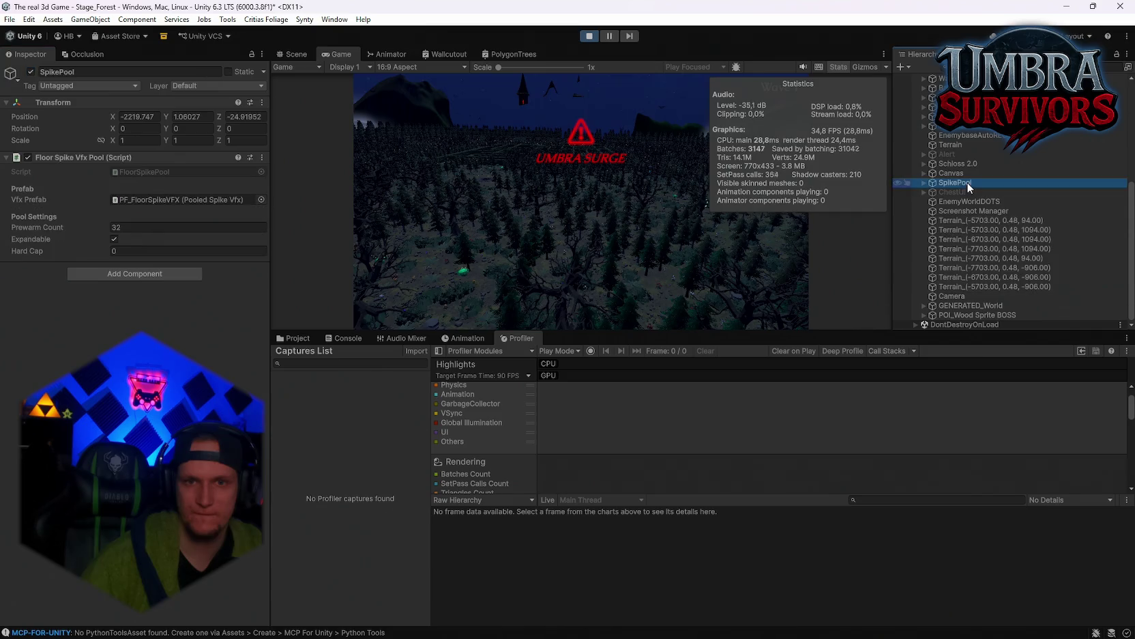
{"action": "left_click", "coordinate": [30, 71]}
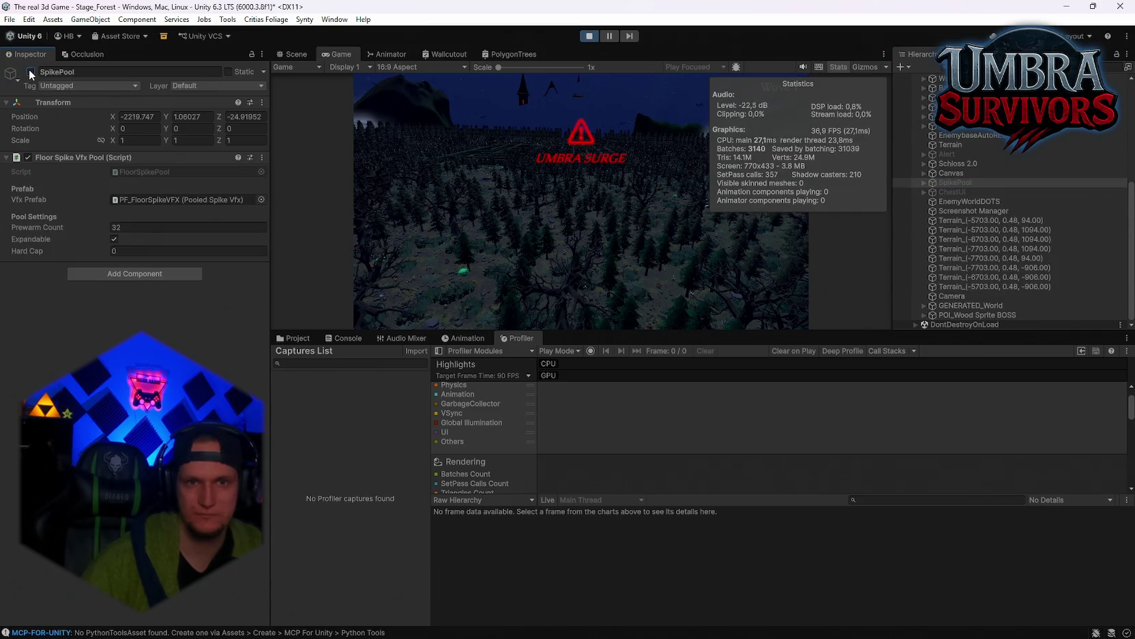
{"action": "left_click", "coordinate": [30, 72]}
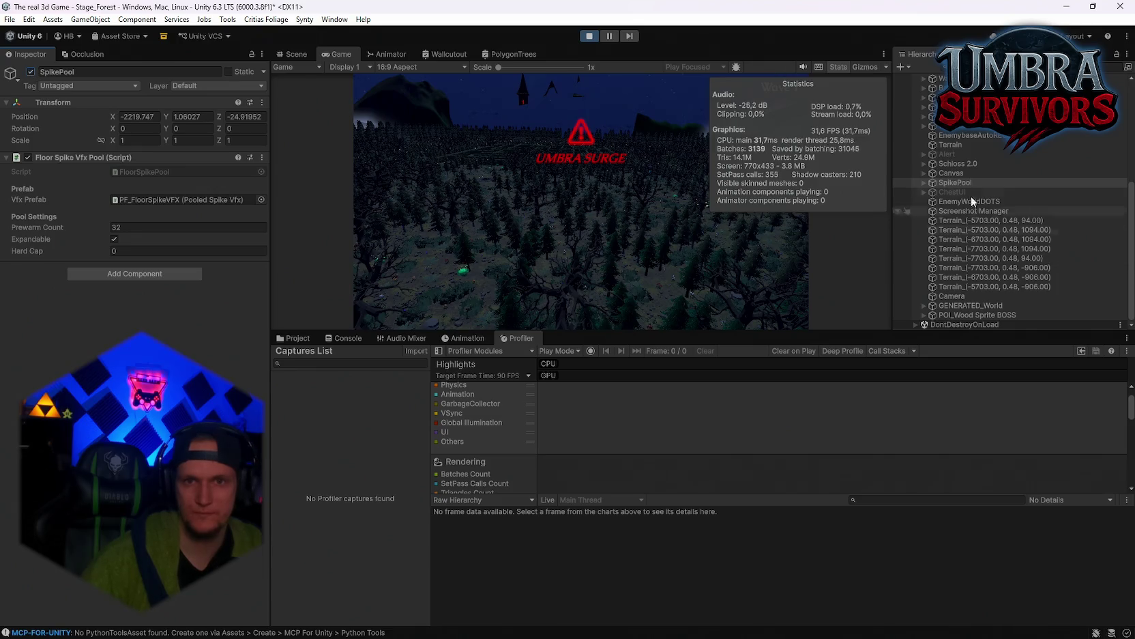
{"action": "scroll", "coordinate": [962, 175], "scroll_direction": "up", "scroll_amount": 2}
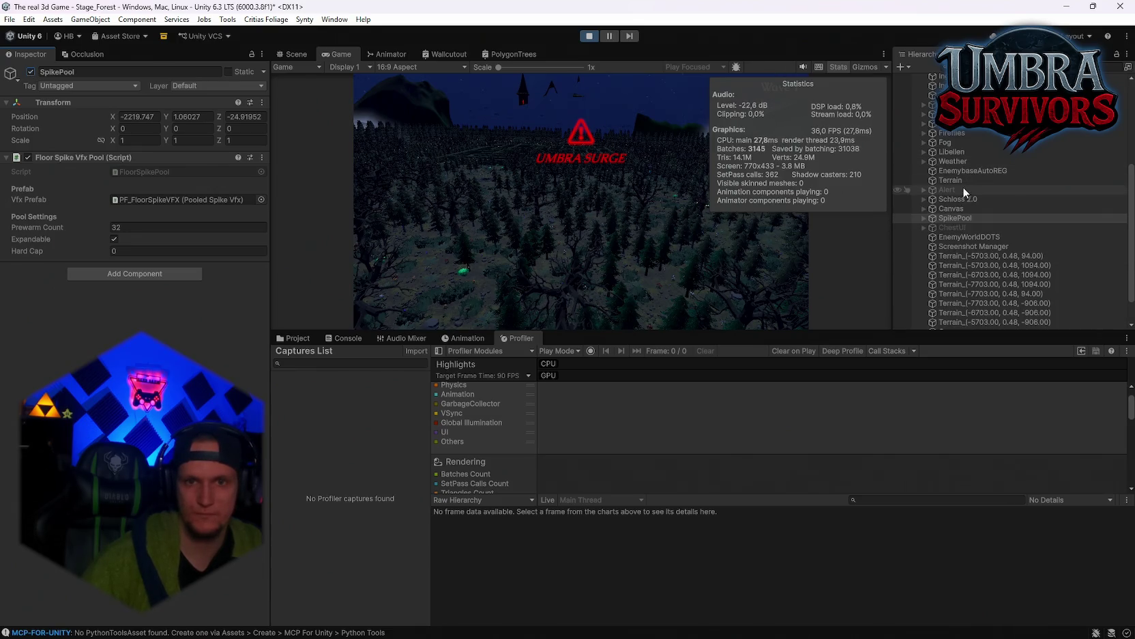
{"action": "scroll", "coordinate": [962, 186], "scroll_direction": "up", "scroll_amount": 2}
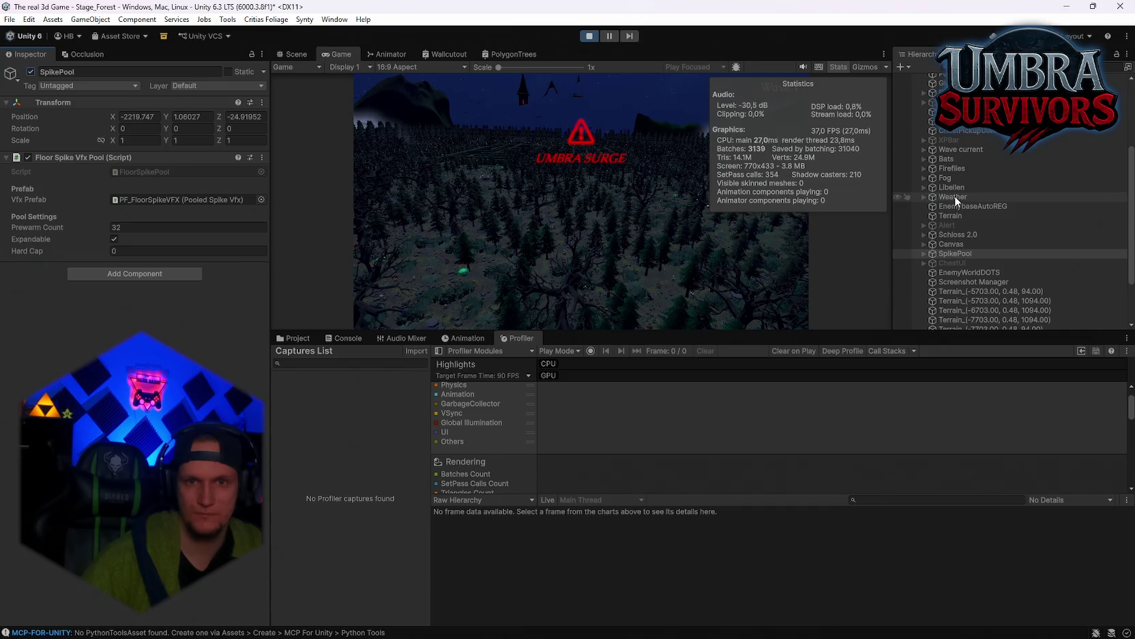
{"action": "scroll", "coordinate": [954, 195], "scroll_direction": "up", "scroll_amount": 6}
{"action": "scroll", "coordinate": [982, 221], "scroll_direction": "down", "scroll_amount": 10}
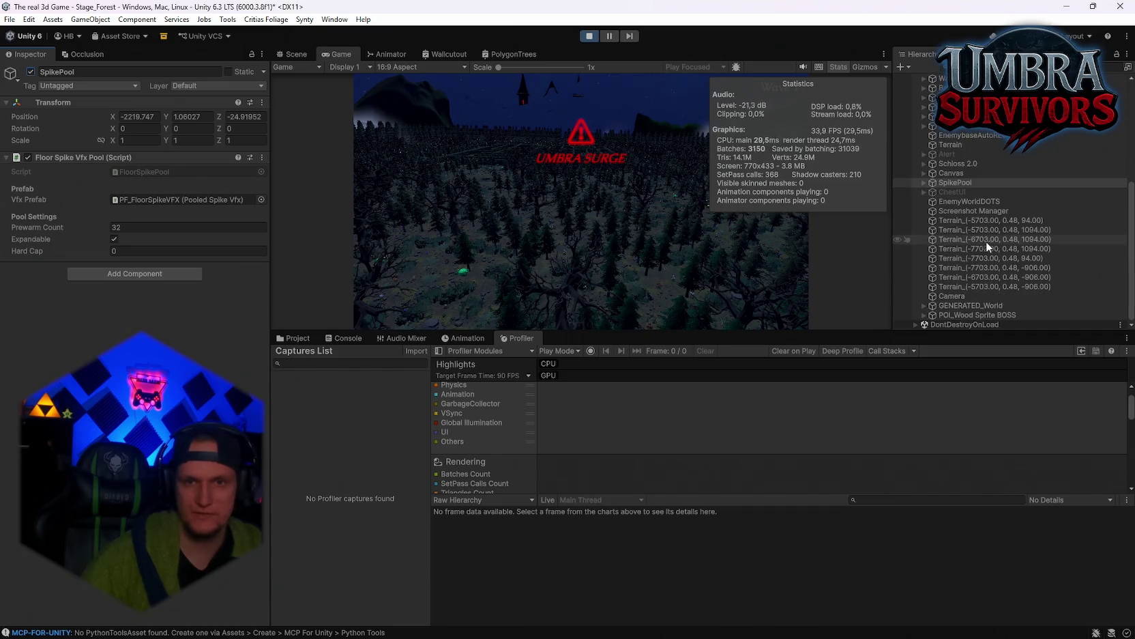
{"action": "left_click", "coordinate": [924, 305]}
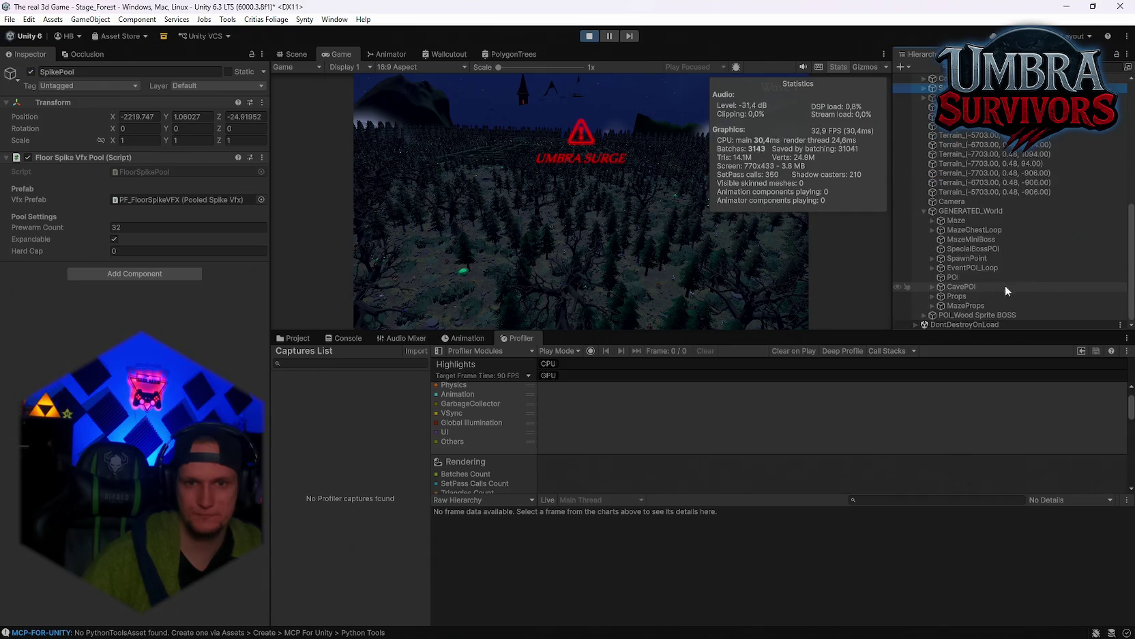
Disable the Props group so batches drop to about 1,030
{"action": "left_click", "coordinate": [957, 296]}
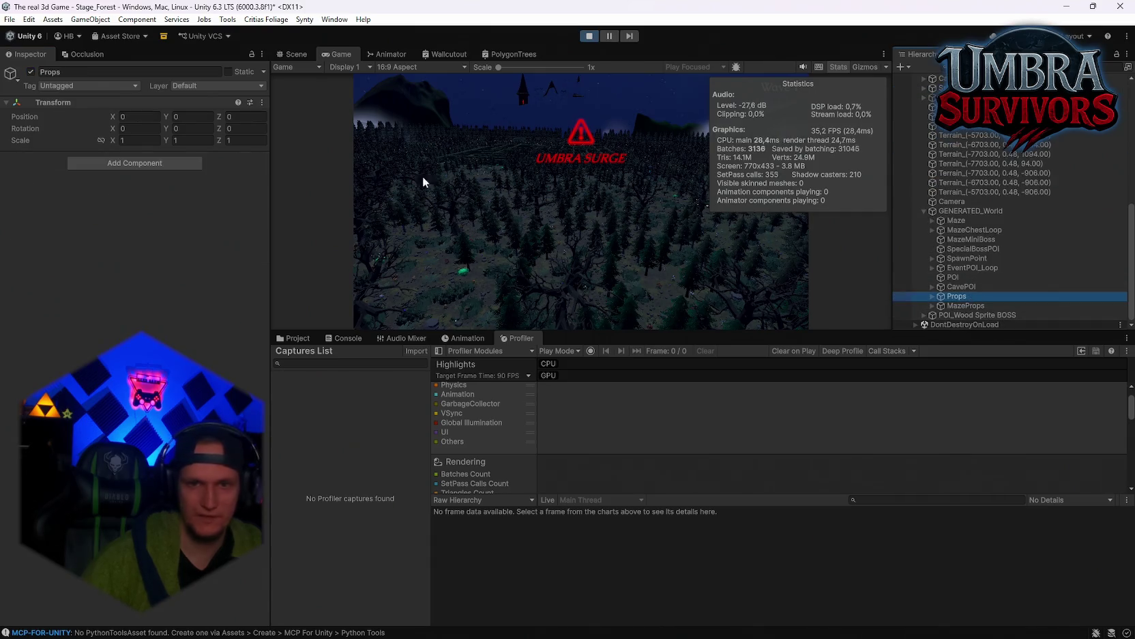
{"action": "left_click", "coordinate": [30, 71]}
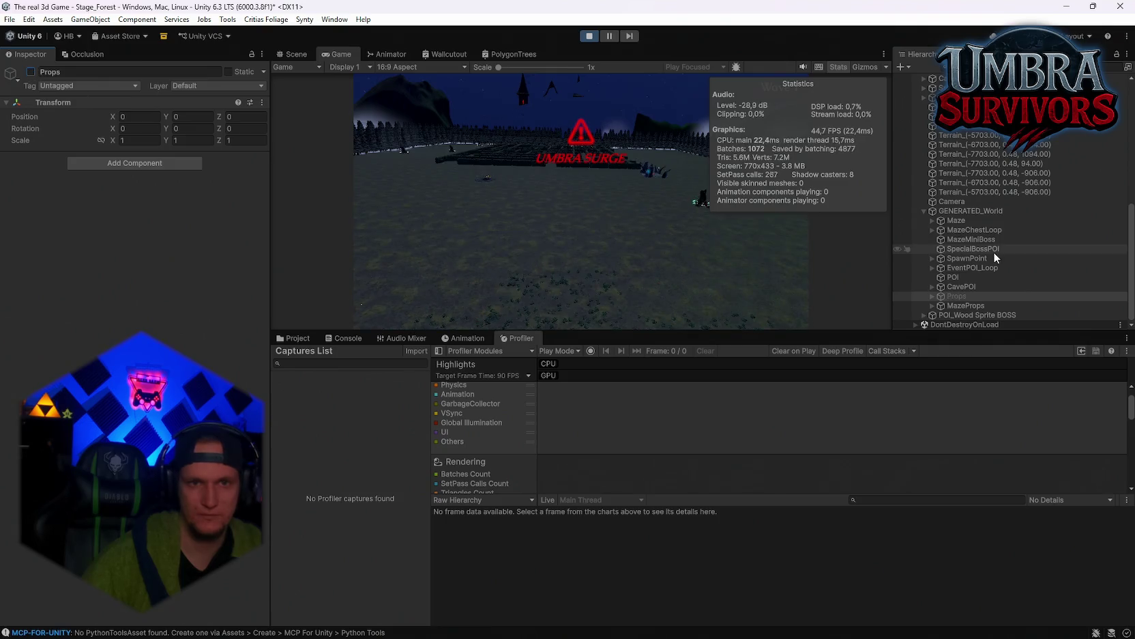
{"action": "scroll", "coordinate": [973, 238], "scroll_direction": "up", "scroll_amount": 10}
{"action": "scroll", "coordinate": [974, 243], "scroll_direction": "down", "scroll_amount": 10}
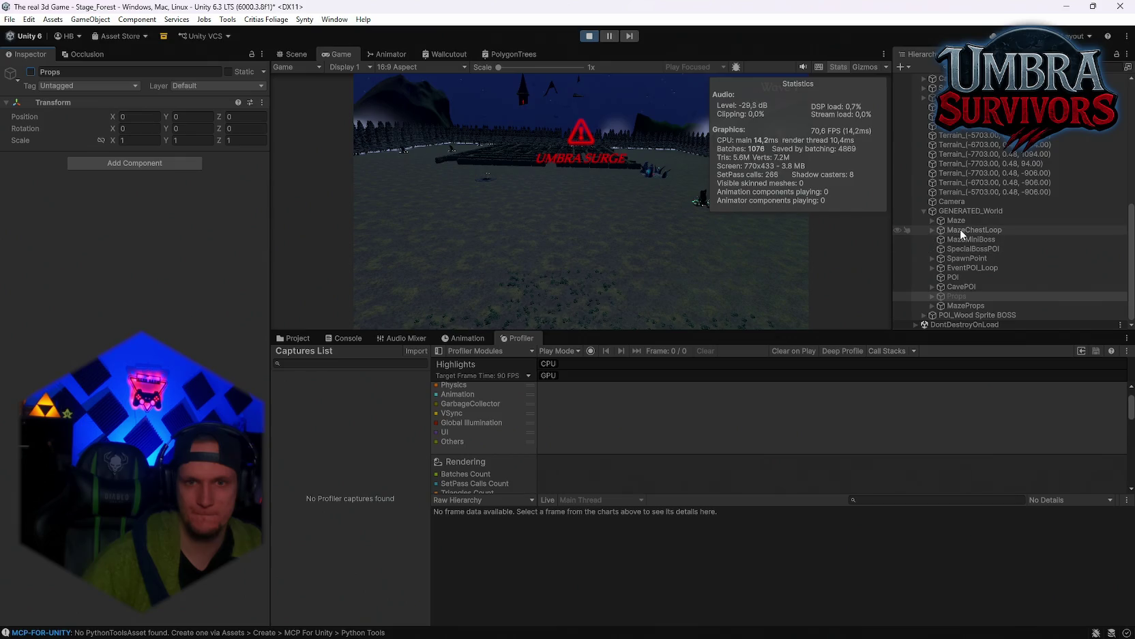
Toggle the Maze object off and back on, leaving it active
{"action": "left_click", "coordinate": [956, 221]}
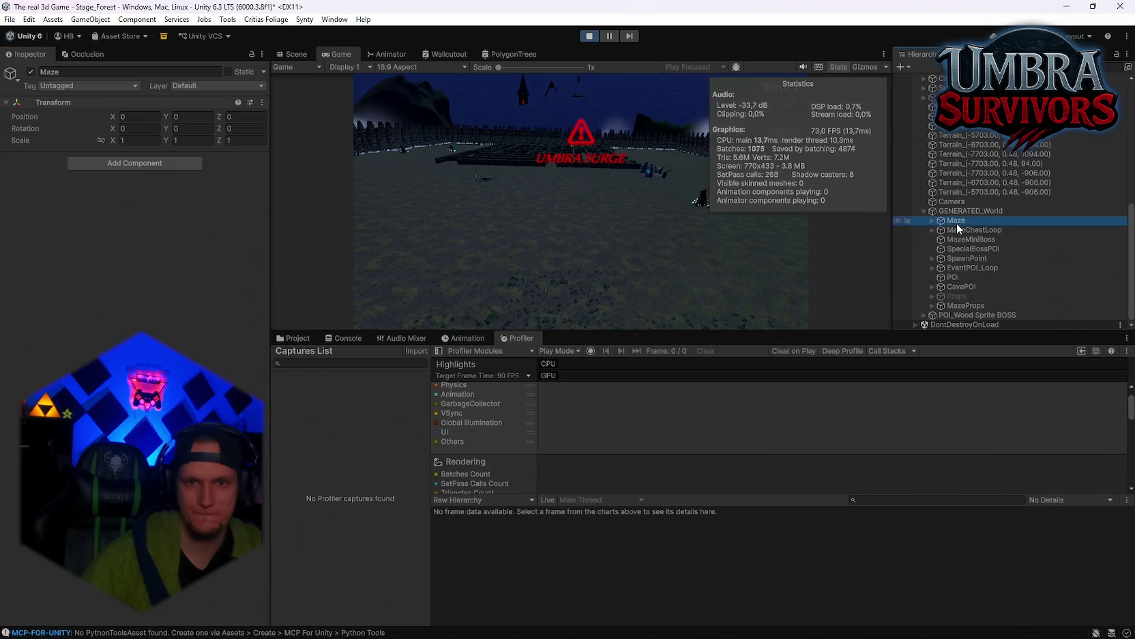
{"action": "left_click", "coordinate": [30, 72]}
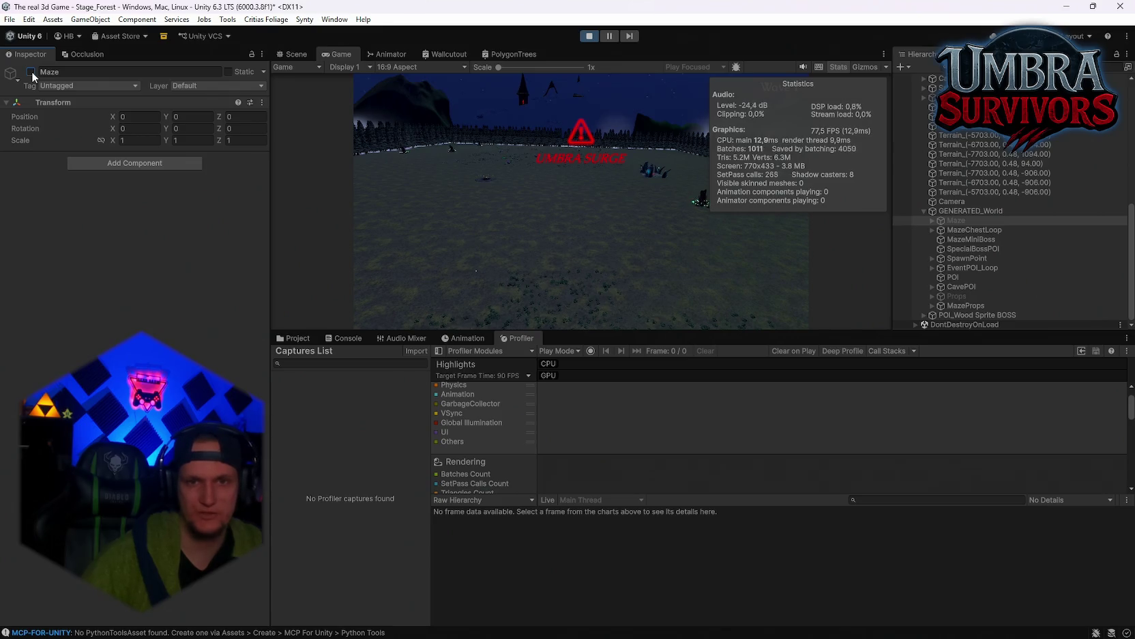
{"action": "left_click", "coordinate": [31, 72]}
{"action": "left_click", "coordinate": [31, 72]}
{"action": "left_click", "coordinate": [31, 72]}
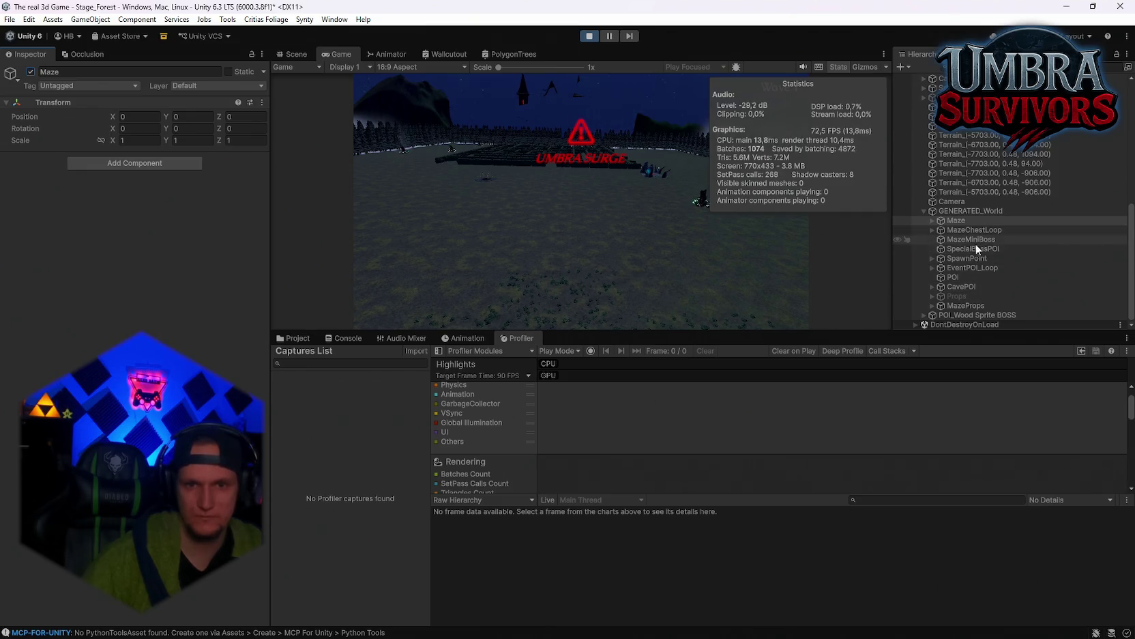
Switch MazeProps off and back on to check its rendering cost
{"action": "left_click", "coordinate": [964, 305]}
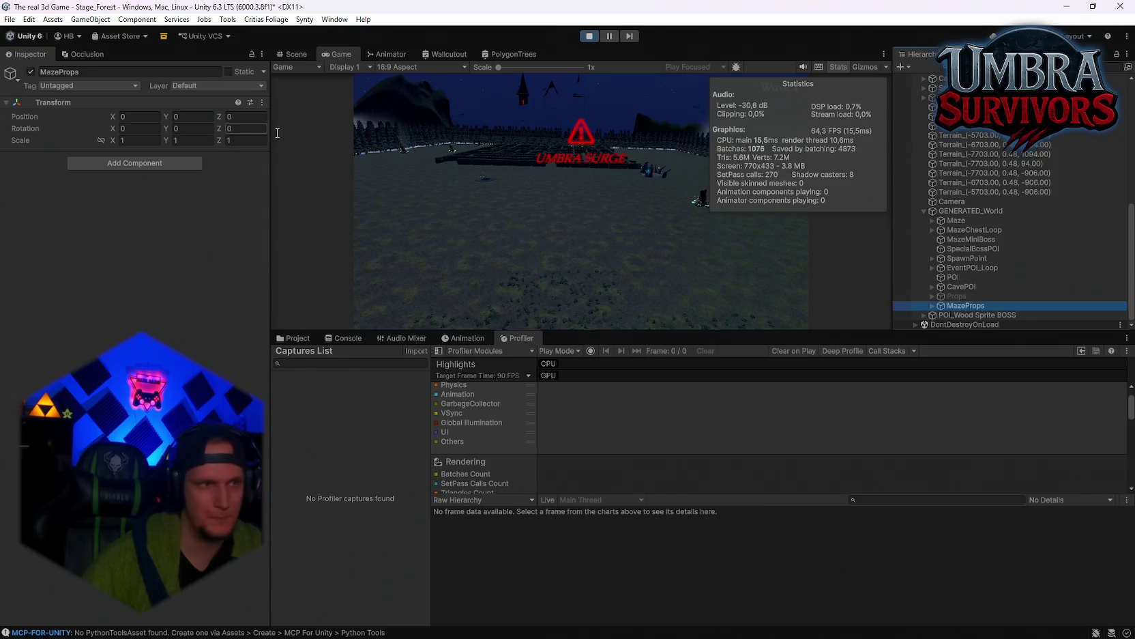
{"action": "left_click", "coordinate": [31, 73]}
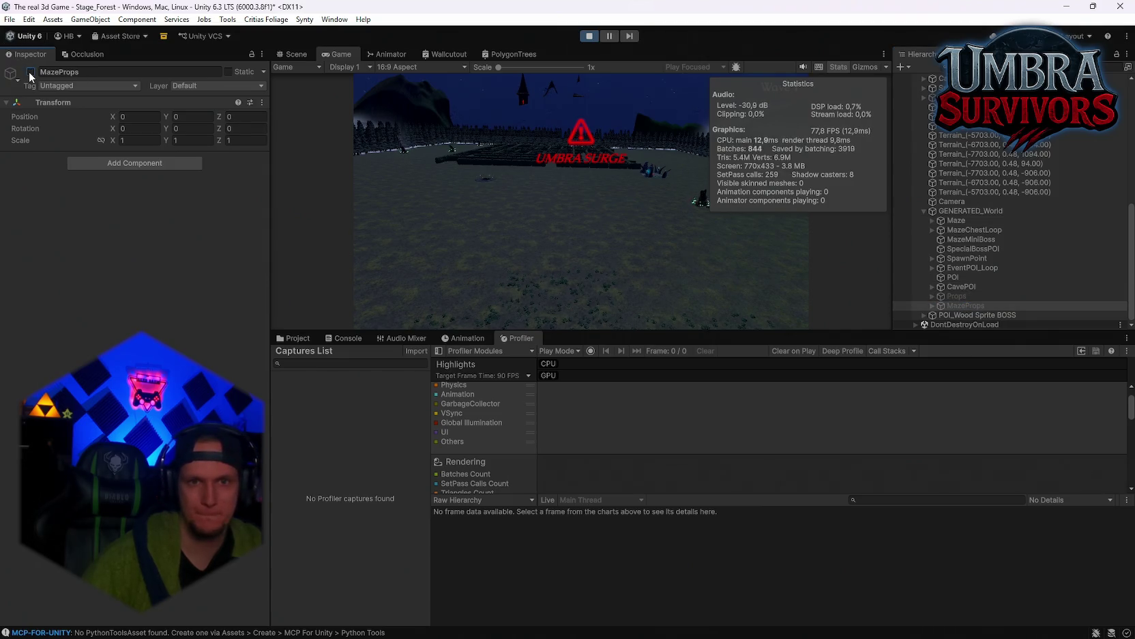
{"action": "left_click", "coordinate": [31, 73]}
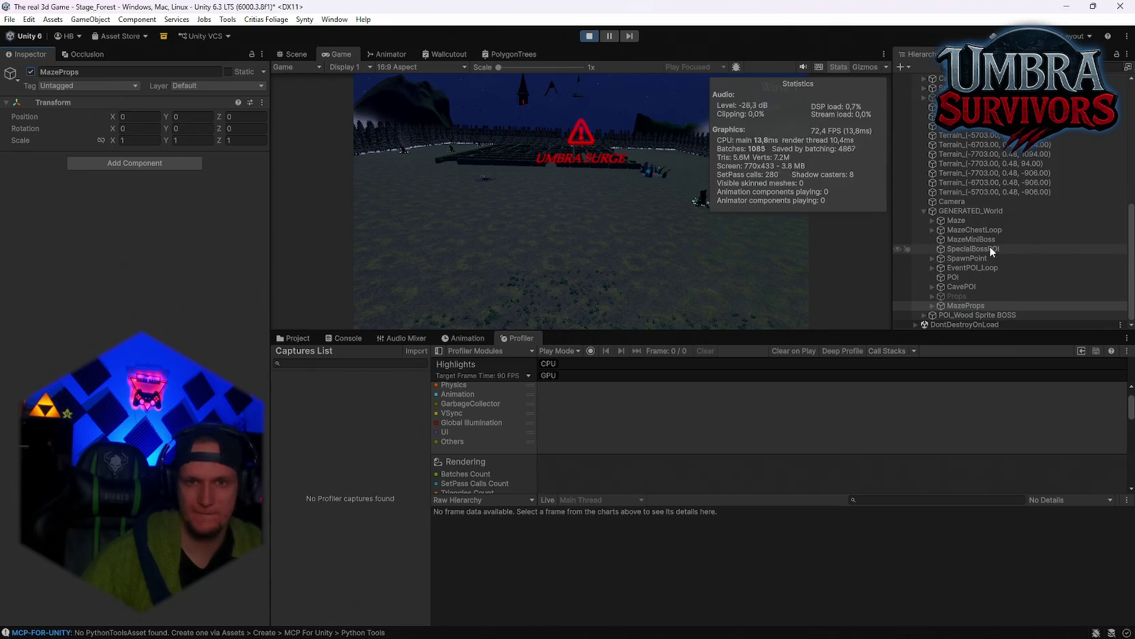
Toggle the main Terrain off and on again, leaving it active at -6703, 0.48, 94
{"action": "scroll", "coordinate": [990, 250], "scroll_direction": "up", "scroll_amount": 5}
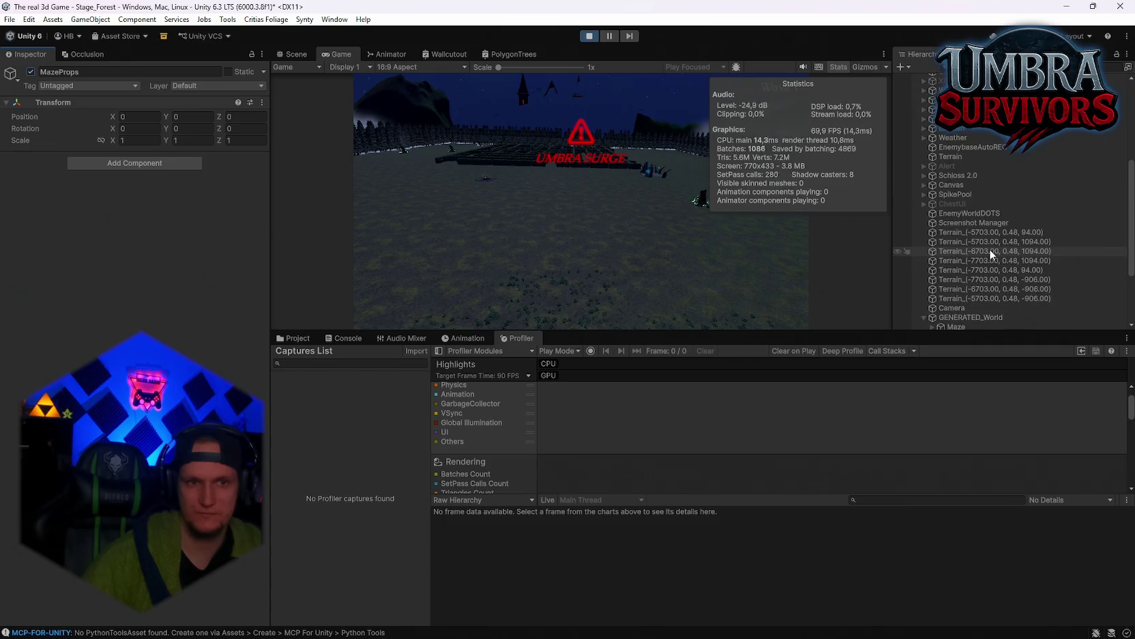
{"action": "scroll", "coordinate": [990, 253], "scroll_direction": "down", "scroll_amount": 2}
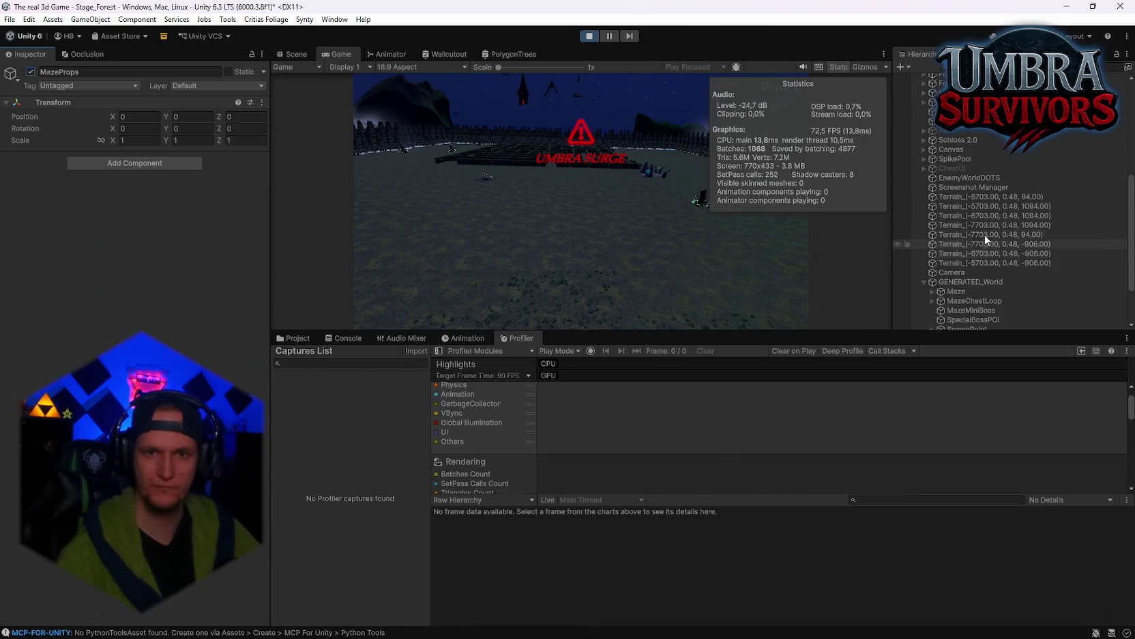
{"action": "scroll", "coordinate": [1000, 232], "scroll_direction": "down", "scroll_amount": 4}
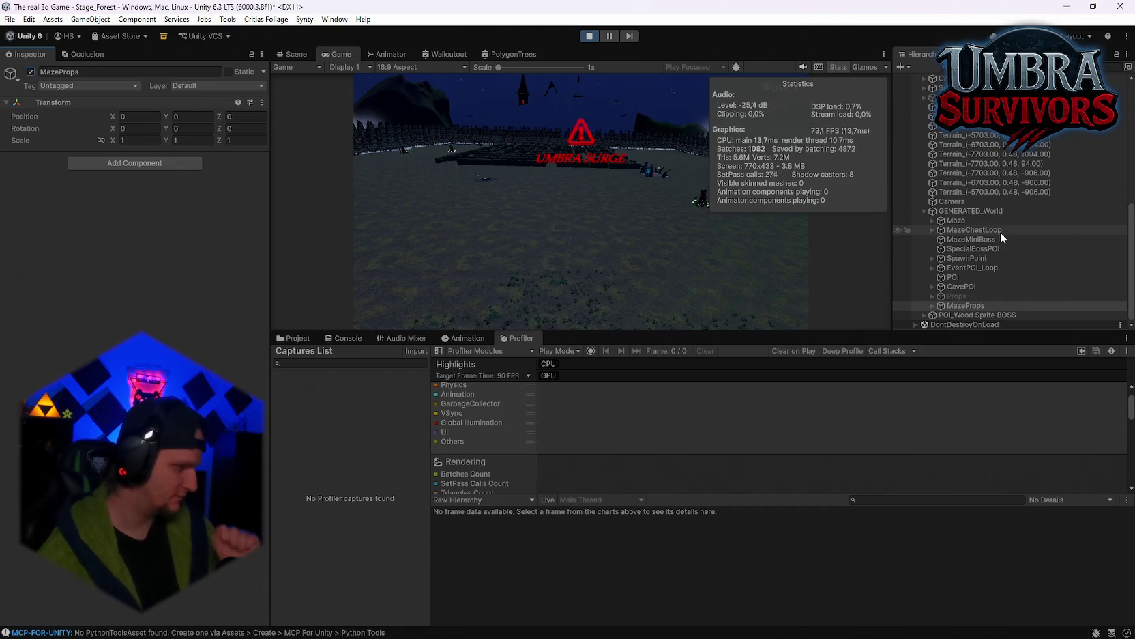
{"action": "scroll", "coordinate": [983, 275], "scroll_direction": "up", "scroll_amount": 10}
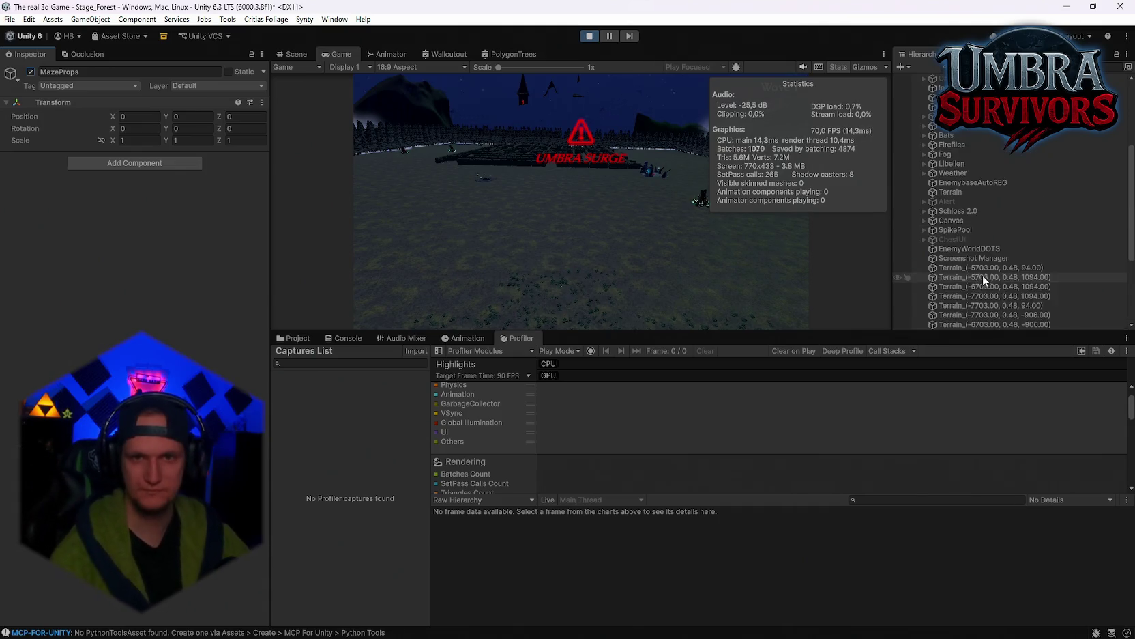
{"action": "scroll", "coordinate": [998, 211], "scroll_direction": "down", "scroll_amount": 3}
{"action": "left_click", "coordinate": [955, 272]}
{"action": "left_click", "coordinate": [30, 72]}
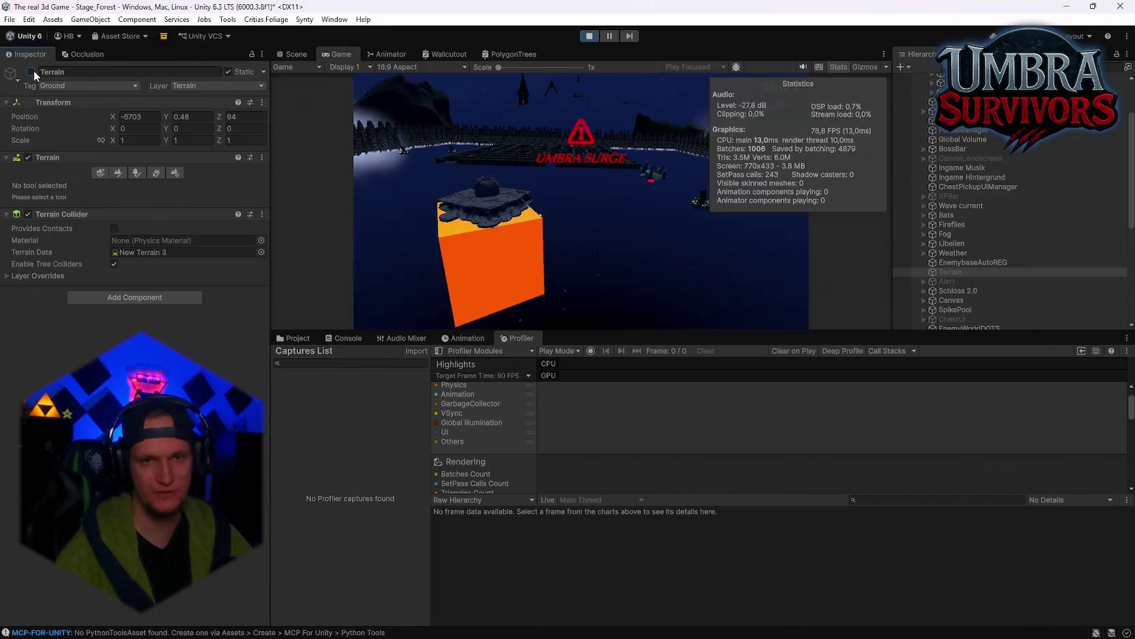
{"action": "left_click", "coordinate": [31, 72]}
{"action": "left_click", "coordinate": [31, 72]}
{"action": "left_click", "coordinate": [31, 72]}
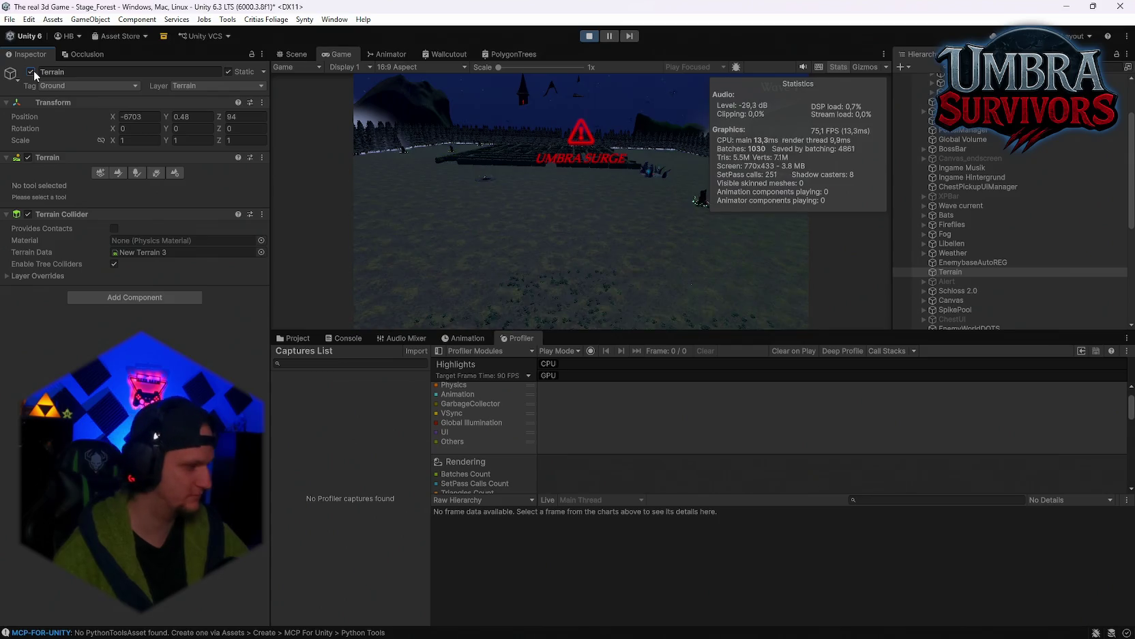
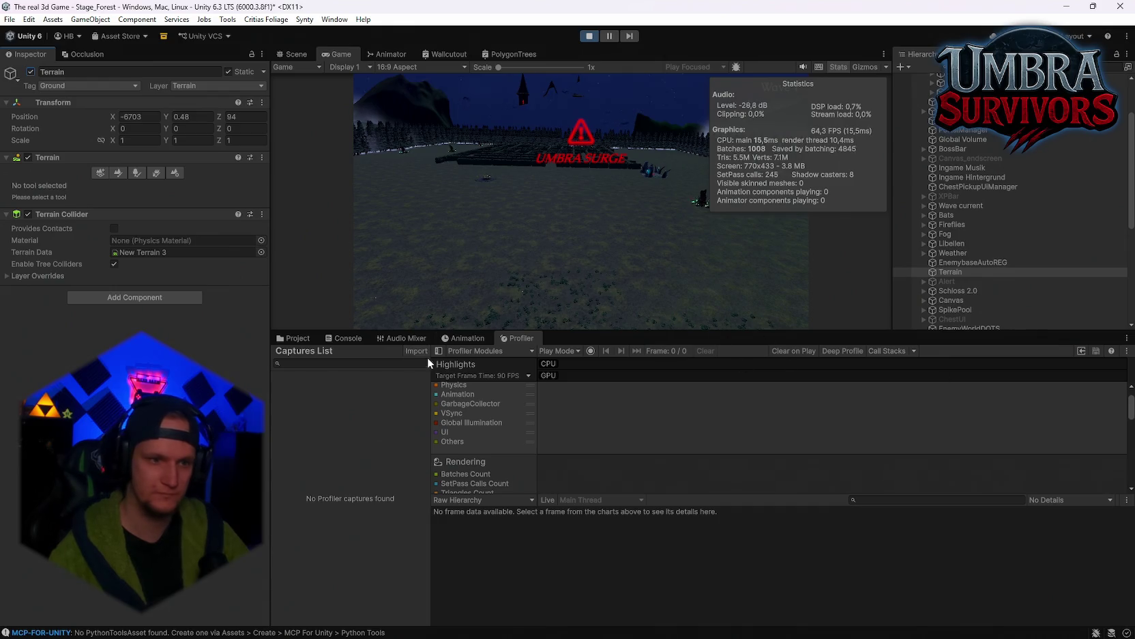
Show the Stage_Forest asset folder in the Project tab instead of the Profiler
{"action": "left_click", "coordinate": [335, 340]}
{"action": "left_click", "coordinate": [315, 339]}
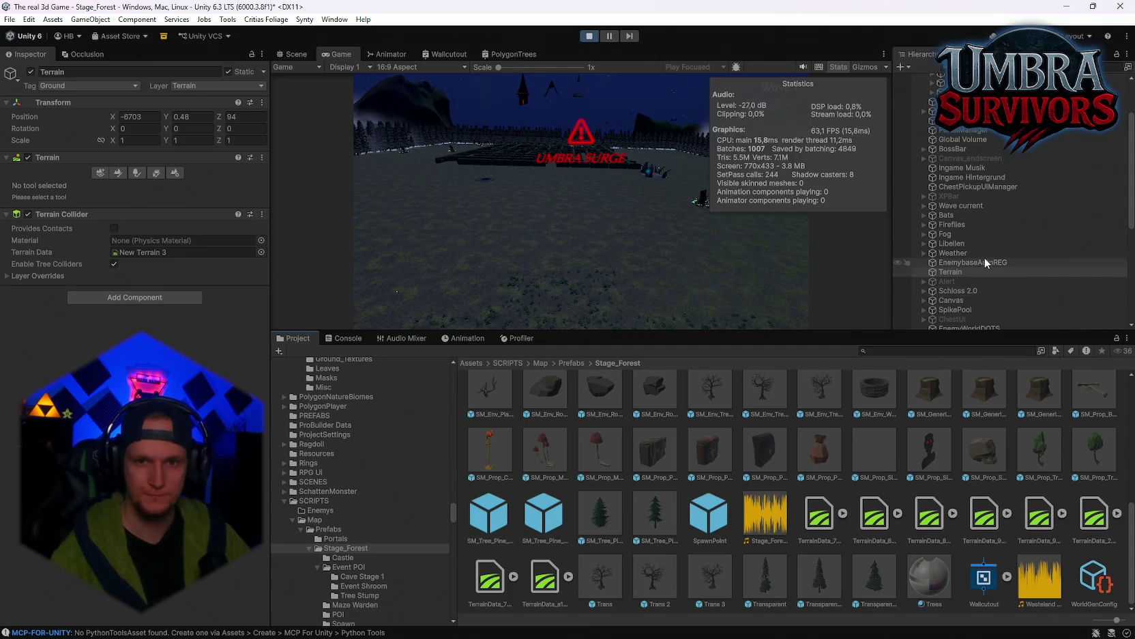
{"action": "scroll", "coordinate": [986, 258], "scroll_direction": "down", "scroll_amount": 3}
{"action": "scroll", "coordinate": [987, 264], "scroll_direction": "up", "scroll_amount": 6}
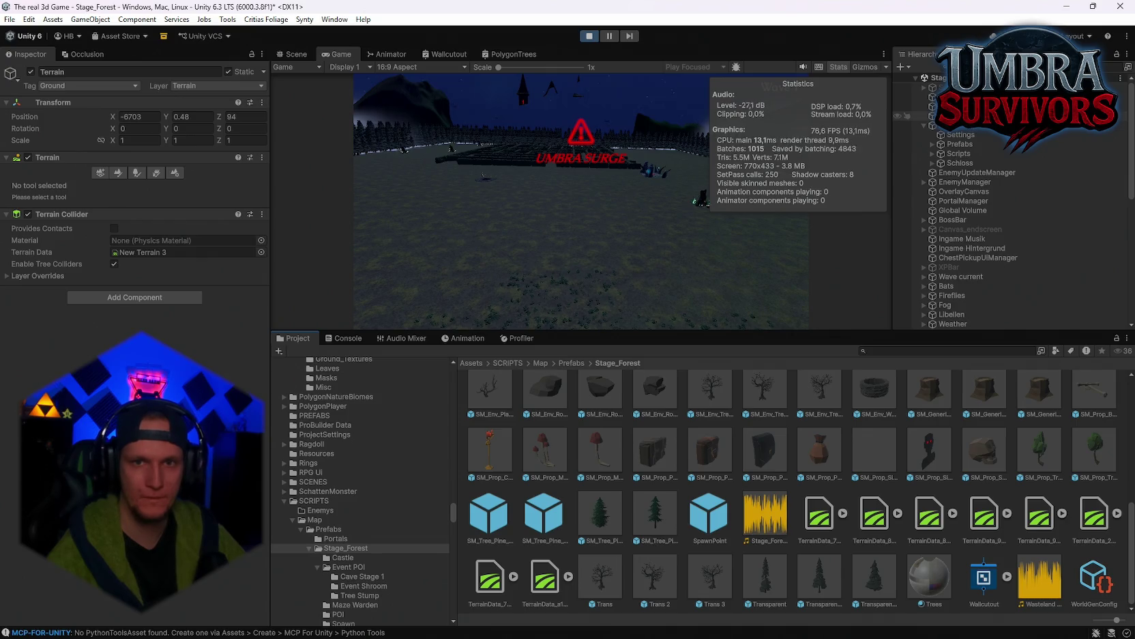
{"action": "scroll", "coordinate": [991, 172], "scroll_direction": "down", "scroll_amount": 10}
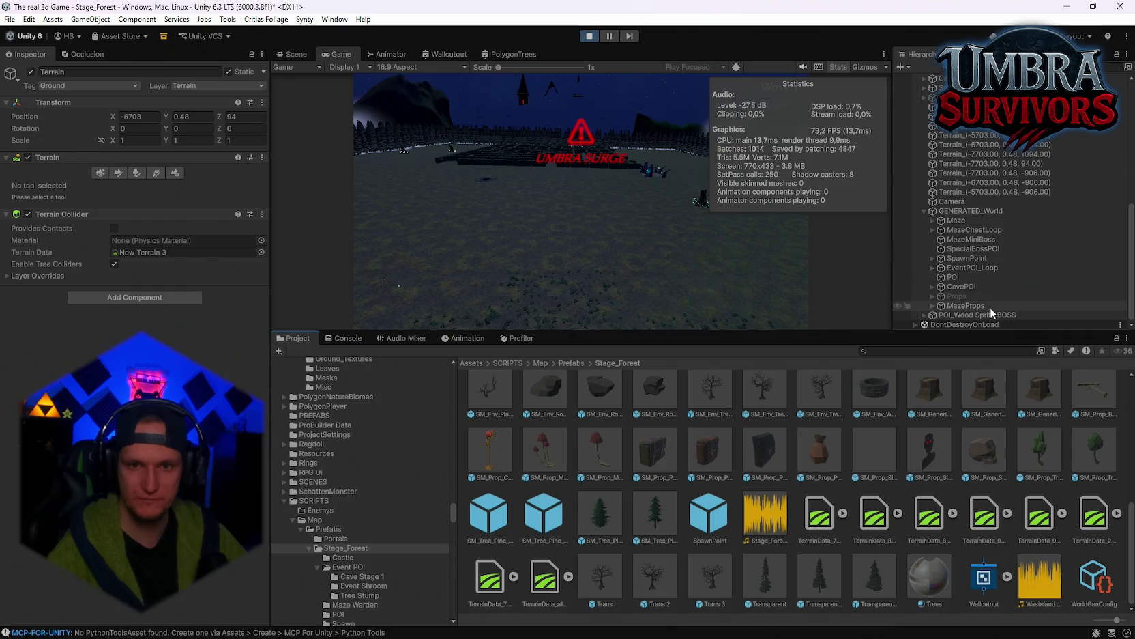
Expand and select the Hierarchy's Prefabs group to reveal Props, POIs and Labyrinth
{"action": "scroll", "coordinate": [982, 216], "scroll_direction": "up", "scroll_amount": 3}
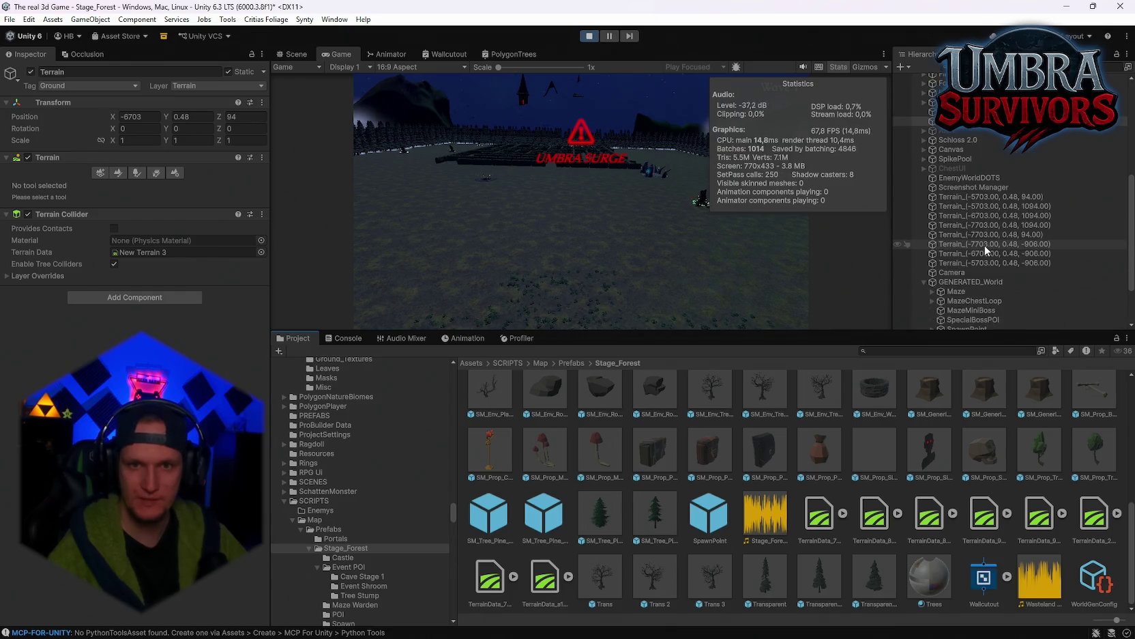
{"action": "scroll", "coordinate": [972, 191], "scroll_direction": "up", "scroll_amount": 2}
{"action": "scroll", "coordinate": [972, 194], "scroll_direction": "up", "scroll_amount": 2}
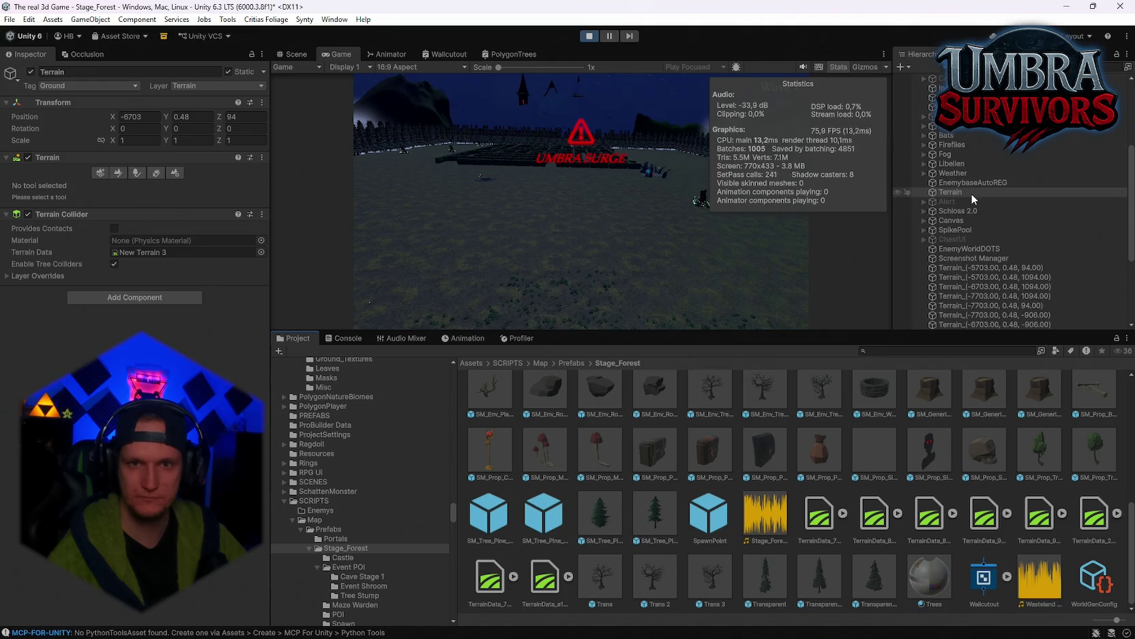
{"action": "scroll", "coordinate": [969, 173], "scroll_direction": "up", "scroll_amount": 2}
{"action": "scroll", "coordinate": [969, 179], "scroll_direction": "up", "scroll_amount": 2}
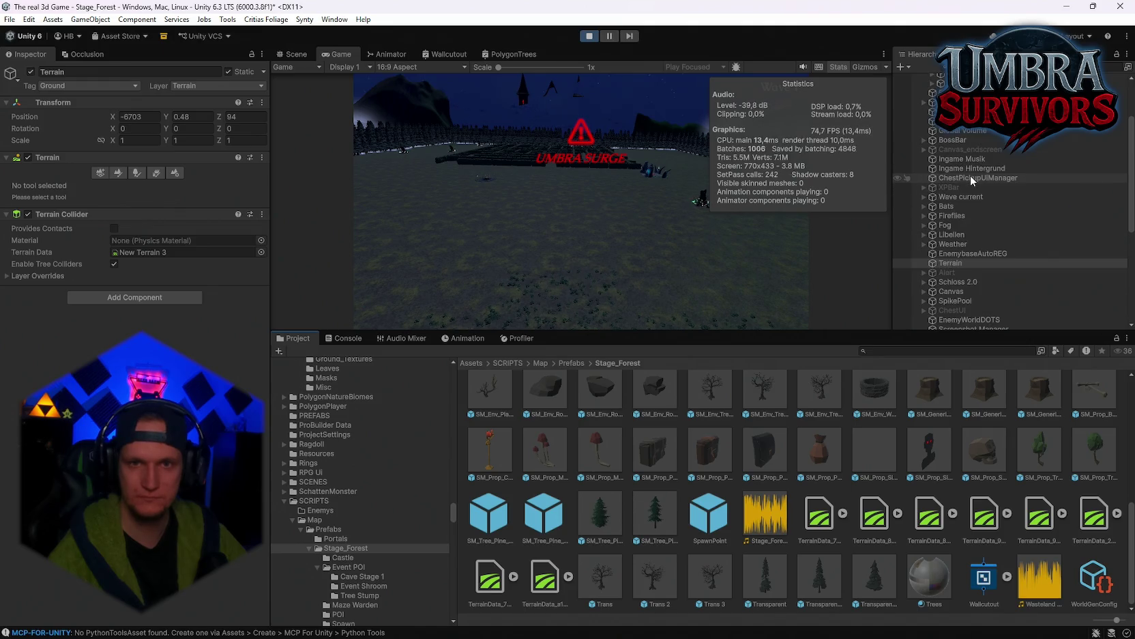
{"action": "scroll", "coordinate": [970, 179], "scroll_direction": "up", "scroll_amount": 2}
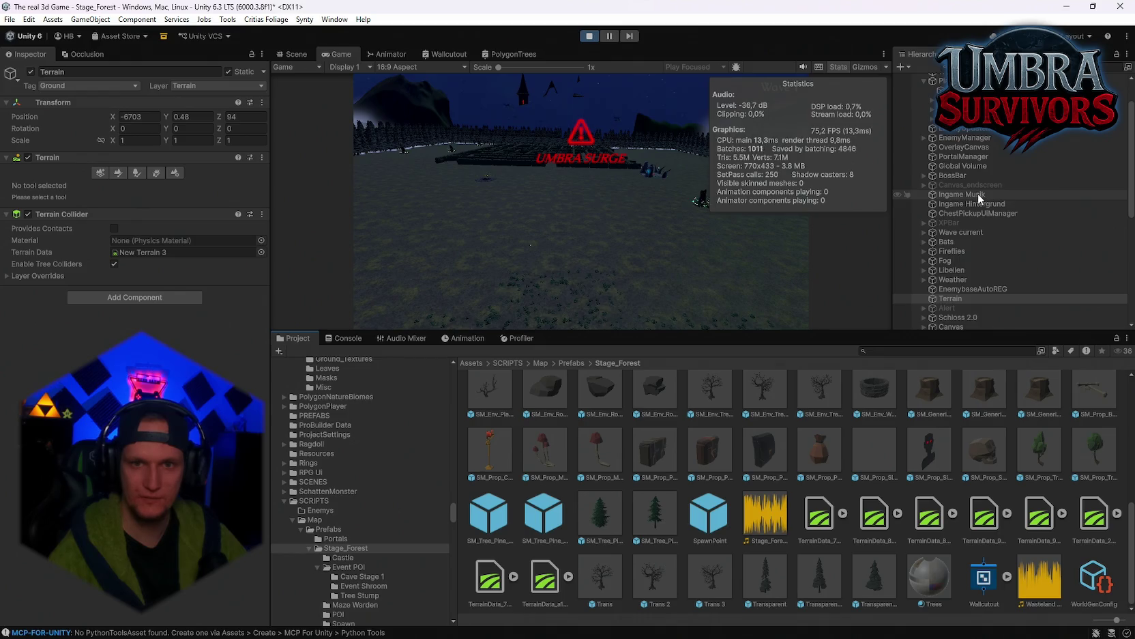
{"action": "scroll", "coordinate": [979, 192], "scroll_direction": "up", "scroll_amount": 2}
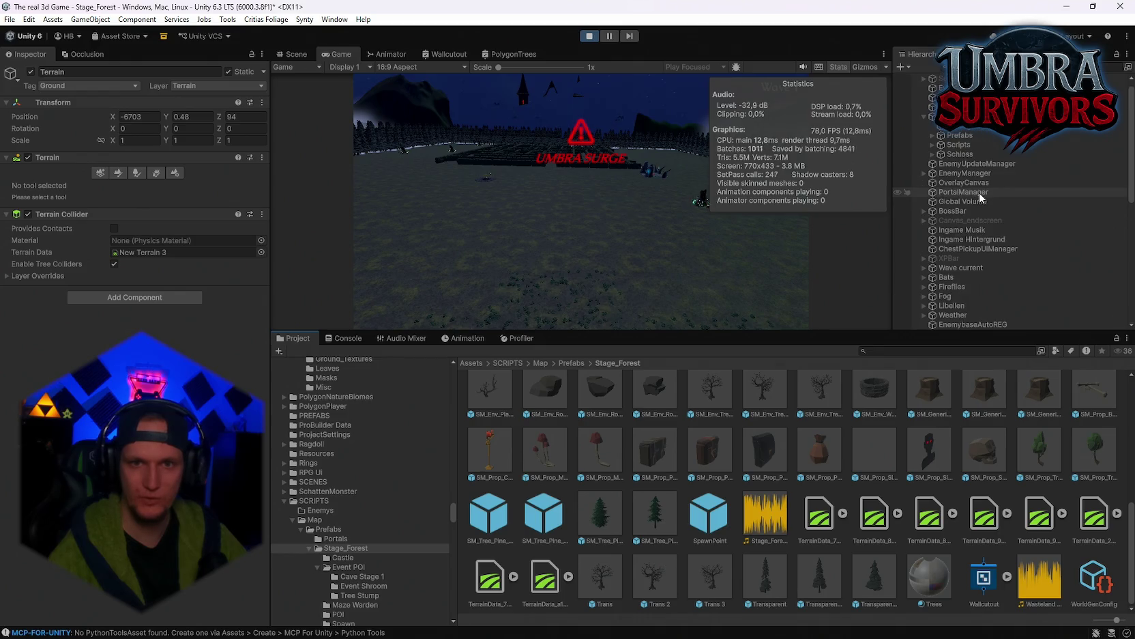
{"action": "left_click", "coordinate": [933, 134]}
{"action": "left_click", "coordinate": [961, 136]}
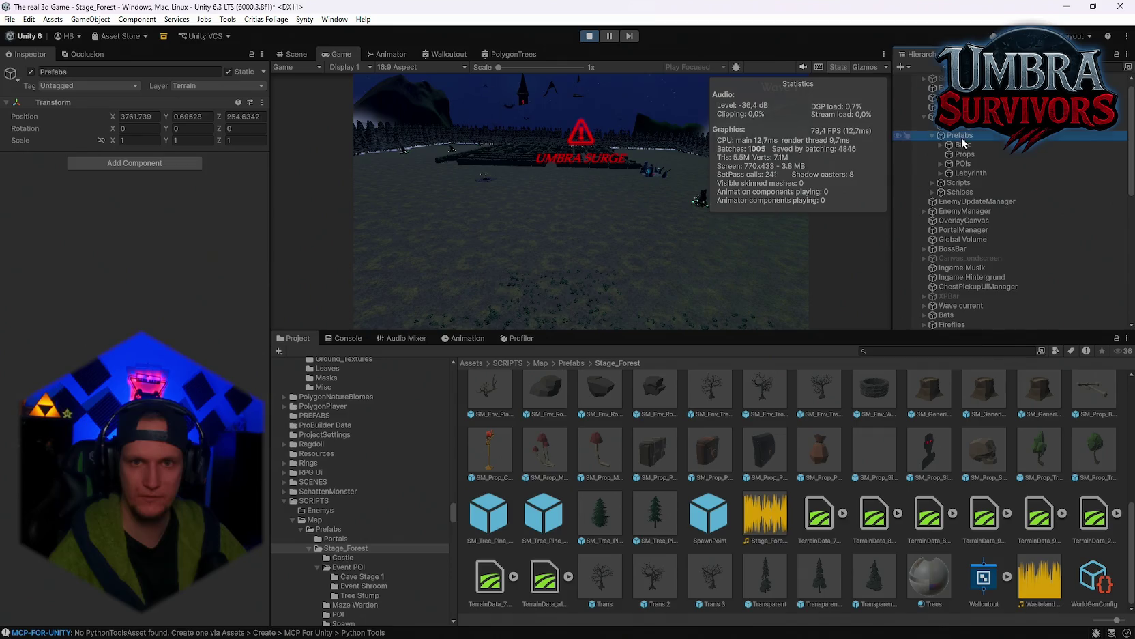
{"action": "left_click", "coordinate": [31, 71]}
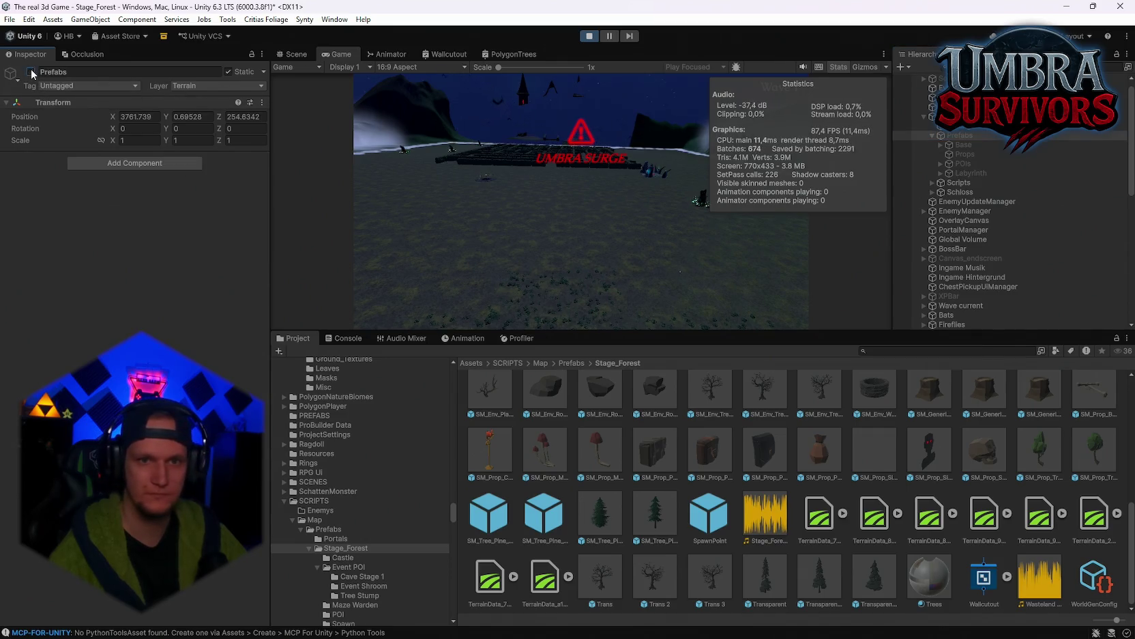
{"action": "left_click", "coordinate": [30, 72]}
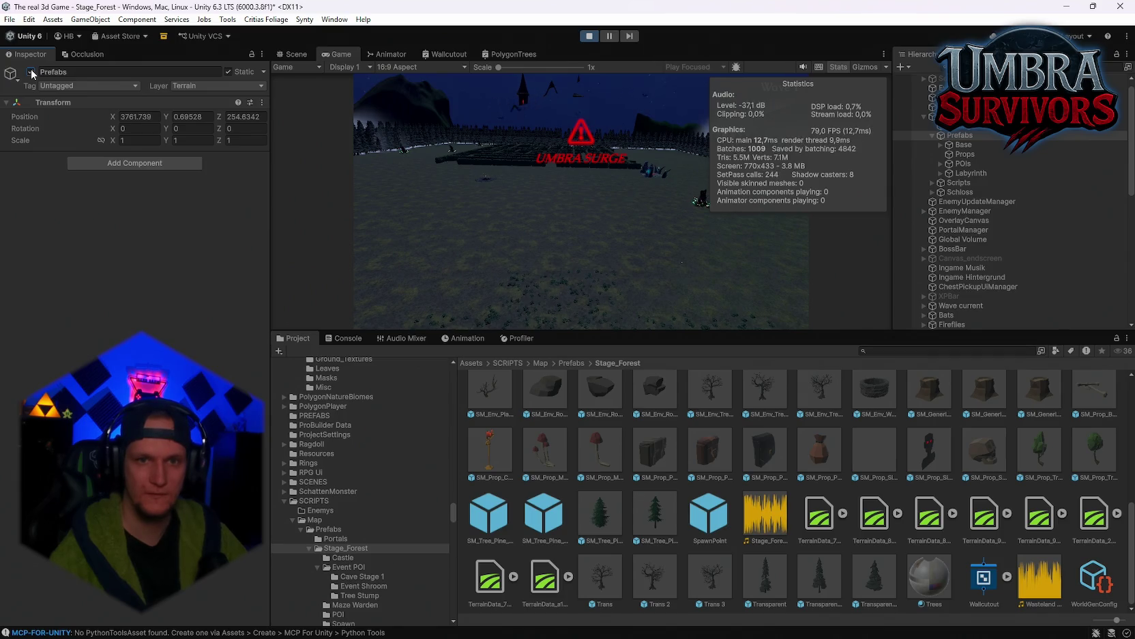
{"action": "left_click", "coordinate": [31, 72]}
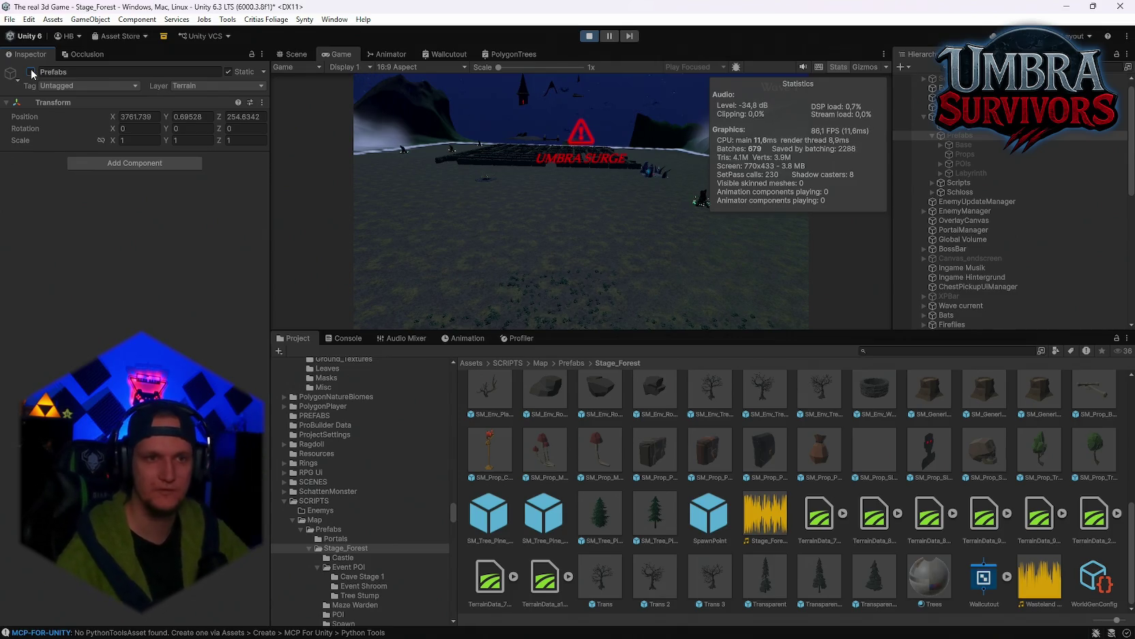
{"action": "left_click", "coordinate": [32, 72]}
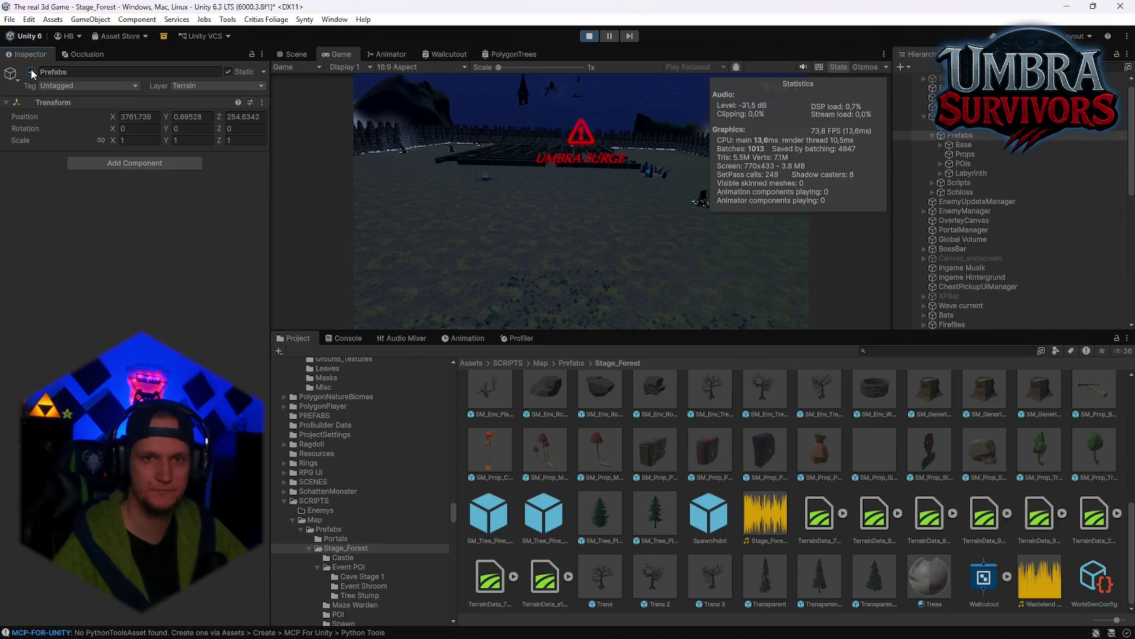
{"action": "left_click", "coordinate": [31, 71]}
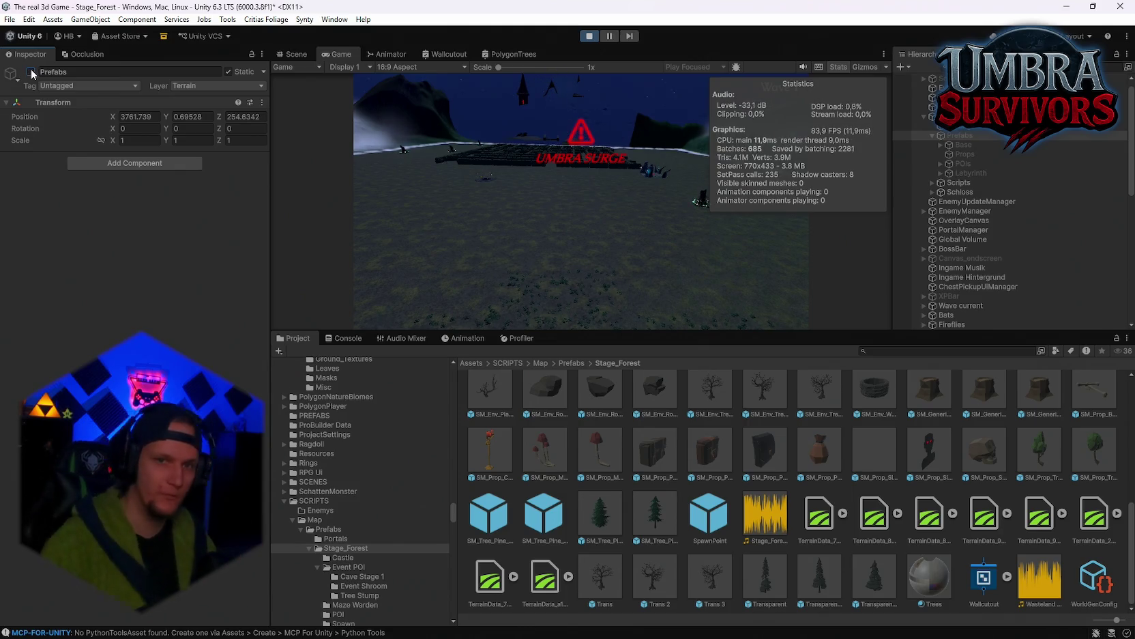
{"action": "left_click", "coordinate": [31, 72]}
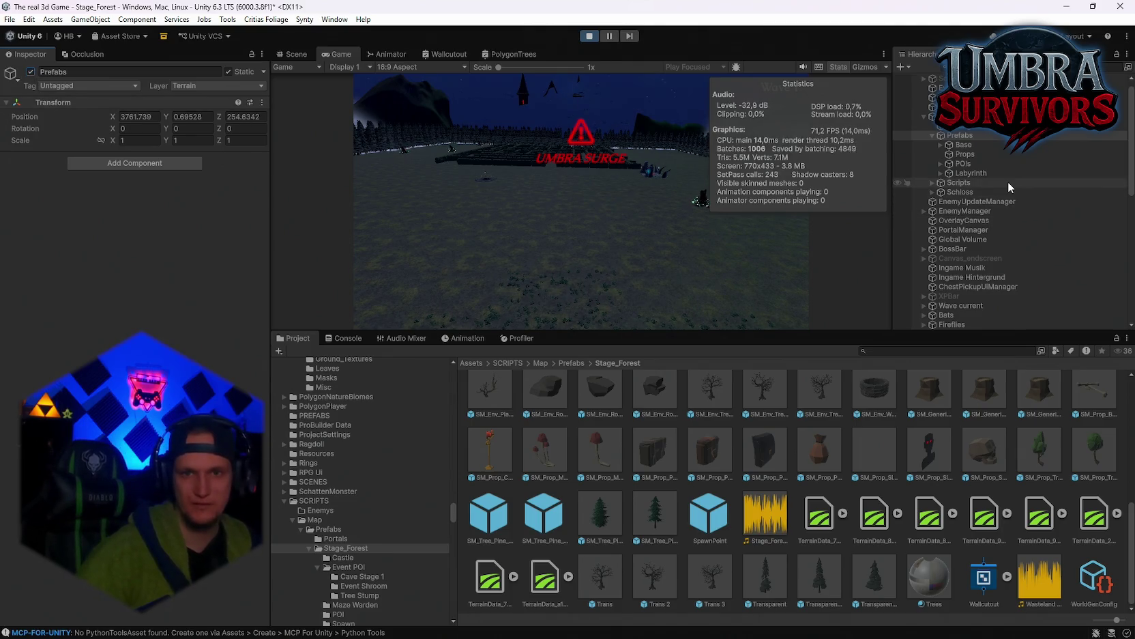
{"action": "scroll", "coordinate": [1005, 185], "scroll_direction": "down", "scroll_amount": 10}
Toggle GENERATED_World's Props on, off and on again, ending at 14.1M tris and about 37 FPS
{"action": "left_click", "coordinate": [976, 296]}
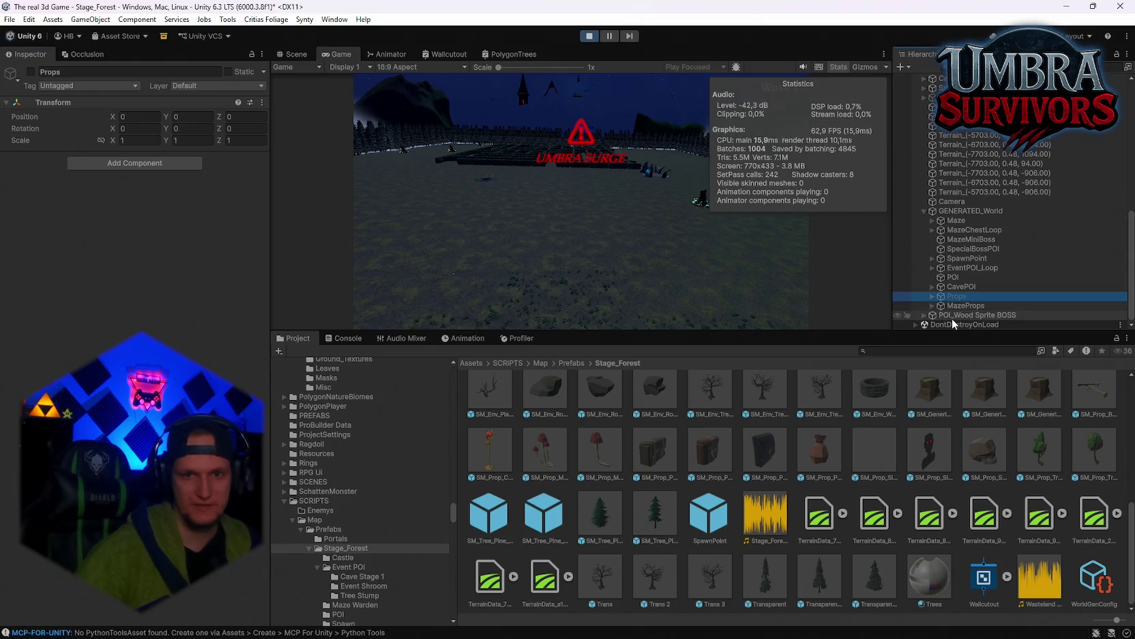
{"action": "left_click", "coordinate": [32, 74]}
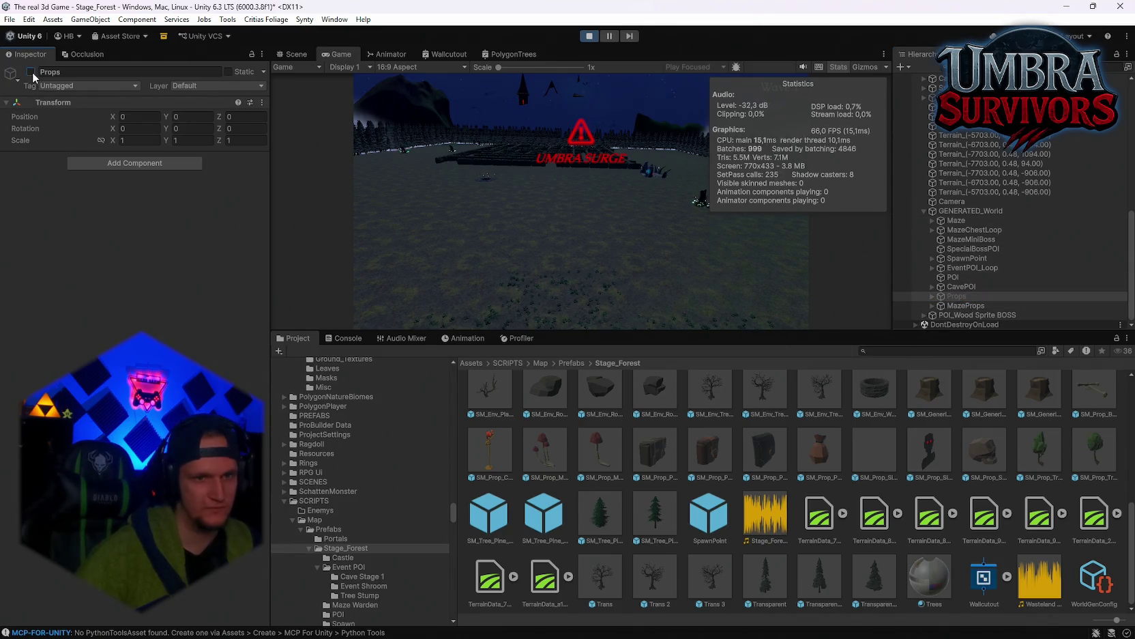
{"action": "left_click", "coordinate": [30, 72]}
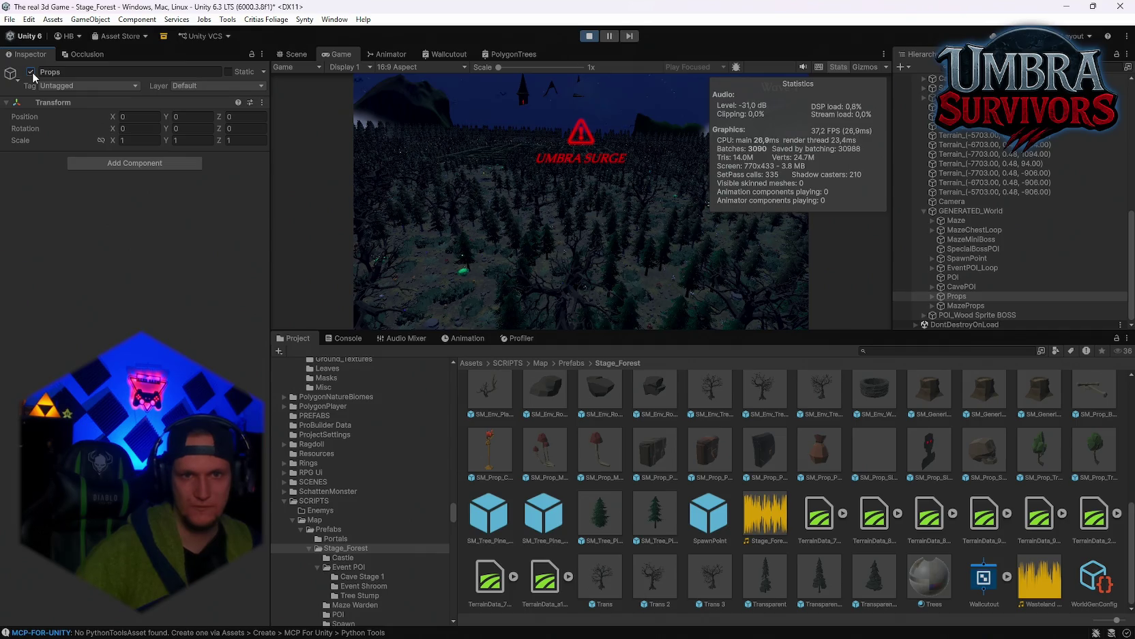
{"action": "left_click", "coordinate": [31, 72]}
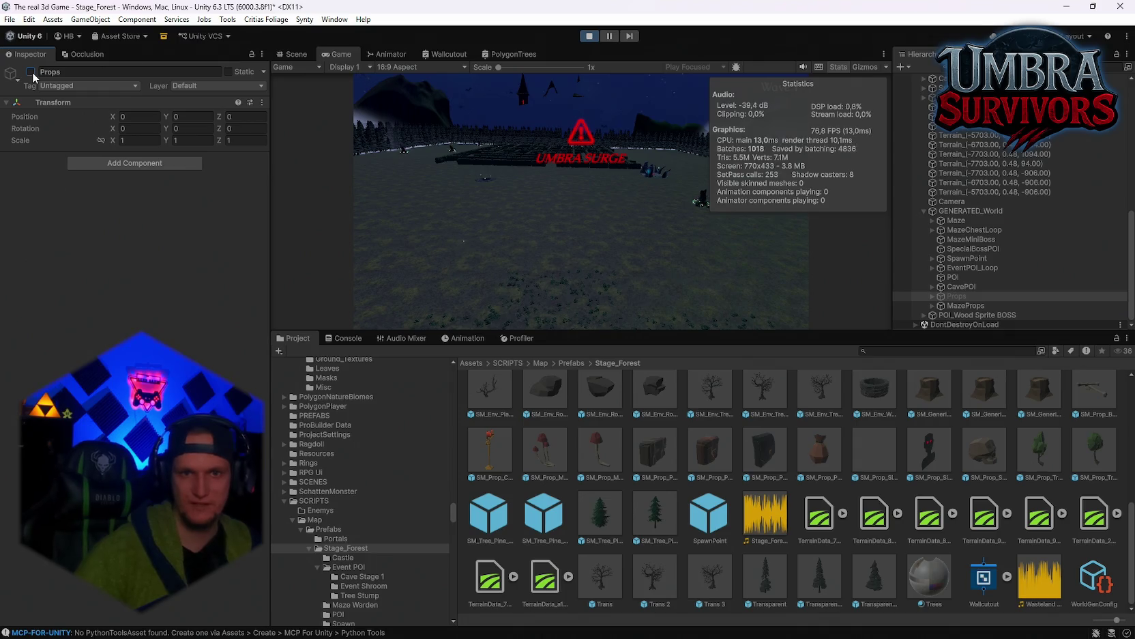
{"action": "left_click", "coordinate": [31, 72]}
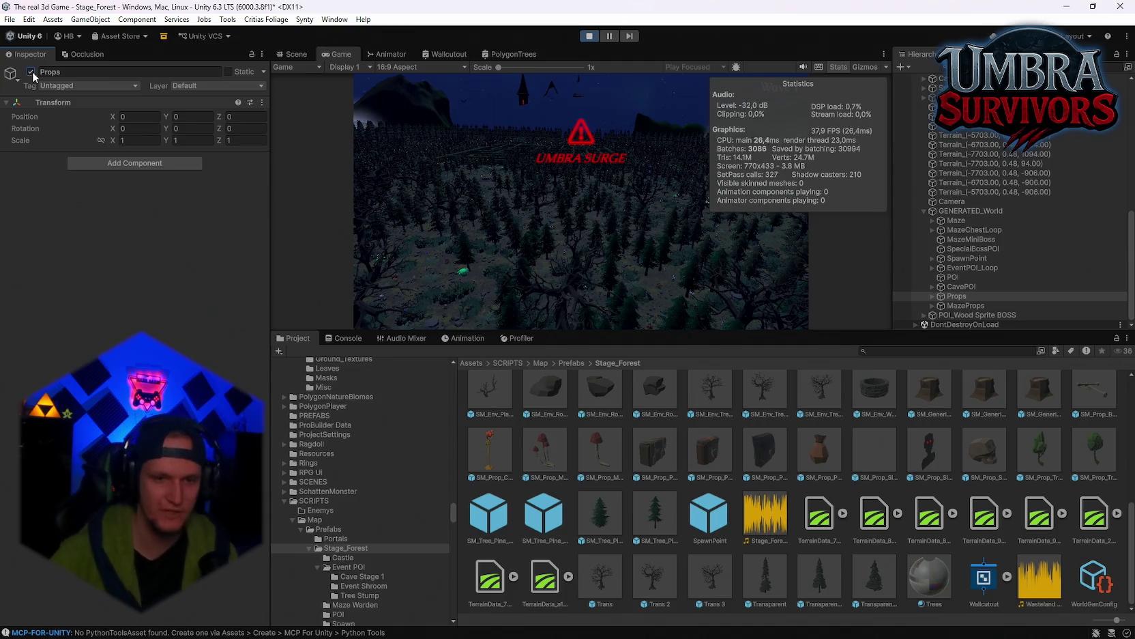
{"action": "mouse_move", "coordinate": [763, 634]}
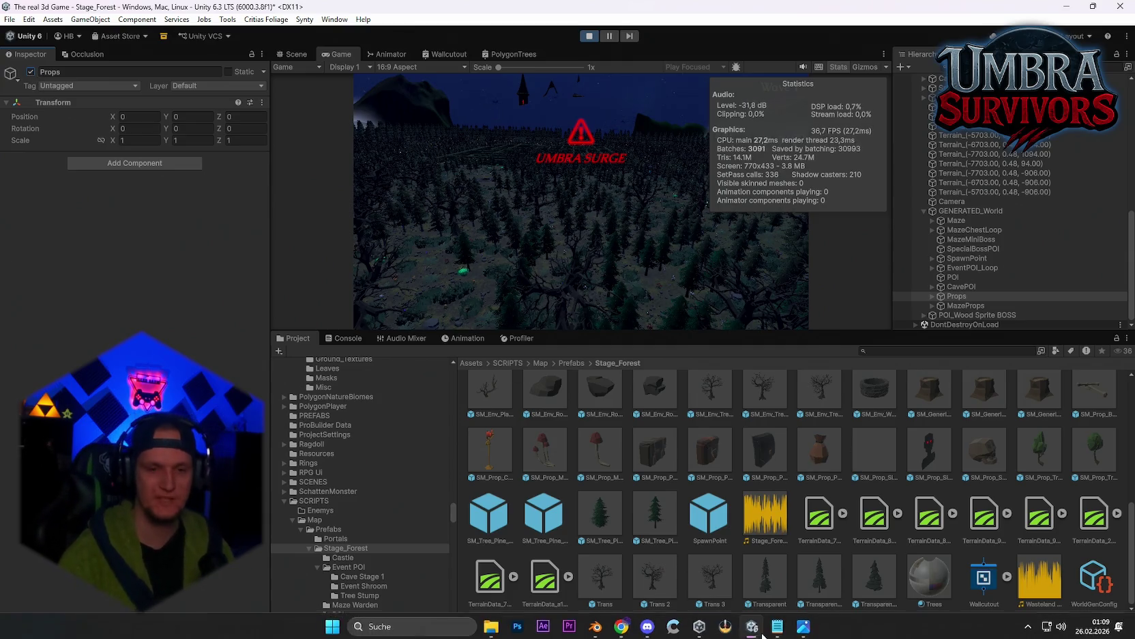
{"action": "left_click", "coordinate": [596, 626]}
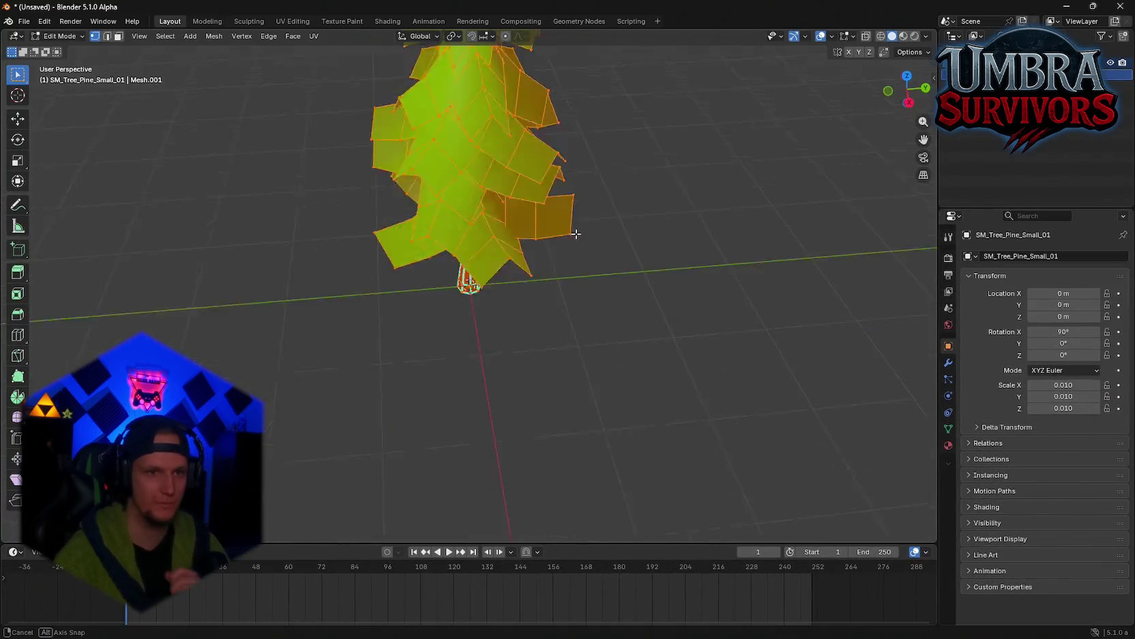
{"action": "mouse_move", "coordinate": [576, 234]}
{"action": "left_mouse_down"}
{"action": "mouse_move", "coordinate": [329, 195]}
{"action": "mouse_move", "coordinate": [203, 231]}
{"action": "mouse_move", "coordinate": [328, 245]}
{"action": "mouse_move", "coordinate": [464, 284]}
{"action": "mouse_move", "coordinate": [482, 256]}
{"action": "mouse_move", "coordinate": [294, 312]}
{"action": "mouse_move", "coordinate": [205, 219]}
{"action": "mouse_move", "coordinate": [135, 168]}
{"action": "mouse_move", "coordinate": [410, 225]}
{"action": "mouse_move", "coordinate": [863, 185]}
{"action": "mouse_move", "coordinate": [887, 226]}
{"action": "mouse_move", "coordinate": [844, 285]}
{"action": "left_mouse_up"}
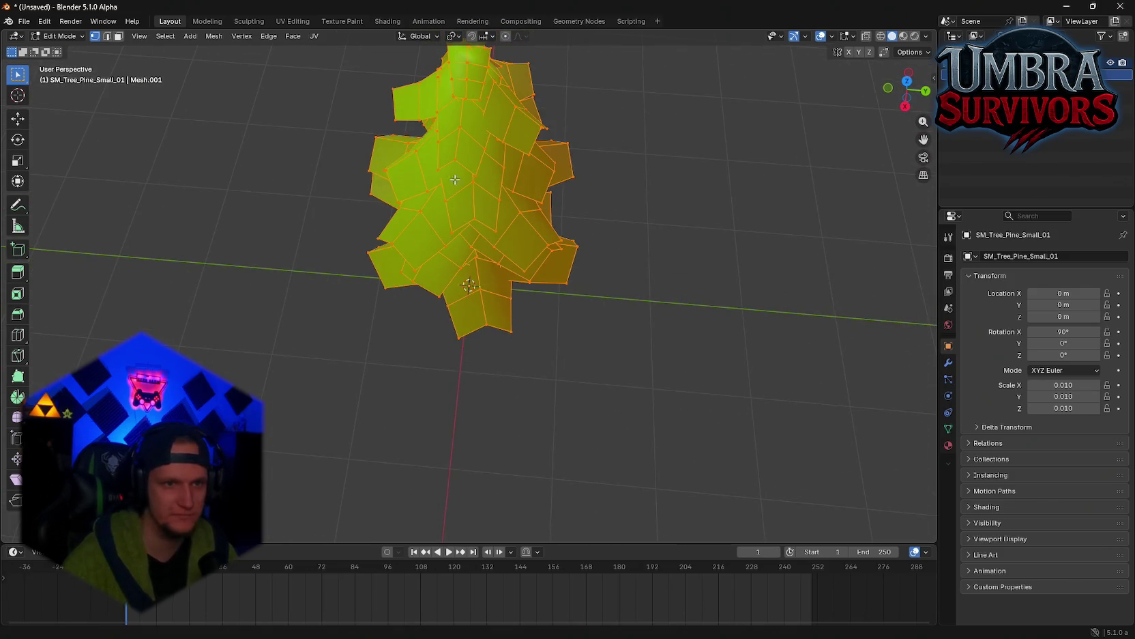
{"action": "mouse_move", "coordinate": [455, 180]}
{"action": "left_mouse_down"}
{"action": "mouse_move", "coordinate": [677, 245]}
{"action": "mouse_move", "coordinate": [734, 252]}
{"action": "mouse_move", "coordinate": [812, 200]}
{"action": "mouse_move", "coordinate": [745, 228]}
{"action": "left_mouse_up"}
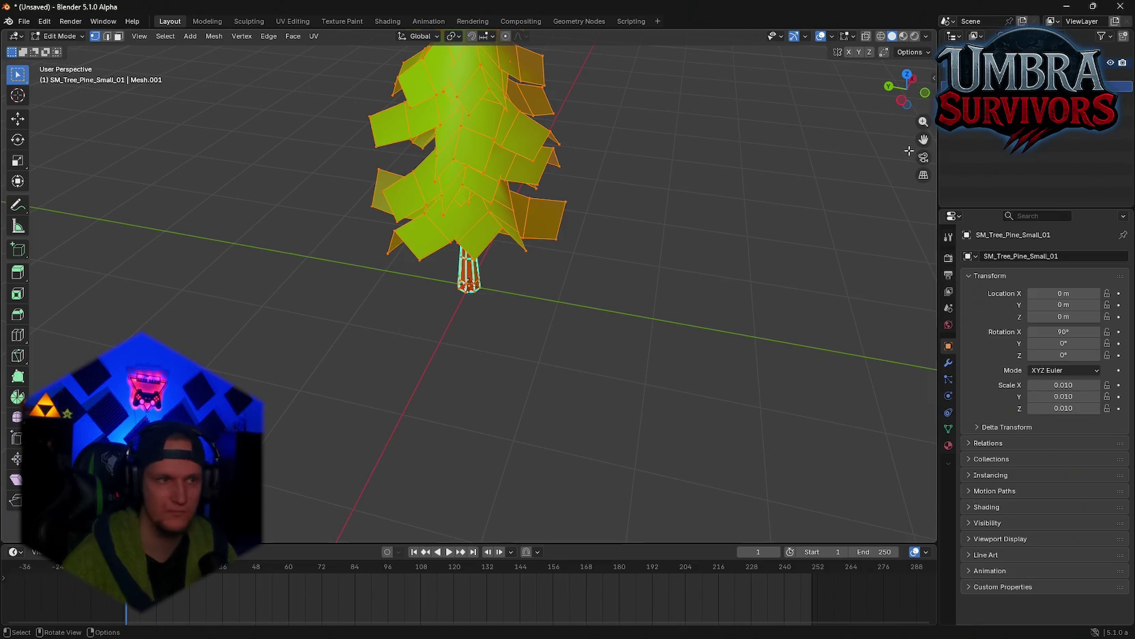
{"action": "mouse_move", "coordinate": [640, 198]}
{"action": "left_mouse_down"}
{"action": "mouse_move", "coordinate": [595, 145]}
{"action": "mouse_move", "coordinate": [591, 174]}
{"action": "mouse_move", "coordinate": [651, 185]}
{"action": "left_mouse_up"}
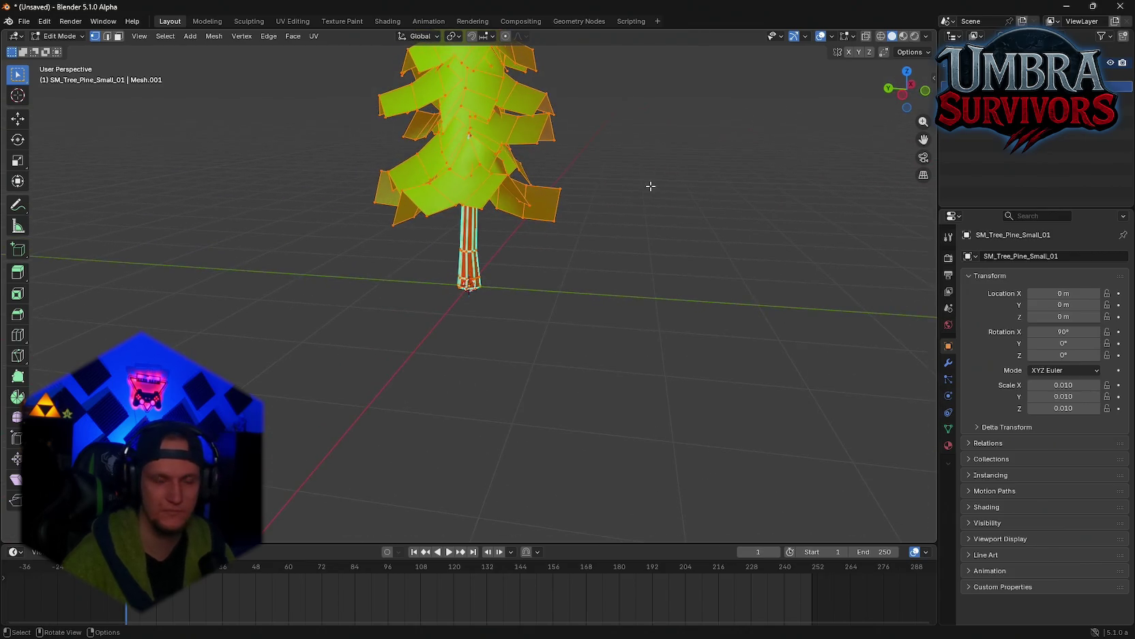
{"action": "key", "text": "alt+Tab"}
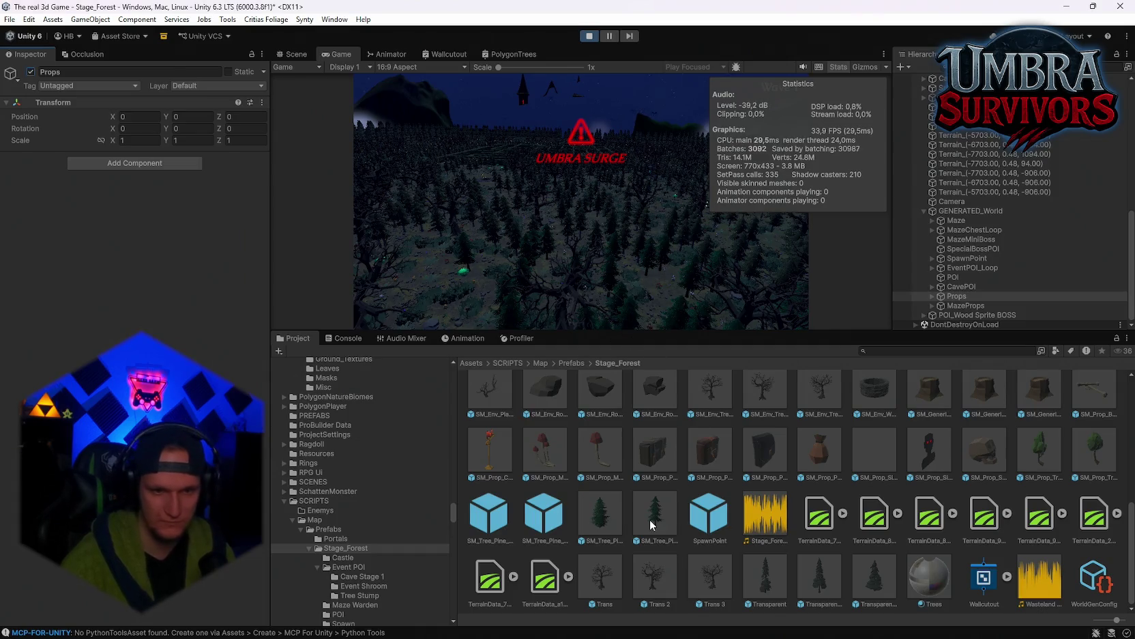
Inspect the SM_Tree_Pine_Small_01 prefab's mesh and materials, then switch to Blender
{"action": "left_click", "coordinate": [655, 517]}
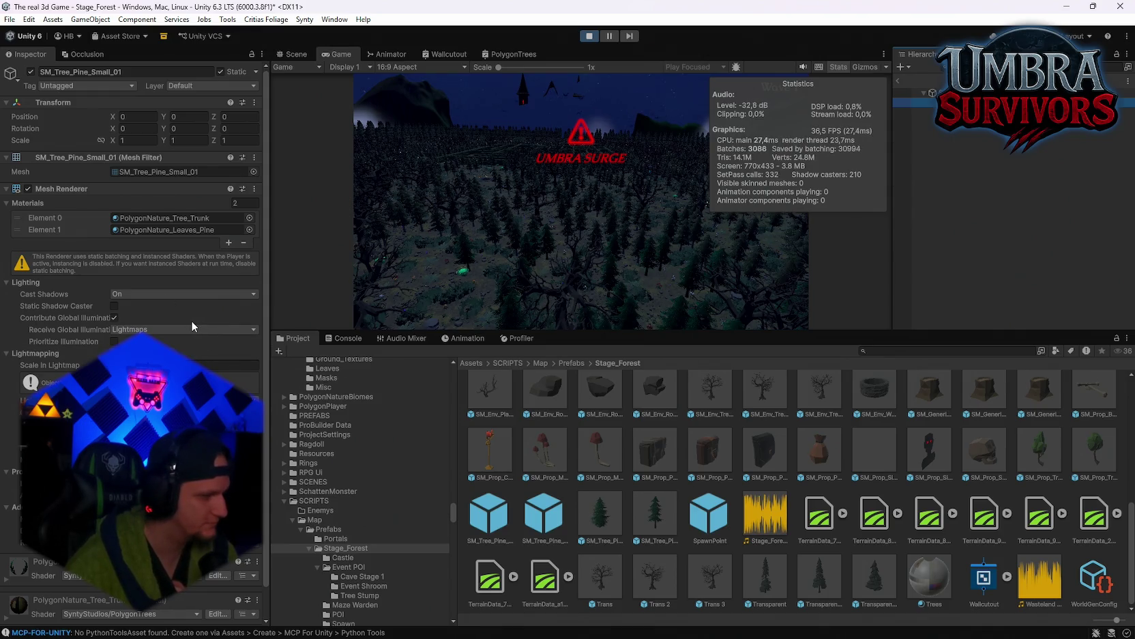
{"action": "key", "text": "alt+Tab"}
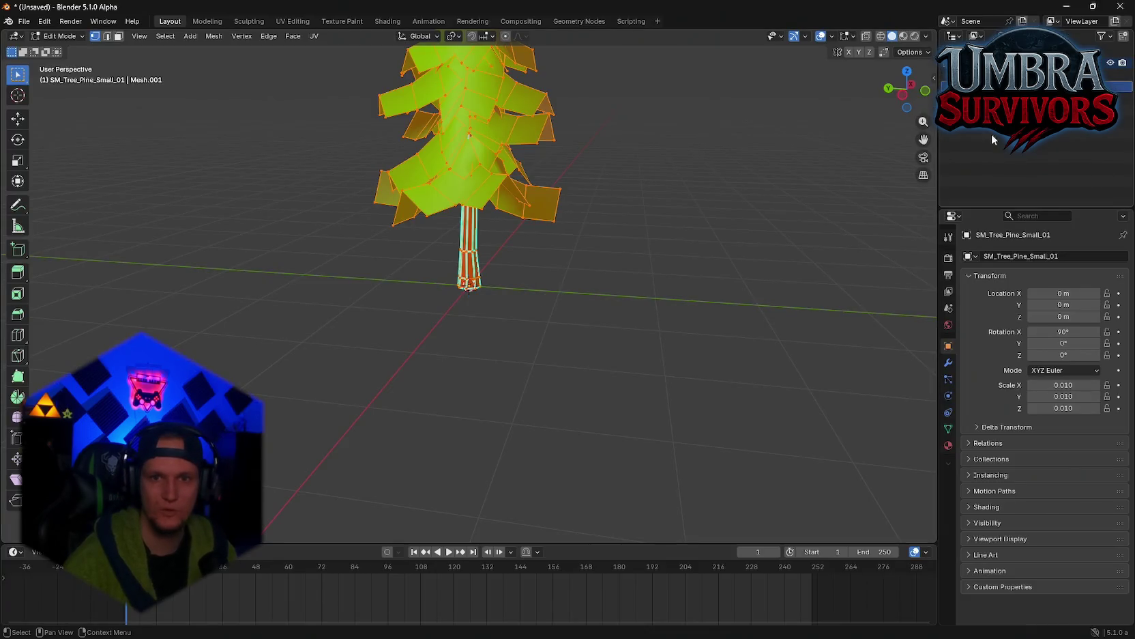
Check the tree's Leave.001 and Trunk.001 material slots while orbiting, then return to Unity
{"action": "mouse_move", "coordinate": [469, 292]}
{"action": "left_mouse_down"}
{"action": "mouse_move", "coordinate": [677, 165]}
{"action": "mouse_move", "coordinate": [699, 162]}
{"action": "mouse_move", "coordinate": [468, 290]}
{"action": "left_mouse_up"}
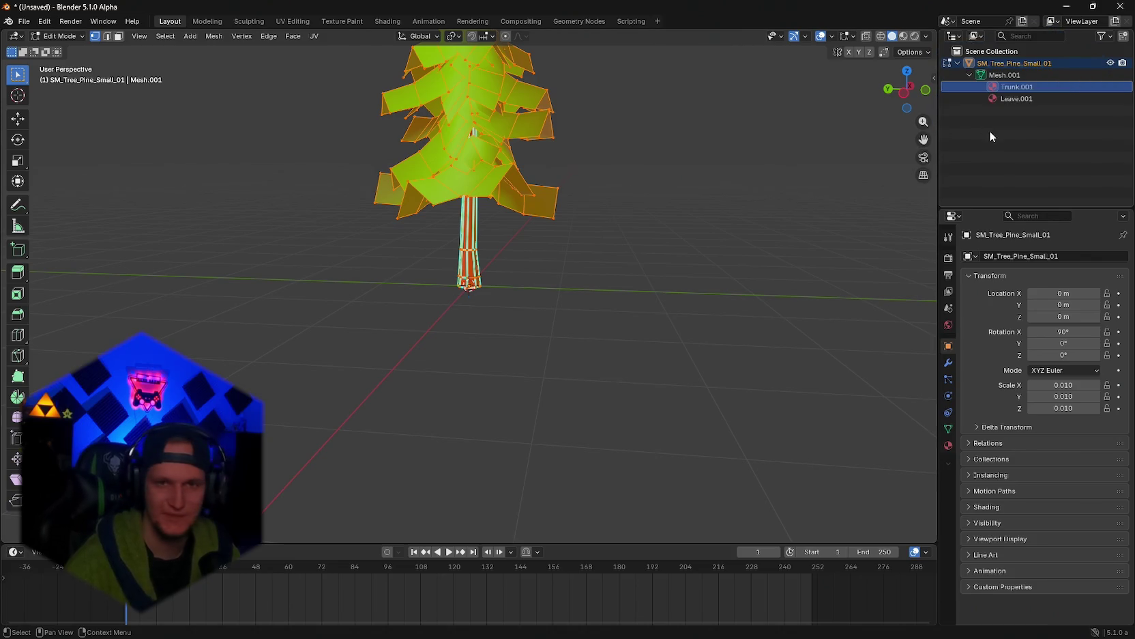
{"action": "left_click", "coordinate": [1015, 99]}
{"action": "left_click", "coordinate": [1017, 87]}
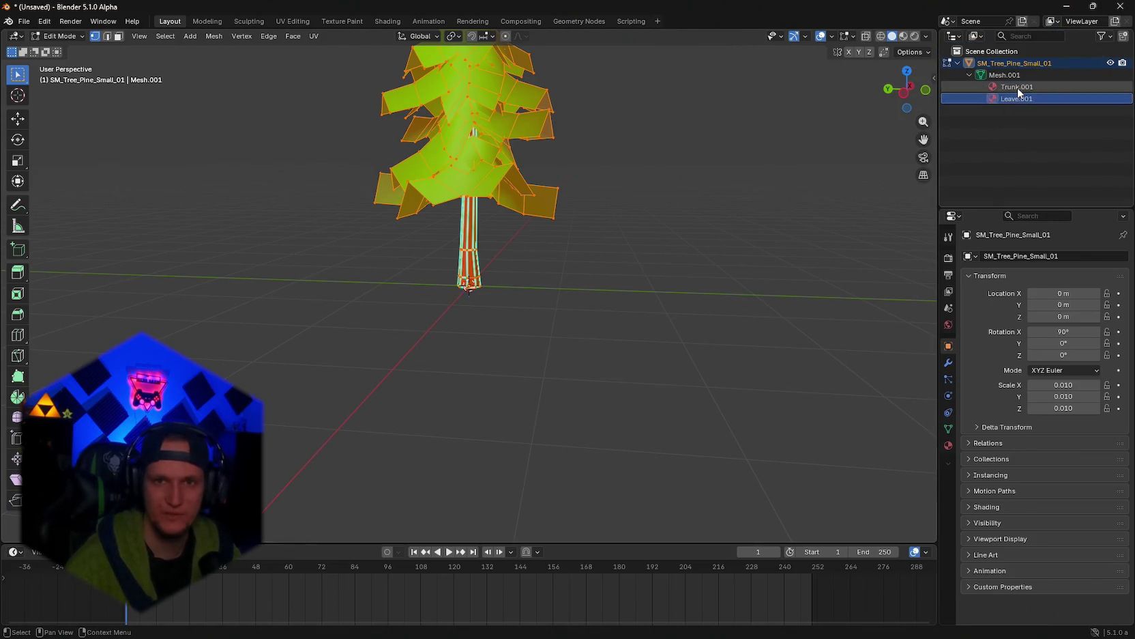
{"action": "mouse_move", "coordinate": [804, 161]}
{"action": "left_mouse_down"}
{"action": "mouse_move", "coordinate": [560, 198]}
{"action": "mouse_move", "coordinate": [437, 232]}
{"action": "mouse_move", "coordinate": [302, 179]}
{"action": "mouse_move", "coordinate": [261, 121]}
{"action": "mouse_move", "coordinate": [233, 162]}
{"action": "mouse_move", "coordinate": [342, 198]}
{"action": "left_mouse_up"}
{"action": "key", "text": "alt+Tab"}
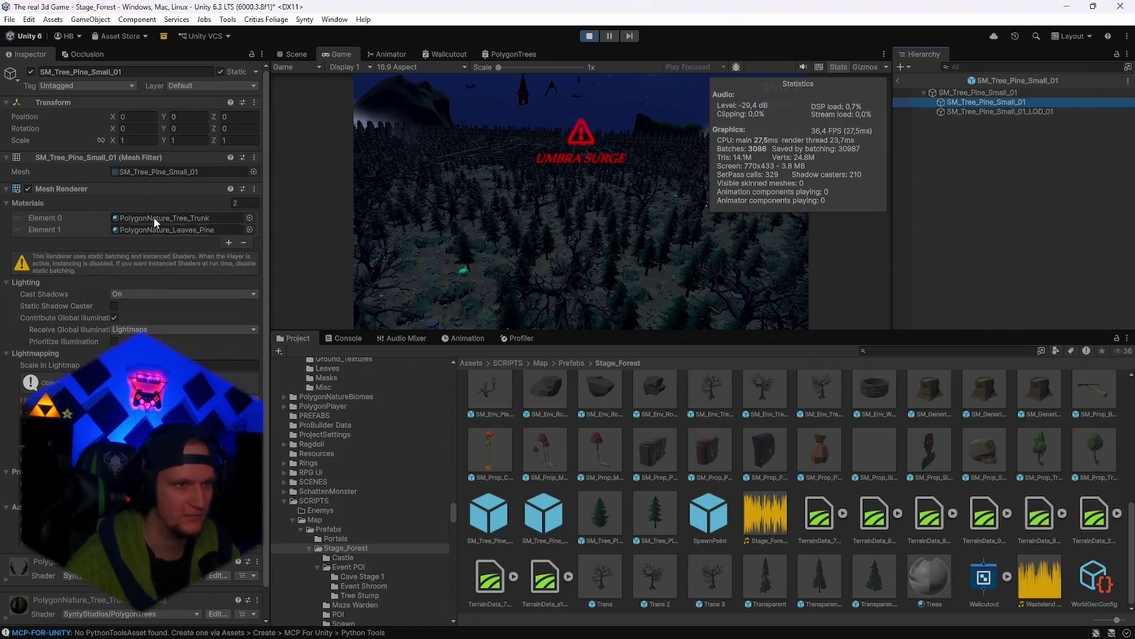
Import the SM_Tree_Pine_Small_01_LOD_01 mesh from the LODS folder into Blender
{"action": "left_click", "coordinate": [993, 111]}
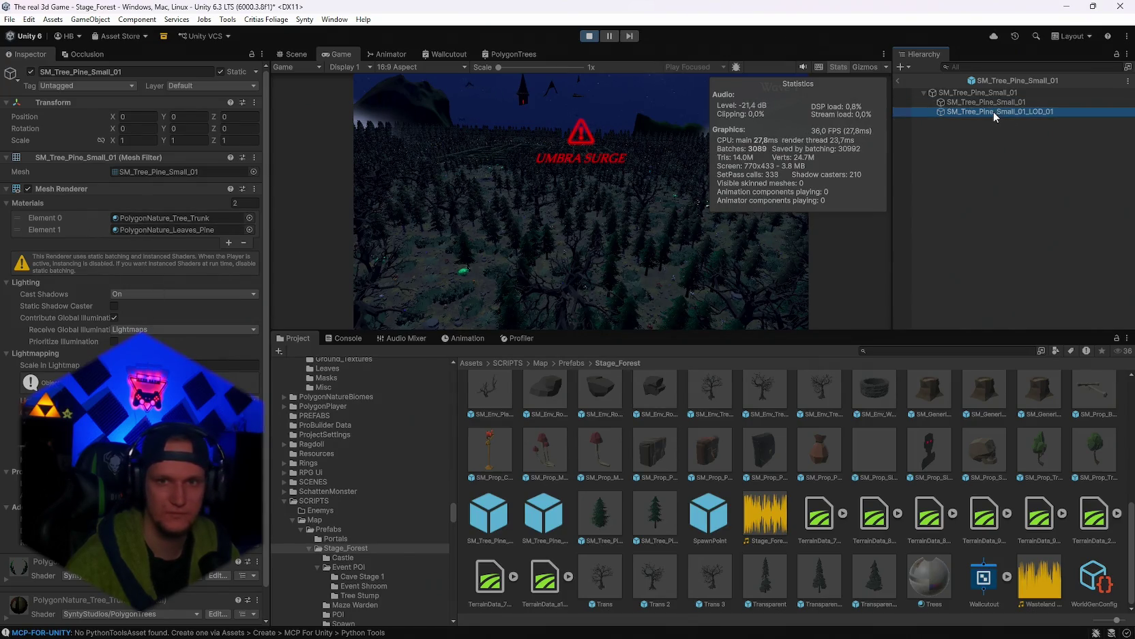
{"action": "left_click", "coordinate": [156, 172]}
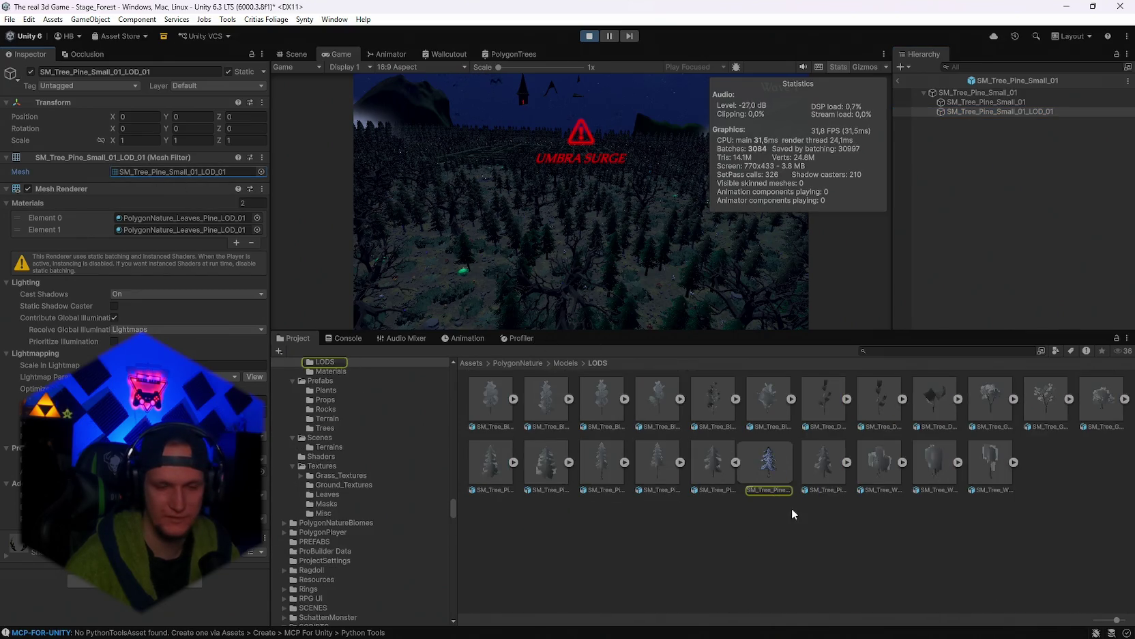
{"action": "mouse_move", "coordinate": [594, 633]}
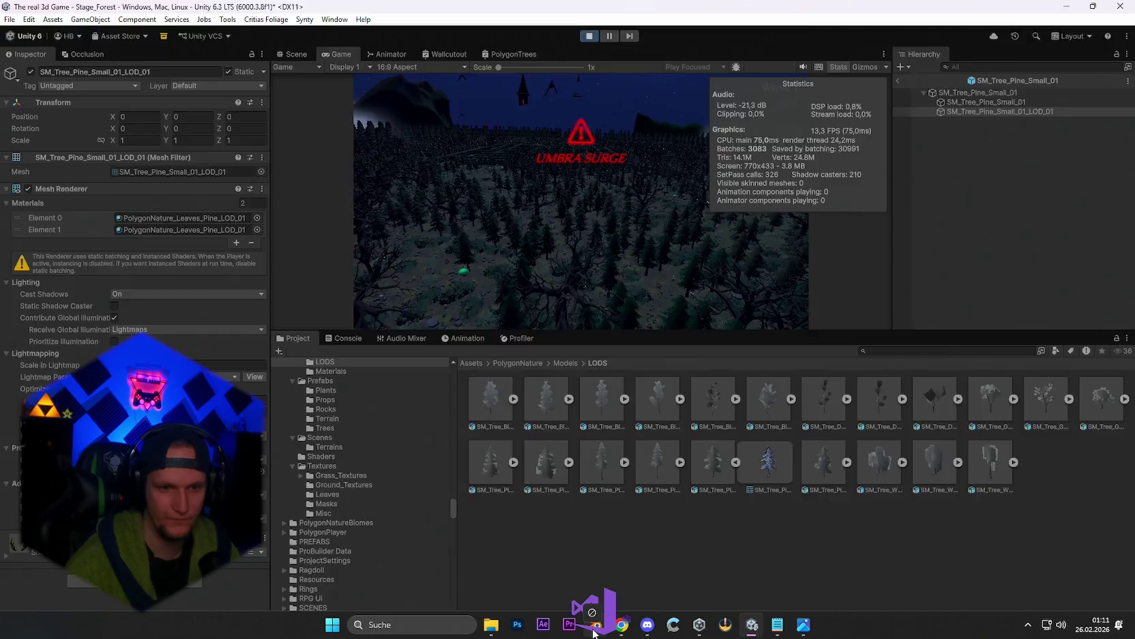
{"action": "mouse_move", "coordinate": [593, 633]}
{"action": "left_mouse_down"}
{"action": "mouse_move", "coordinate": [612, 330]}
{"action": "mouse_move", "coordinate": [625, 343]}
{"action": "left_mouse_up"}
{"action": "left_click", "coordinate": [580, 544]}
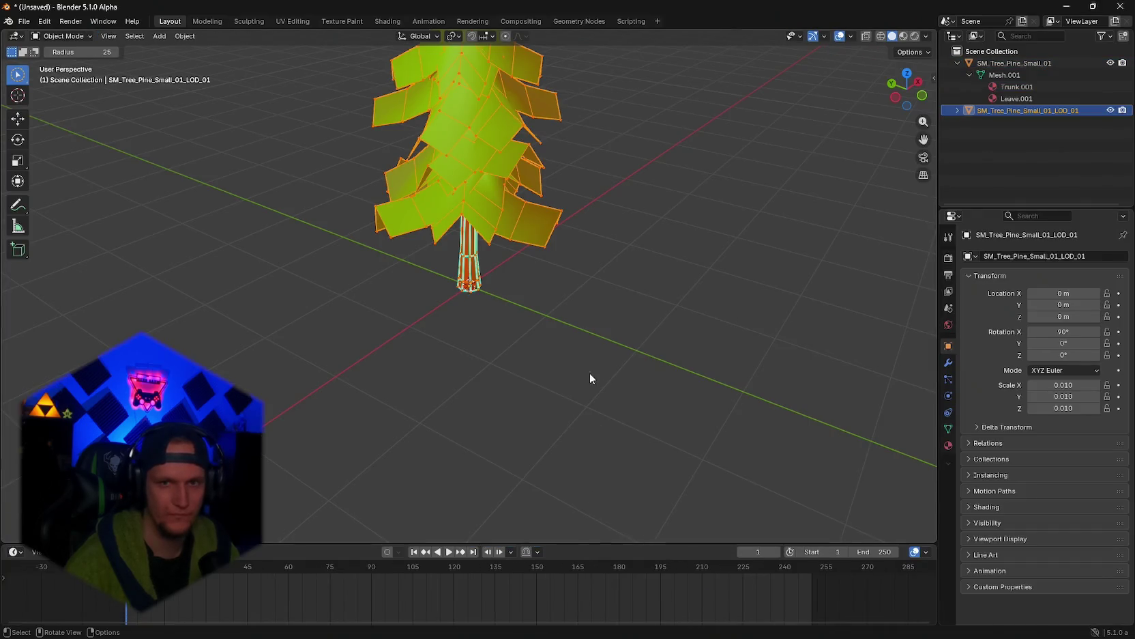
Hide the original pine tree and enter Edit Mode on SM_Tree_Pine_Small_01_LOD_01
{"action": "left_click", "coordinate": [1004, 63]}
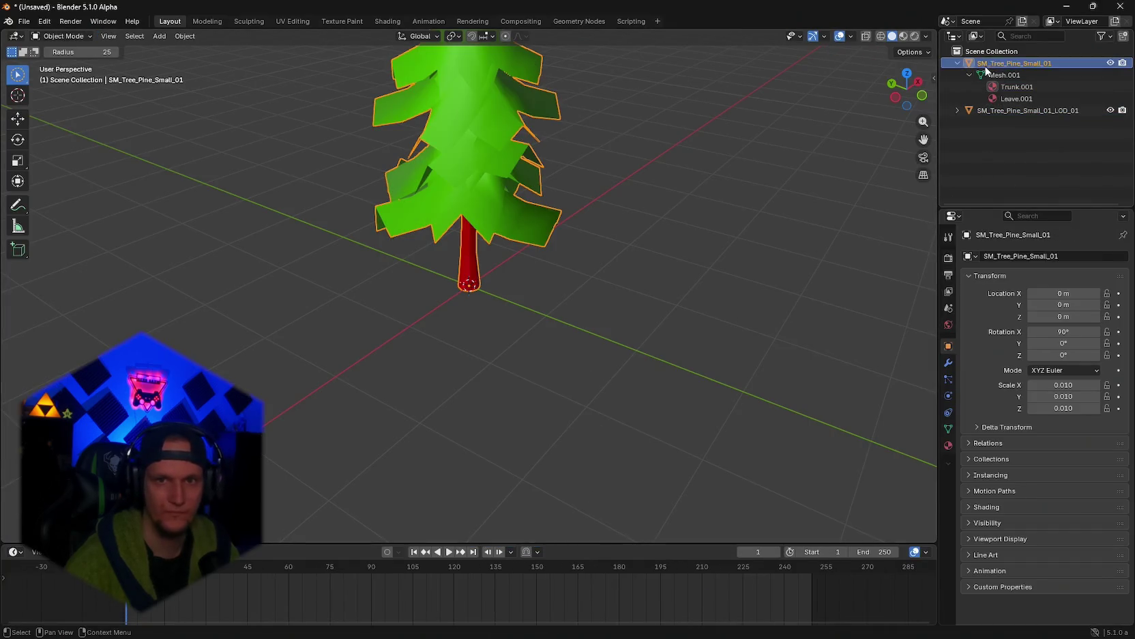
{"action": "left_click", "coordinate": [1108, 63]}
{"action": "left_click", "coordinate": [1017, 109]}
{"action": "mouse_move", "coordinate": [614, 212]}
{"action": "left_mouse_down"}
{"action": "mouse_move", "coordinate": [493, 254]}
{"action": "mouse_move", "coordinate": [373, 249]}
{"action": "mouse_move", "coordinate": [450, 264]}
{"action": "mouse_move", "coordinate": [382, 268]}
{"action": "mouse_move", "coordinate": [326, 254]}
{"action": "mouse_move", "coordinate": [364, 229]}
{"action": "mouse_move", "coordinate": [506, 232]}
{"action": "mouse_move", "coordinate": [552, 251]}
{"action": "mouse_move", "coordinate": [674, 246]}
{"action": "mouse_move", "coordinate": [603, 131]}
{"action": "mouse_move", "coordinate": [593, 258]}
{"action": "mouse_move", "coordinate": [540, 261]}
{"action": "mouse_move", "coordinate": [613, 269]}
{"action": "mouse_move", "coordinate": [451, 261]}
{"action": "mouse_move", "coordinate": [501, 233]}
{"action": "mouse_move", "coordinate": [601, 248]}
{"action": "mouse_move", "coordinate": [555, 271]}
{"action": "mouse_move", "coordinate": [634, 292]}
{"action": "mouse_move", "coordinate": [600, 277]}
{"action": "mouse_move", "coordinate": [611, 282]}
{"action": "left_mouse_up"}
{"action": "key", "text": "Tab"}
{"action": "key", "text": "Tab"}
{"action": "key", "text": "Tab"}
{"action": "key", "text": "Tab"}
{"action": "key", "text": "Tab"}
{"action": "key", "text": "Tab"}
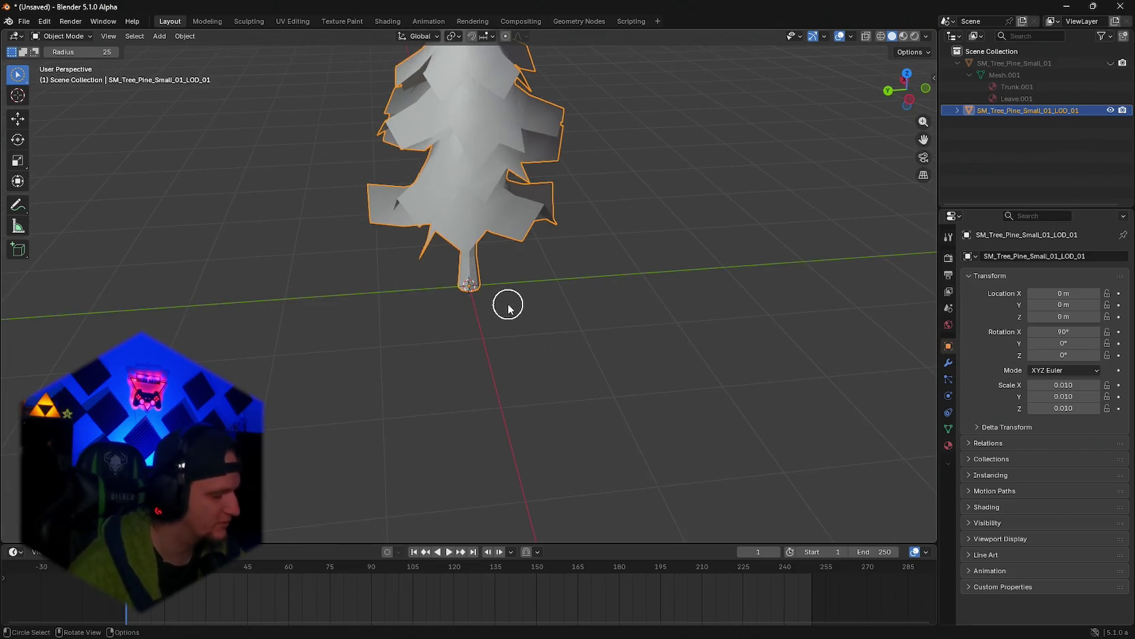
Inspect the LOD_01 wireframe from side-on and tilted top-down angles
{"action": "left_click_drag", "start_coordinate": [502, 292], "coordinate": [626, 253]}
{"action": "key", "text": "Tab"}
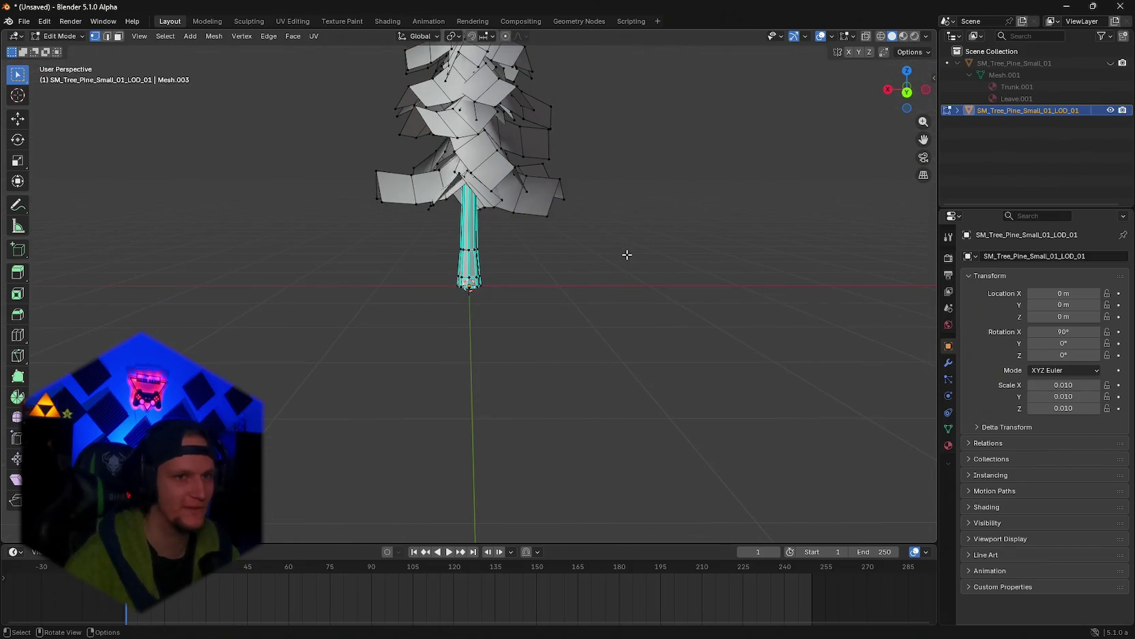
{"action": "key", "text": "Tab"}
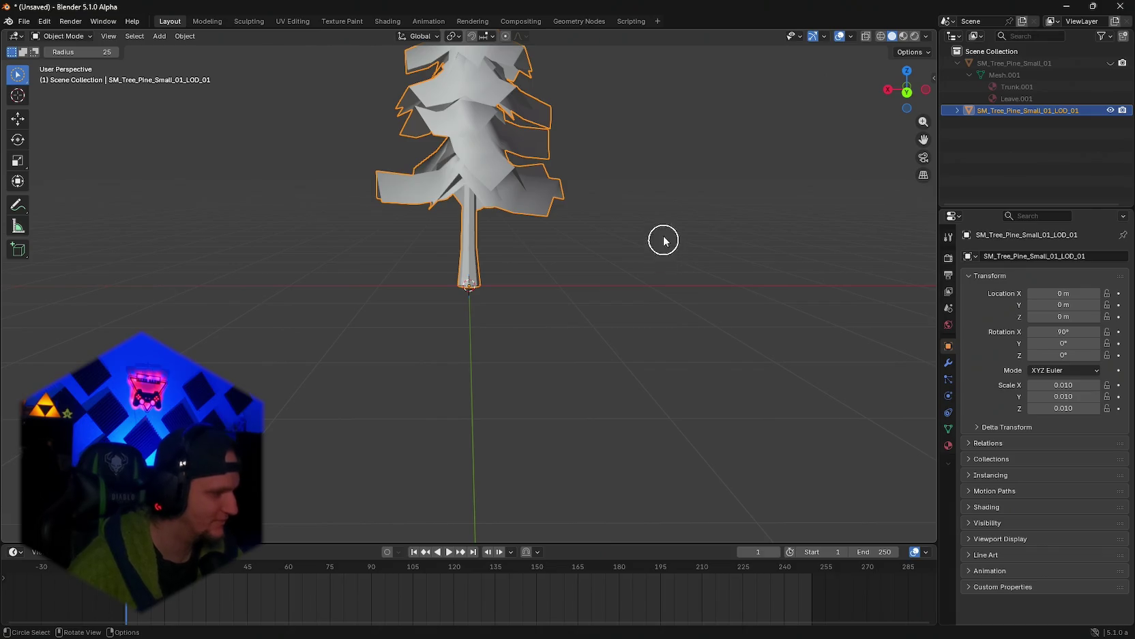
{"action": "mouse_move", "coordinate": [663, 240]}
{"action": "left_mouse_down"}
{"action": "mouse_move", "coordinate": [519, 266]}
{"action": "mouse_move", "coordinate": [431, 264]}
{"action": "left_mouse_up"}
{"action": "key", "text": "Tab"}
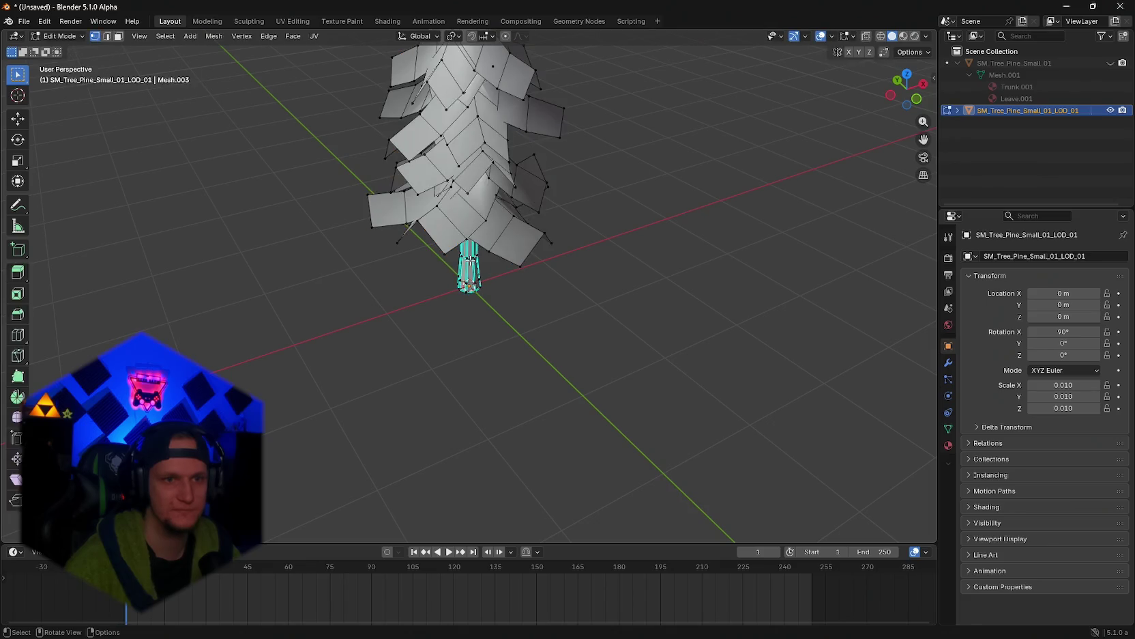
{"action": "key", "text": "Tab"}
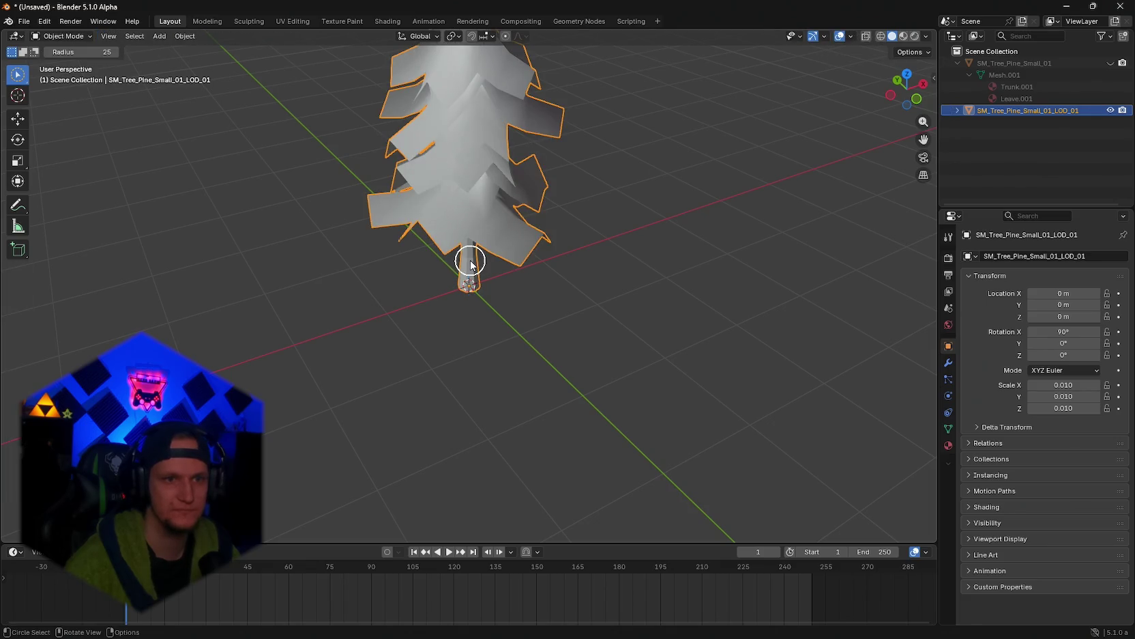
{"action": "key", "text": "Tab"}
{"action": "key", "text": "Tab"}
{"action": "mouse_move", "coordinate": [645, 200]}
{"action": "left_mouse_down"}
{"action": "mouse_move", "coordinate": [581, 216]}
{"action": "mouse_move", "coordinate": [776, 198]}
{"action": "mouse_move", "coordinate": [53, 193]}
{"action": "mouse_move", "coordinate": [755, 203]}
{"action": "mouse_move", "coordinate": [682, 197]}
{"action": "mouse_move", "coordinate": [672, 177]}
{"action": "mouse_move", "coordinate": [654, 208]}
{"action": "left_mouse_up"}
In the Scene view, select LOD 0 of the pine prefab's LOD Group and shrink the preview
{"action": "key", "text": "alt+Tab"}
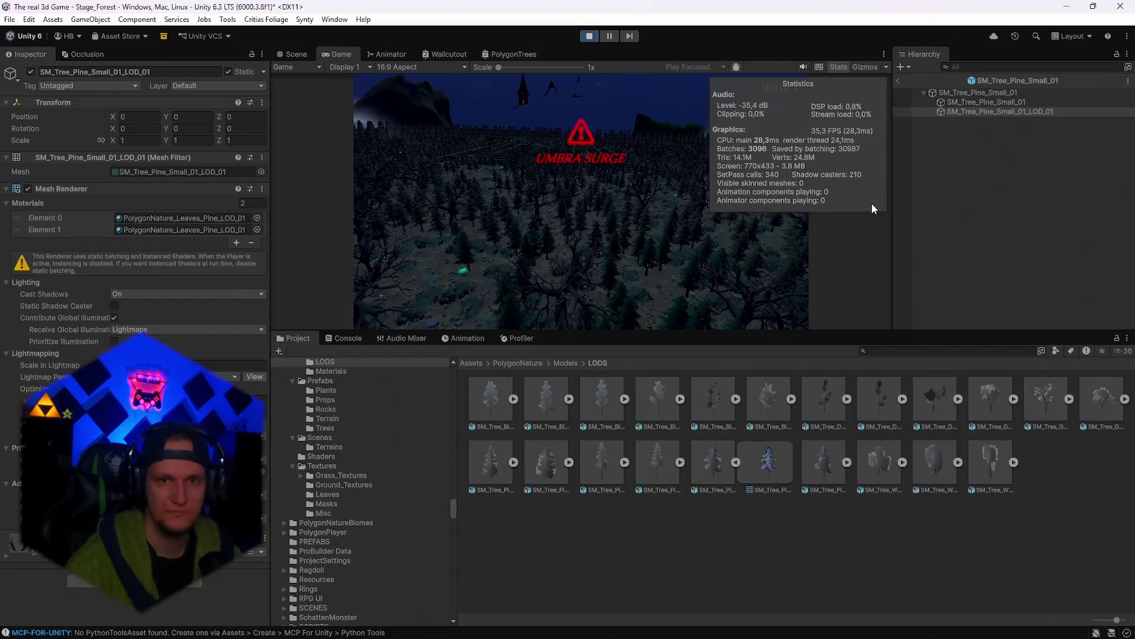
{"action": "left_click", "coordinate": [297, 56]}
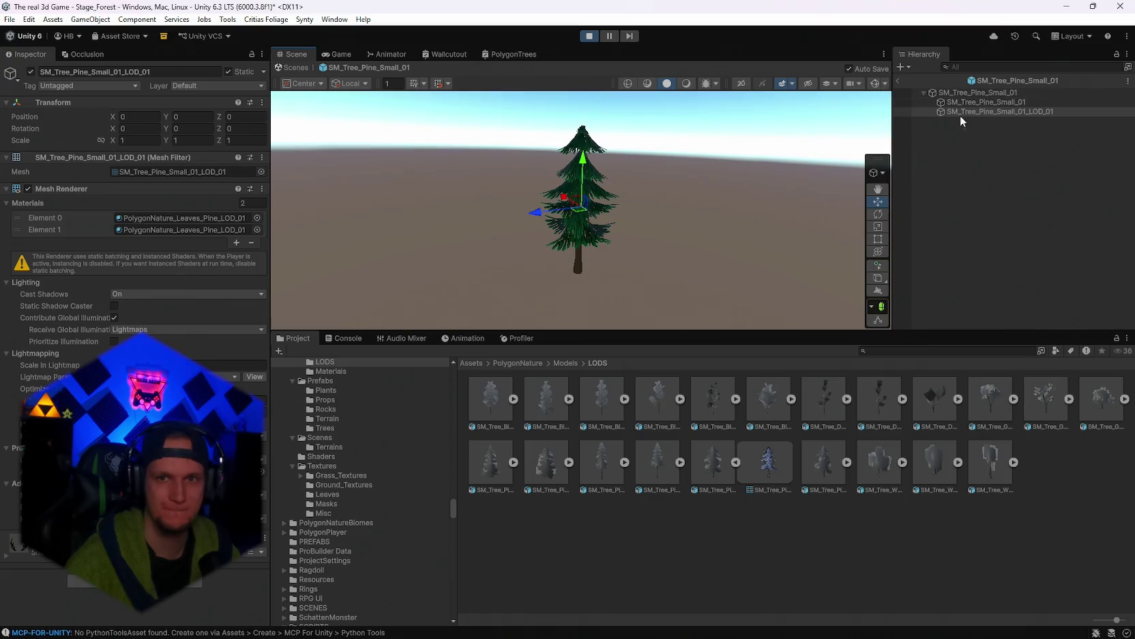
{"action": "left_click", "coordinate": [945, 93]}
{"action": "left_click", "coordinate": [107, 200]}
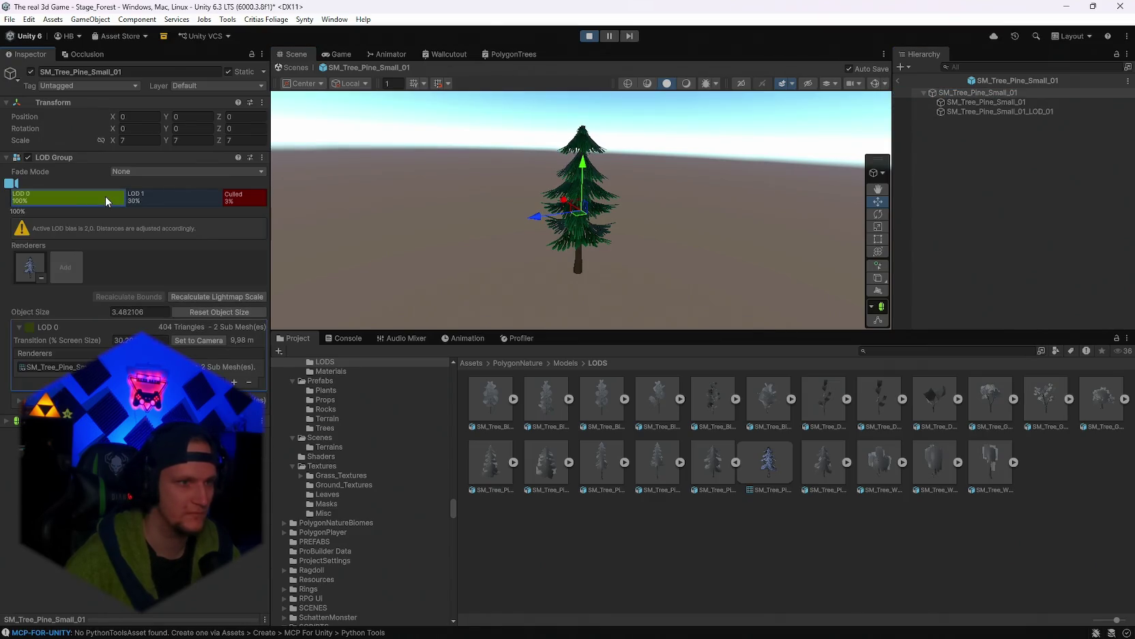
{"action": "left_click_drag", "start_coordinate": [14, 184], "coordinate": [136, 185]}
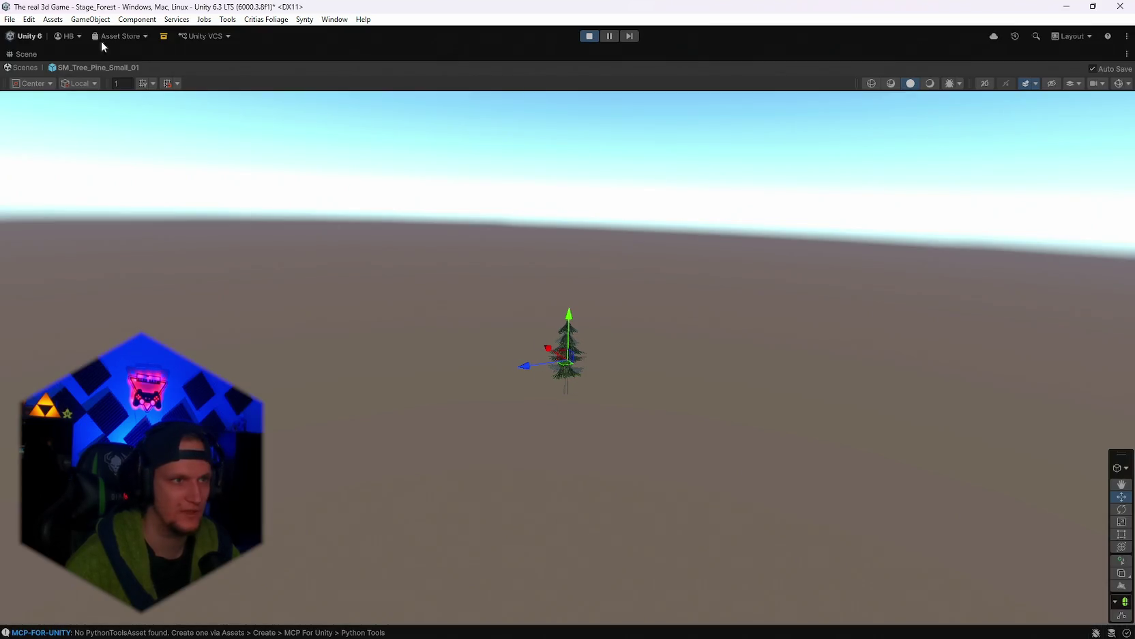
Check the running game's Stats full size, then exit the tree prefab back to the scene
{"action": "double_click", "coordinate": [29, 48]}
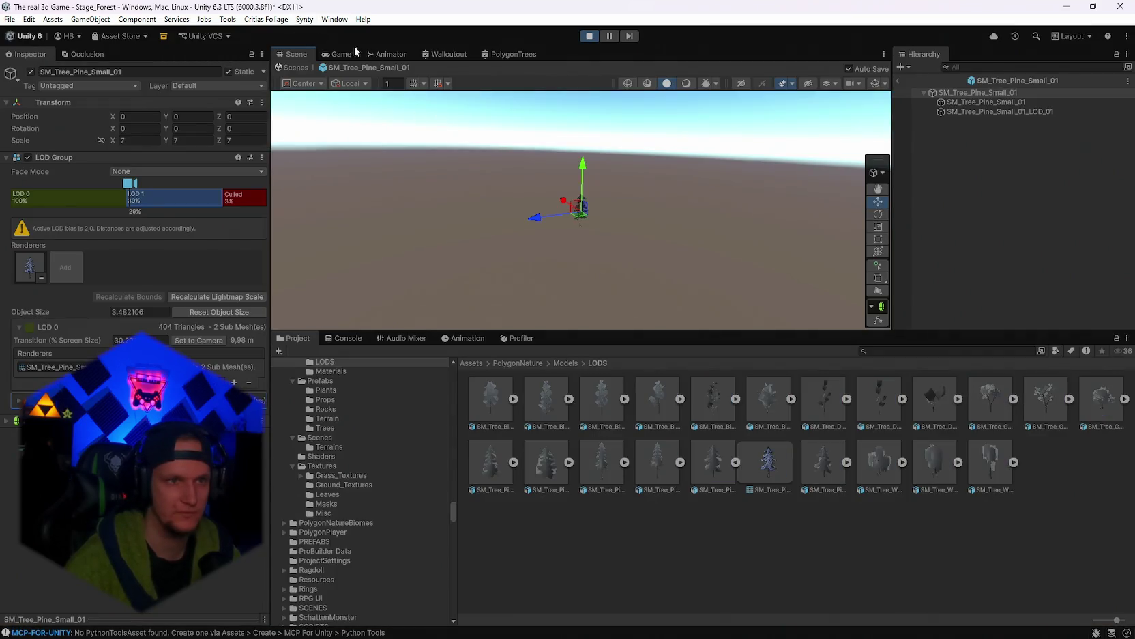
{"action": "double_click", "coordinate": [341, 54]}
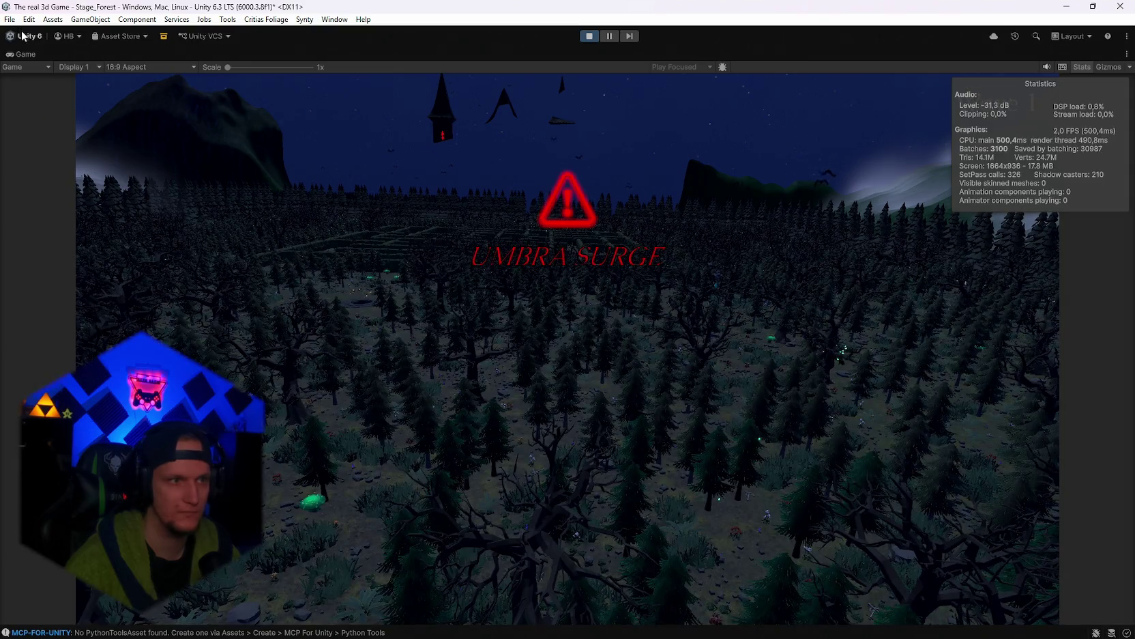
{"action": "double_click", "coordinate": [26, 54]}
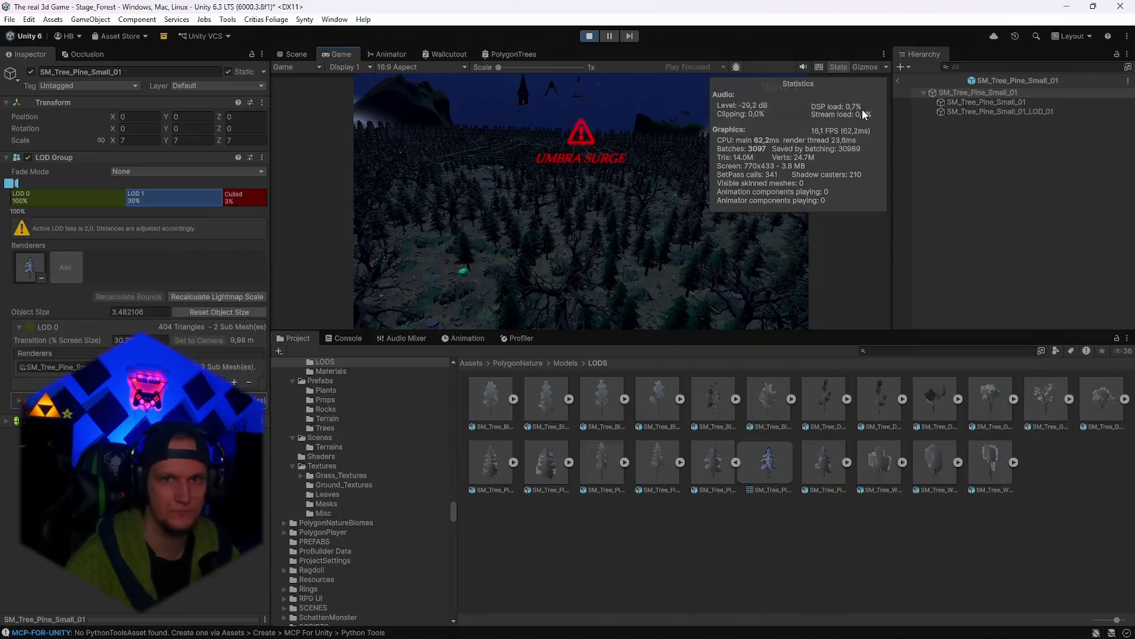
{"action": "left_click", "coordinate": [898, 80]}
Maximize the Scene view, orbit over the forest and select an object in it
{"action": "mouse_move", "coordinate": [682, 171]}
{"action": "left_mouse_down"}
{"action": "mouse_move", "coordinate": [654, 182]}
{"action": "mouse_move", "coordinate": [616, 173]}
{"action": "left_mouse_up"}
{"action": "key", "text": "shift+space"}
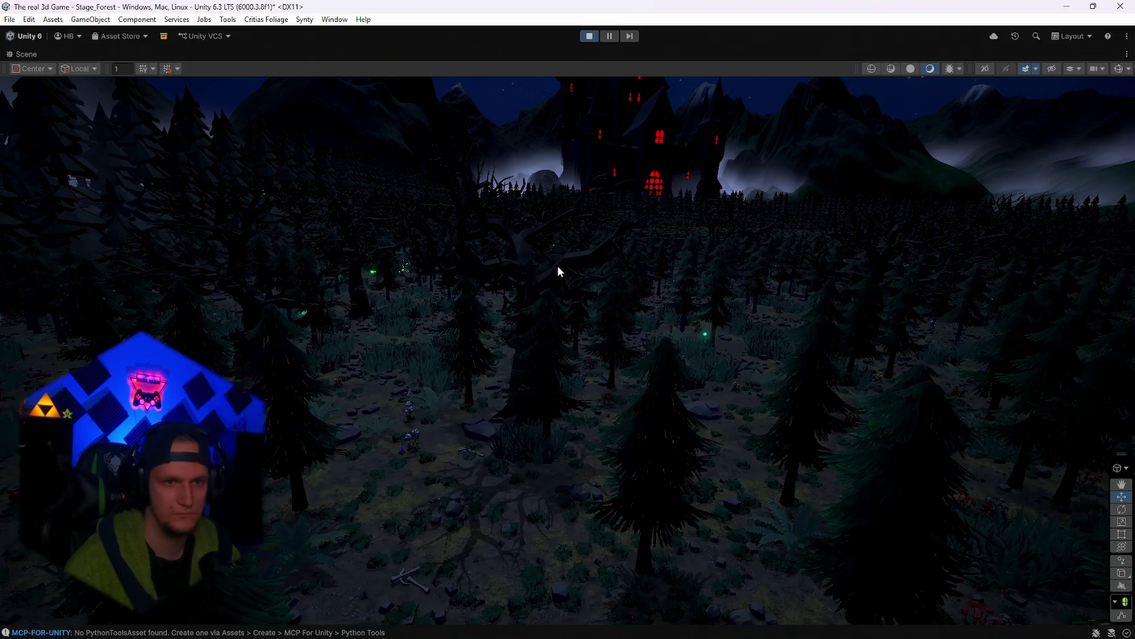
{"action": "mouse_move", "coordinate": [557, 265]}
{"action": "left_mouse_down"}
{"action": "mouse_move", "coordinate": [596, 273]}
{"action": "mouse_move", "coordinate": [607, 294]}
{"action": "mouse_move", "coordinate": [623, 271]}
{"action": "mouse_move", "coordinate": [766, 244]}
{"action": "mouse_move", "coordinate": [719, 263]}
{"action": "mouse_move", "coordinate": [749, 255]}
{"action": "left_mouse_up"}
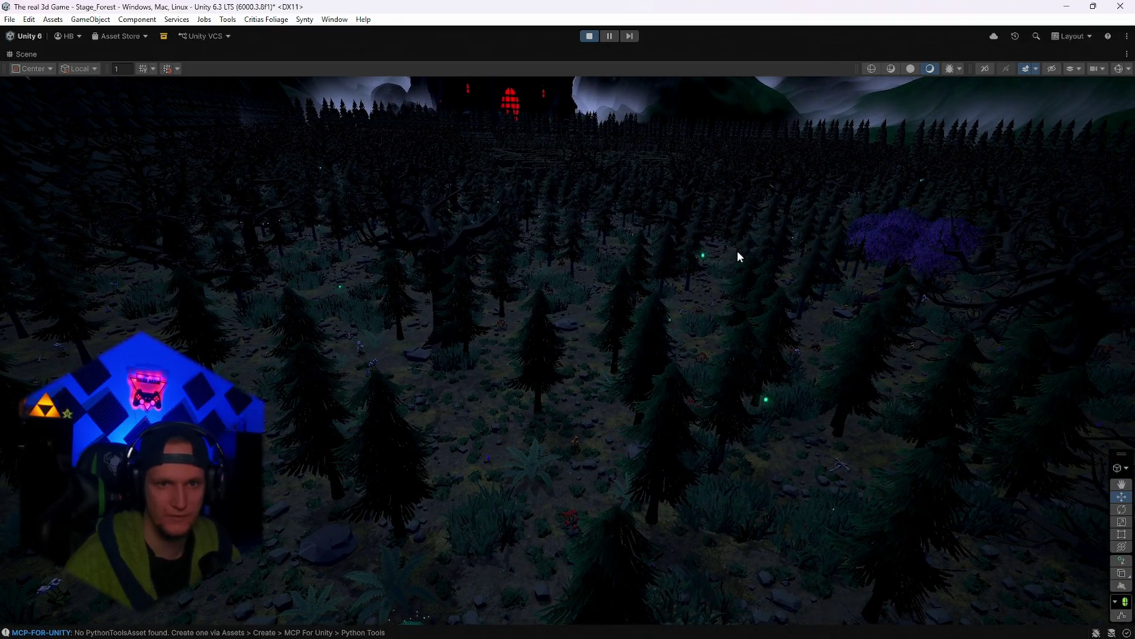
{"action": "right_click", "coordinate": [737, 250]}
{"action": "left_click", "coordinate": [724, 230]}
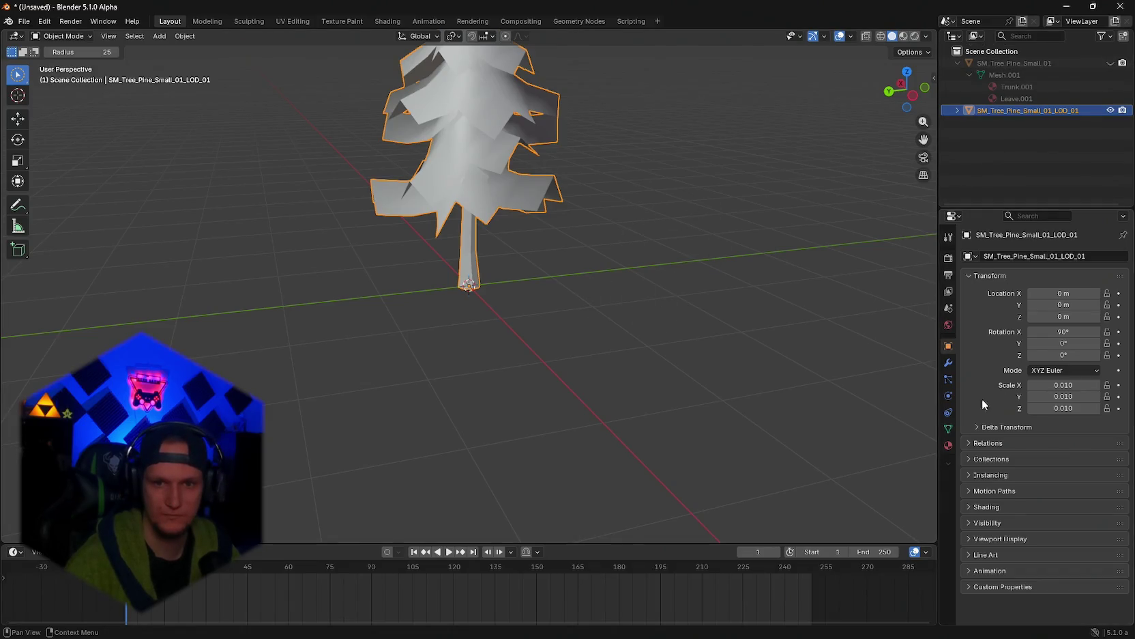
Browse the LOD tree's mesh data and constraint properties, reselect the original pine tree, then return to Unity
{"action": "left_click", "coordinate": [948, 430]}
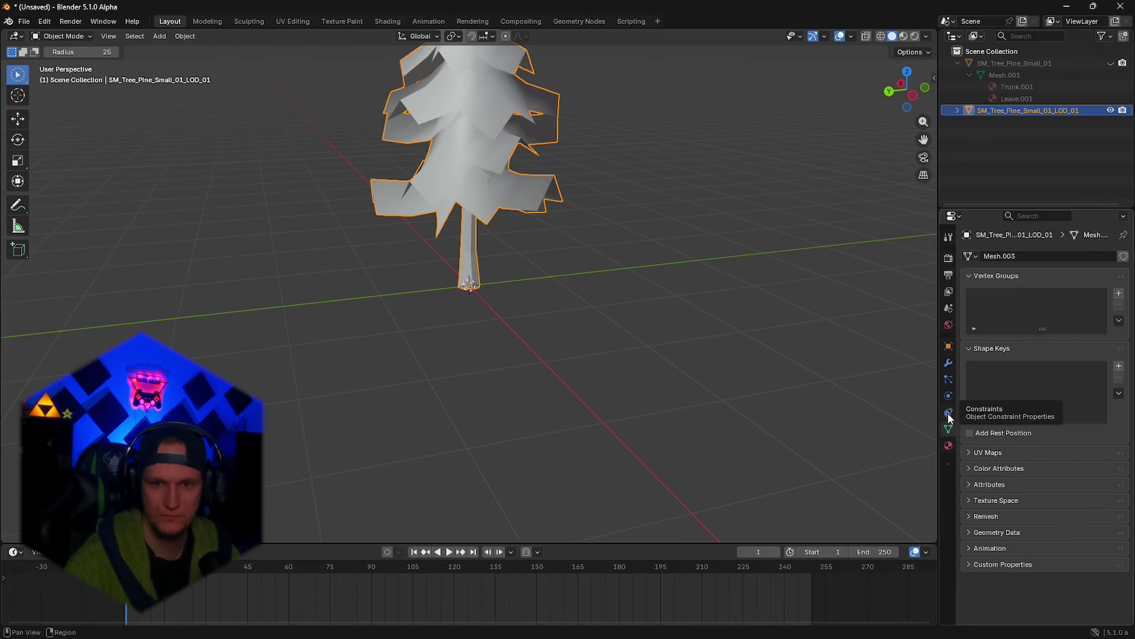
{"action": "left_click", "coordinate": [948, 414]}
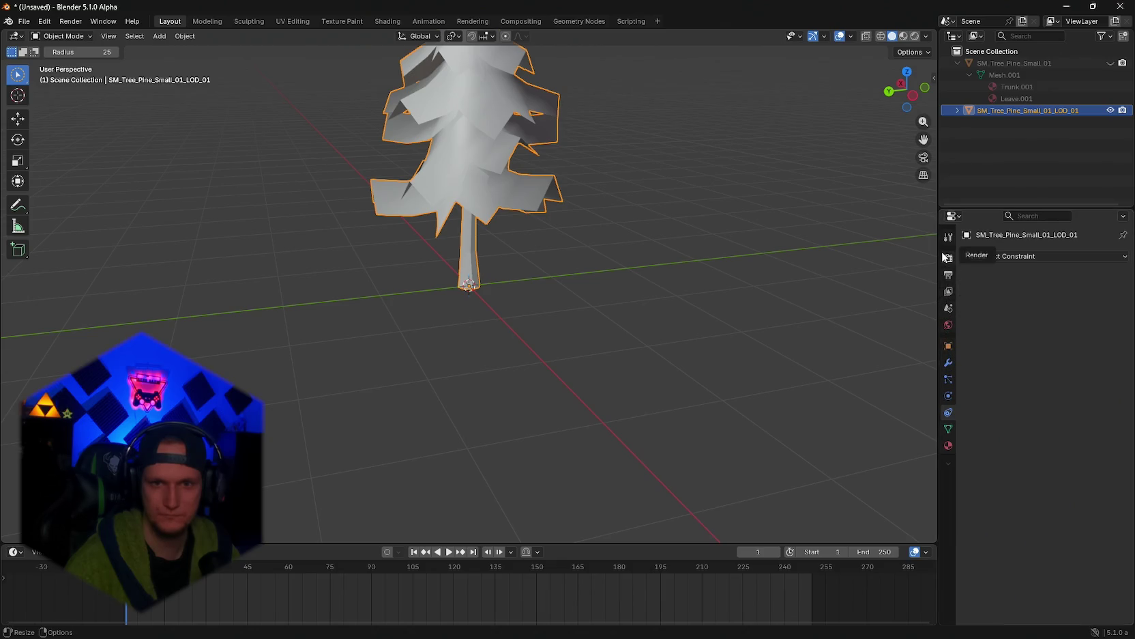
{"action": "left_click", "coordinate": [948, 428]}
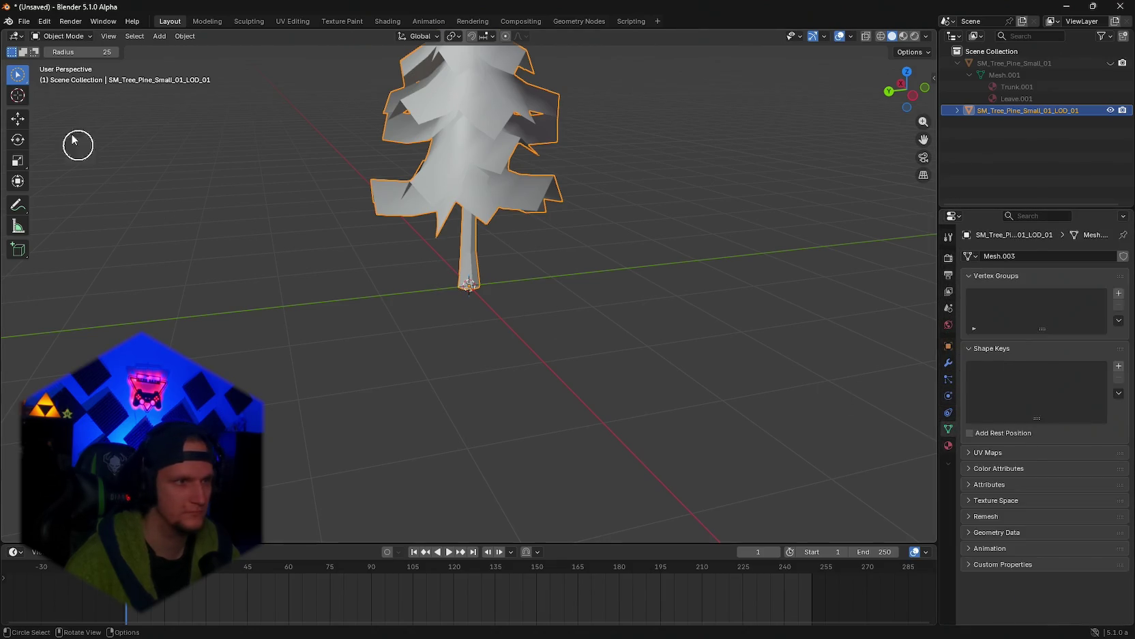
{"action": "left_click", "coordinate": [997, 64]}
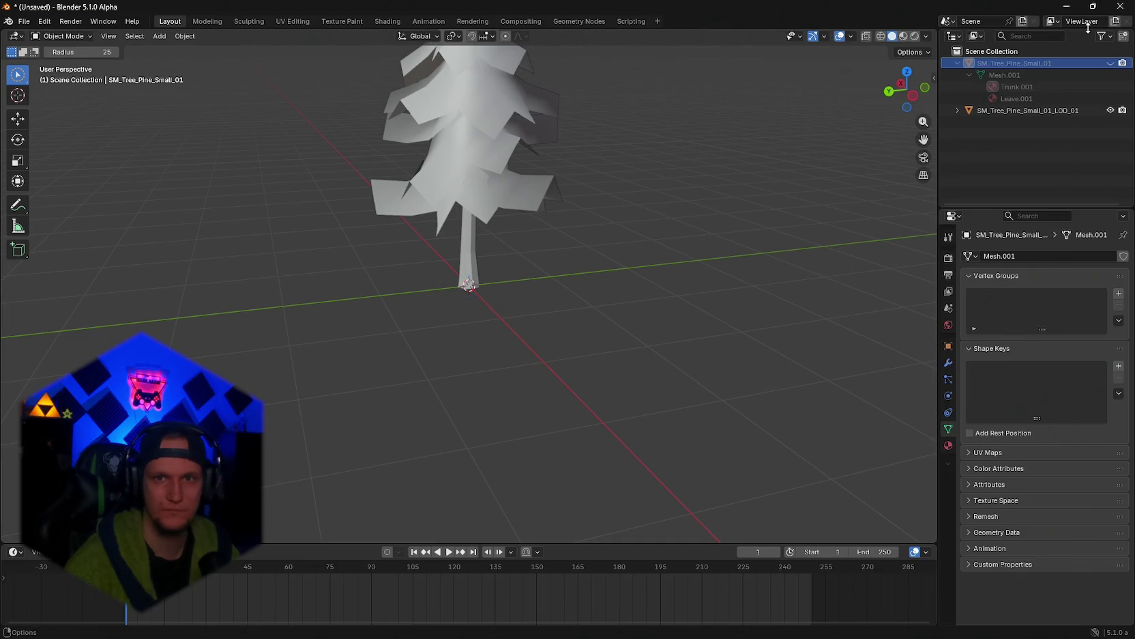
{"action": "key", "text": "c"}
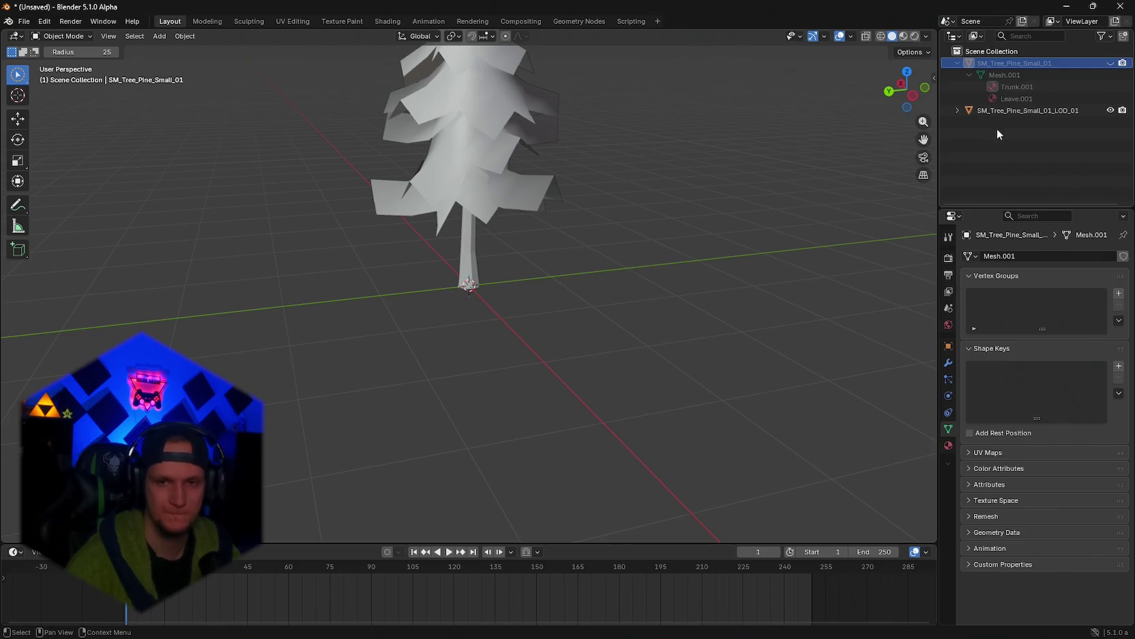
{"action": "key", "text": "alt+Tab"}
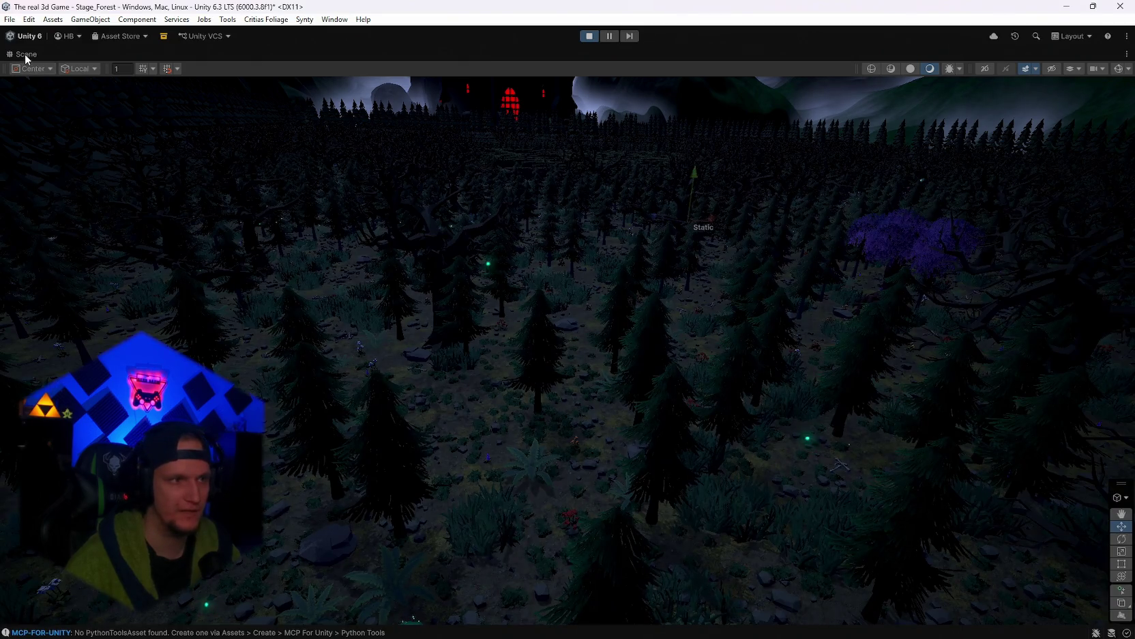
Stop play mode with Ctrl+P, then switch to the Blender tree model
{"action": "key", "text": "ctrl+p"}
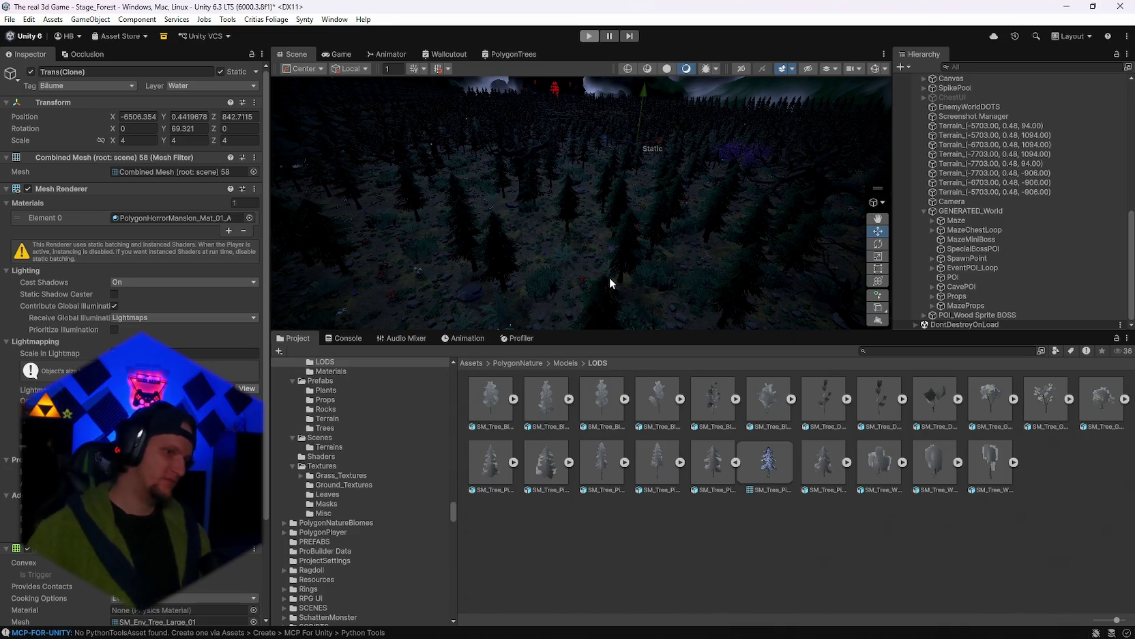
{"action": "key", "text": "ctrl+p"}
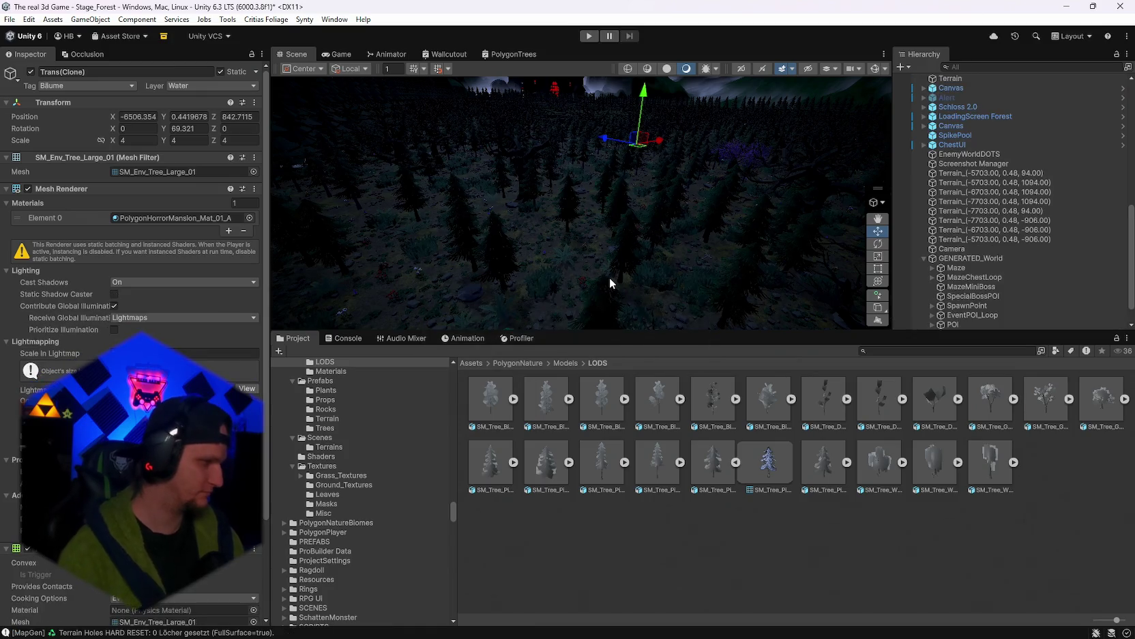
{"action": "key", "text": "alt+Tab"}
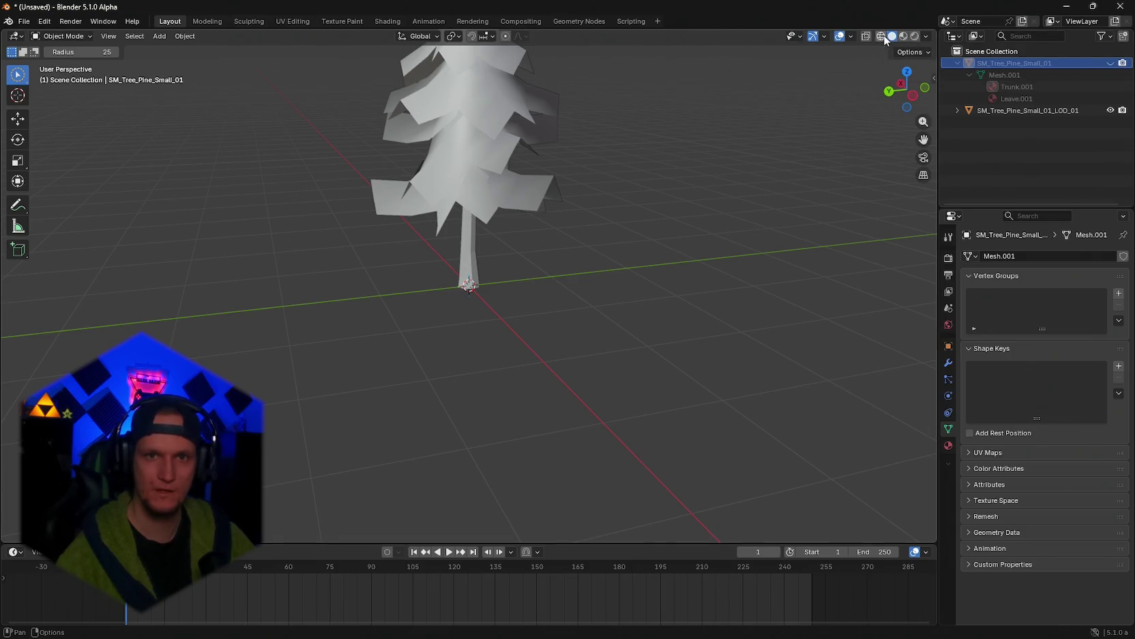
Preview the pine tree in wireframe and material preview, then return it to solid shading
{"action": "left_click", "coordinate": [883, 36]}
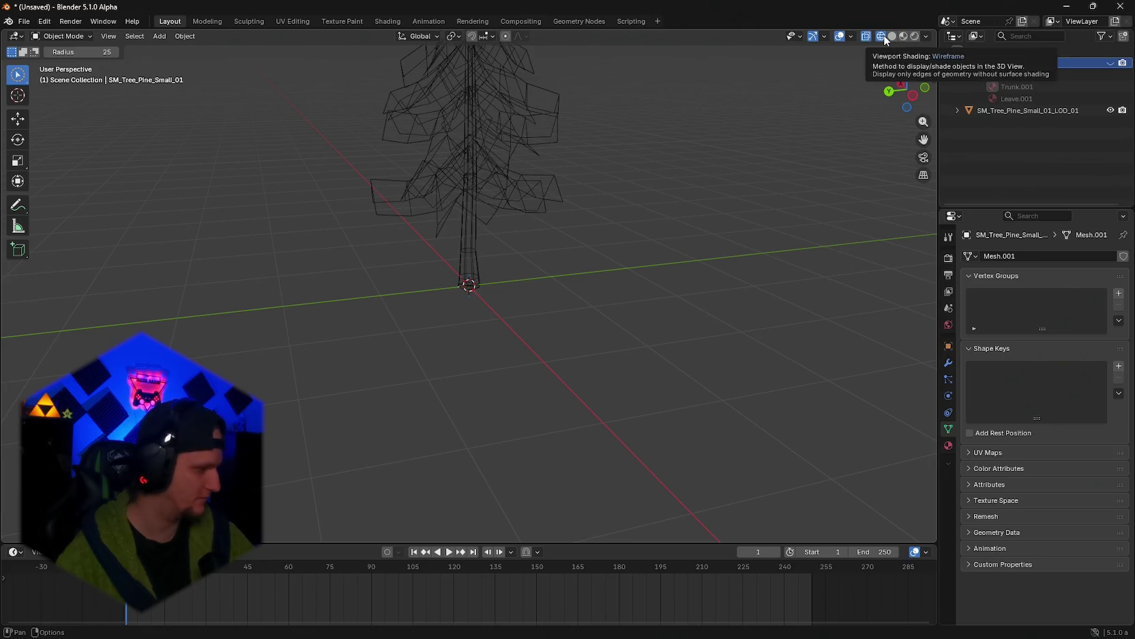
{"action": "left_click", "coordinate": [926, 37]}
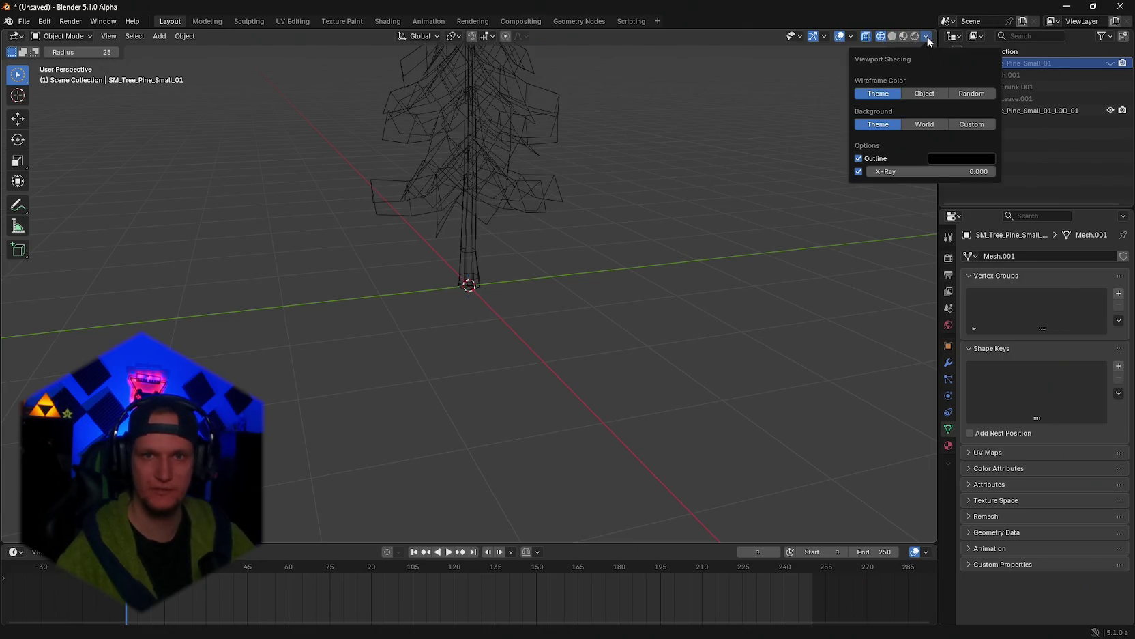
{"action": "left_click", "coordinate": [851, 38]}
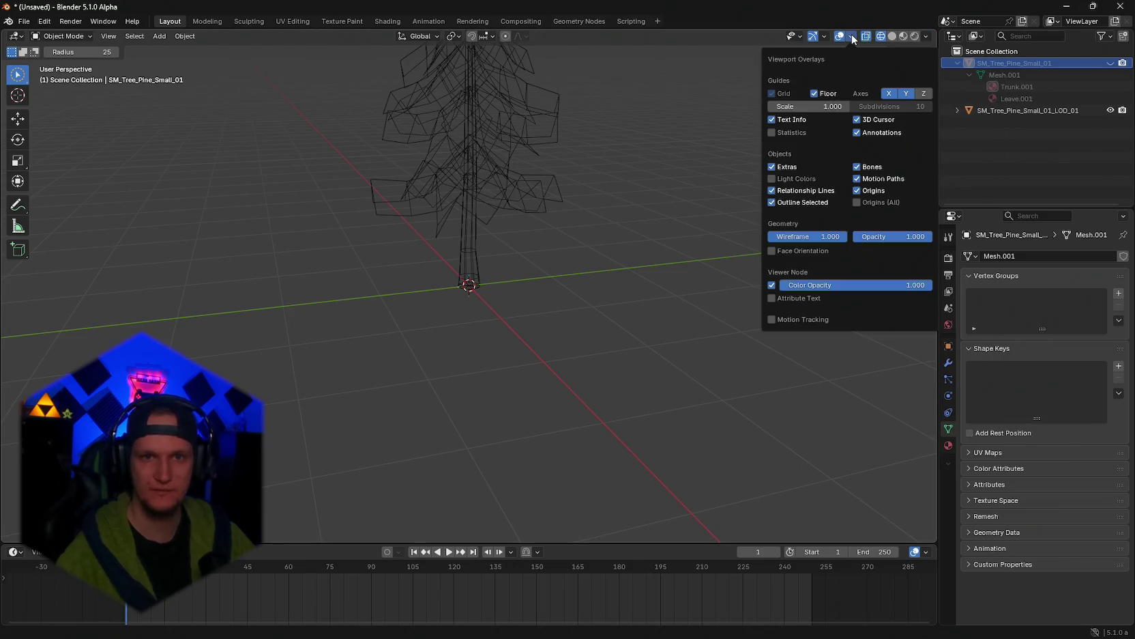
{"action": "left_click", "coordinate": [903, 36]}
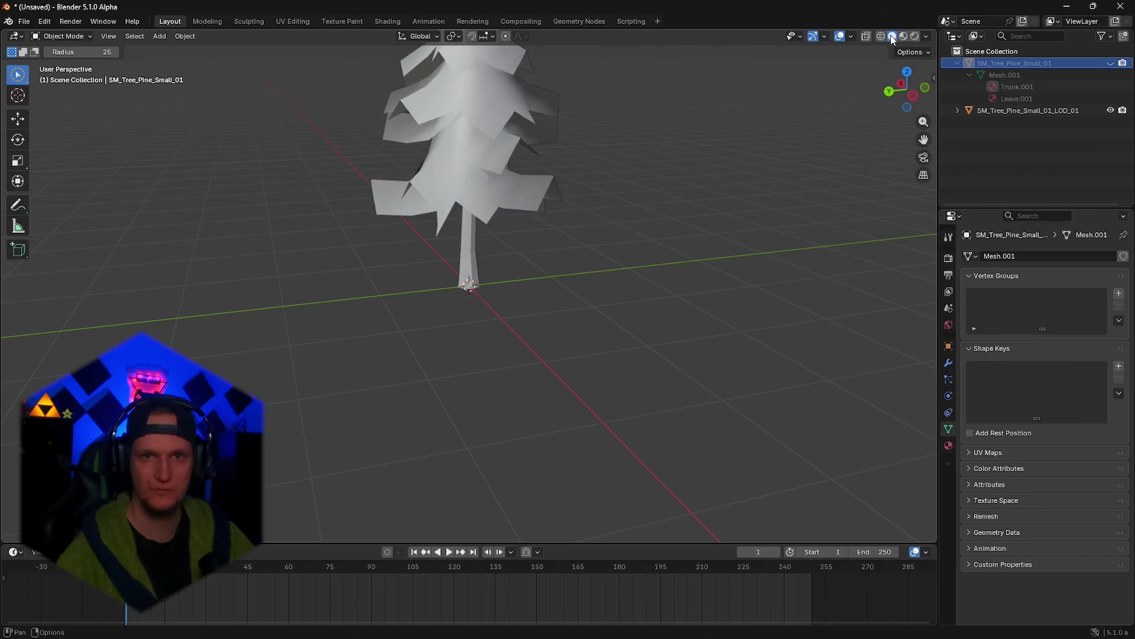
{"action": "left_click", "coordinate": [892, 38]}
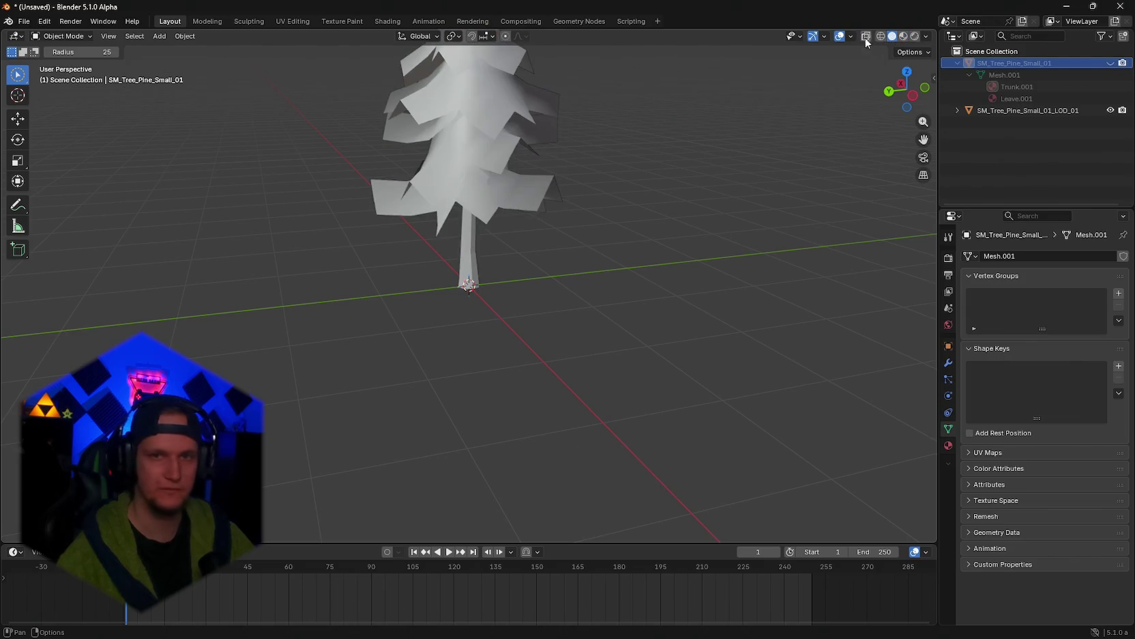
{"action": "left_click", "coordinate": [850, 37]}
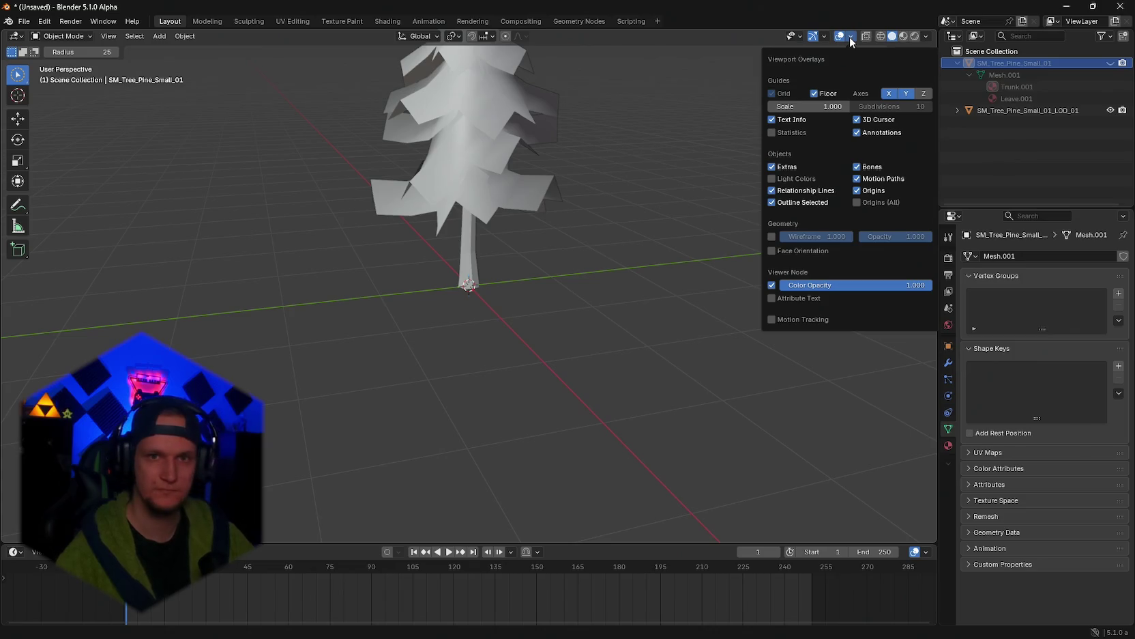
Enable viewport statistics and swap visibility between SM_Tree_Pine_Small_01 and LOD_01
{"action": "left_click", "coordinate": [774, 130]}
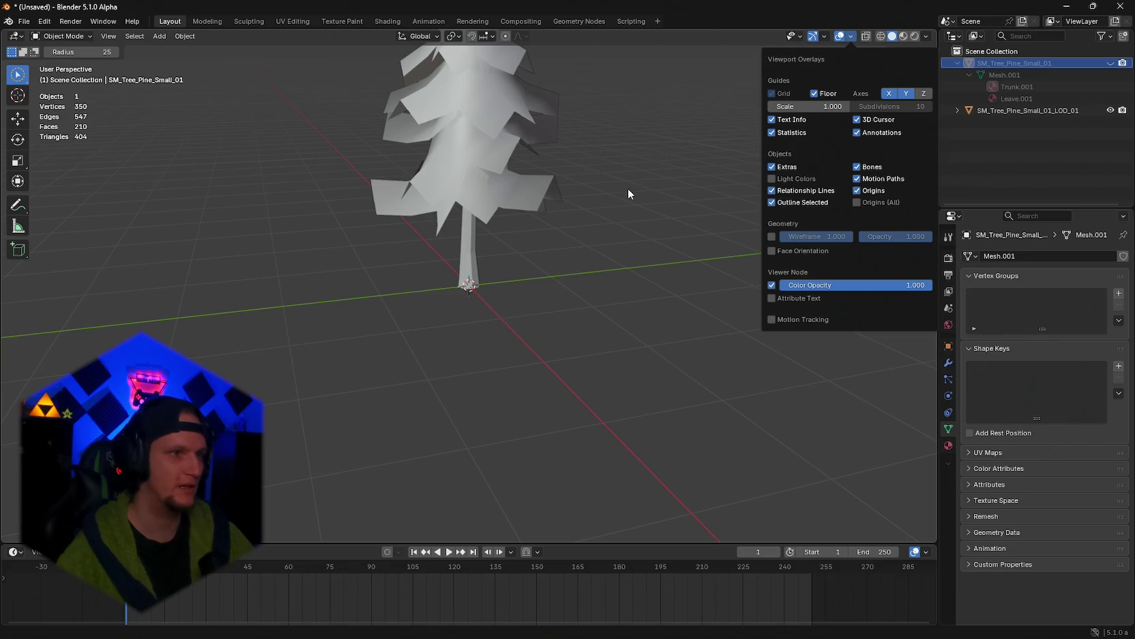
{"action": "left_click", "coordinate": [1109, 63]}
{"action": "left_click", "coordinate": [1110, 110]}
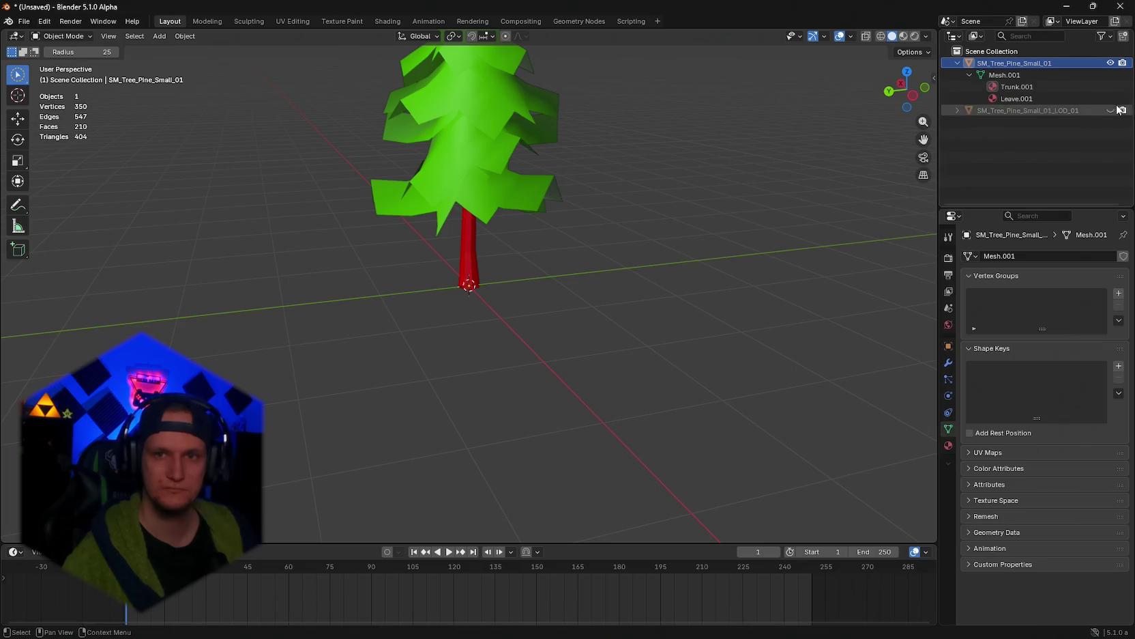
{"action": "left_click", "coordinate": [1111, 110]}
{"action": "left_click", "coordinate": [1111, 63]}
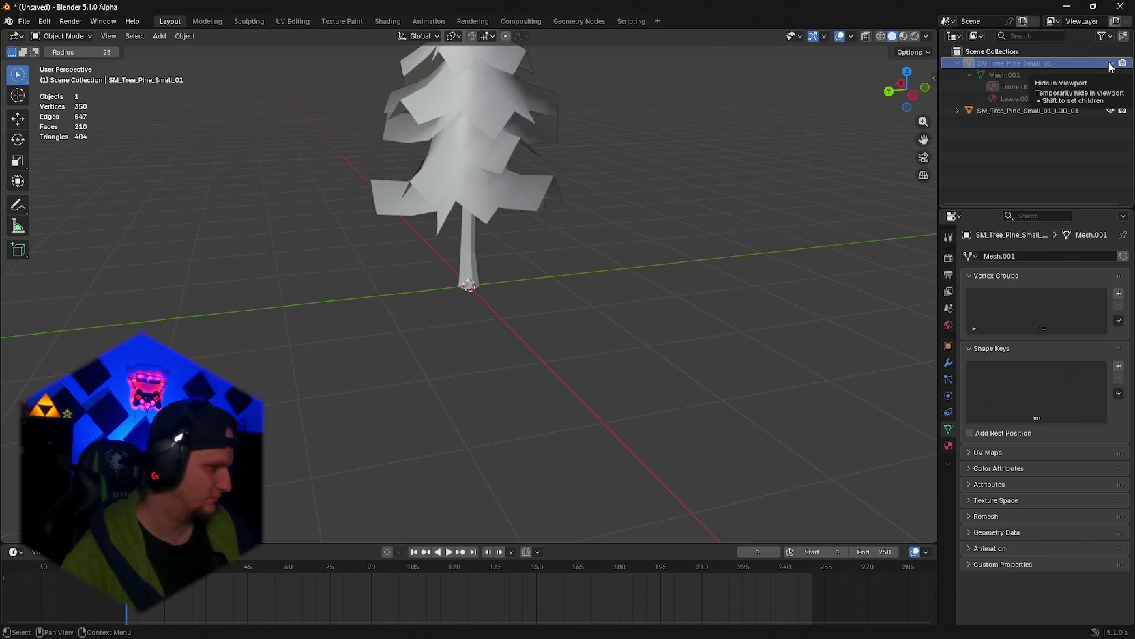
Toggle both trees repeatedly to compare counts, leave LOD_01 hidden, and minimize Blender
{"action": "left_click", "coordinate": [854, 39]}
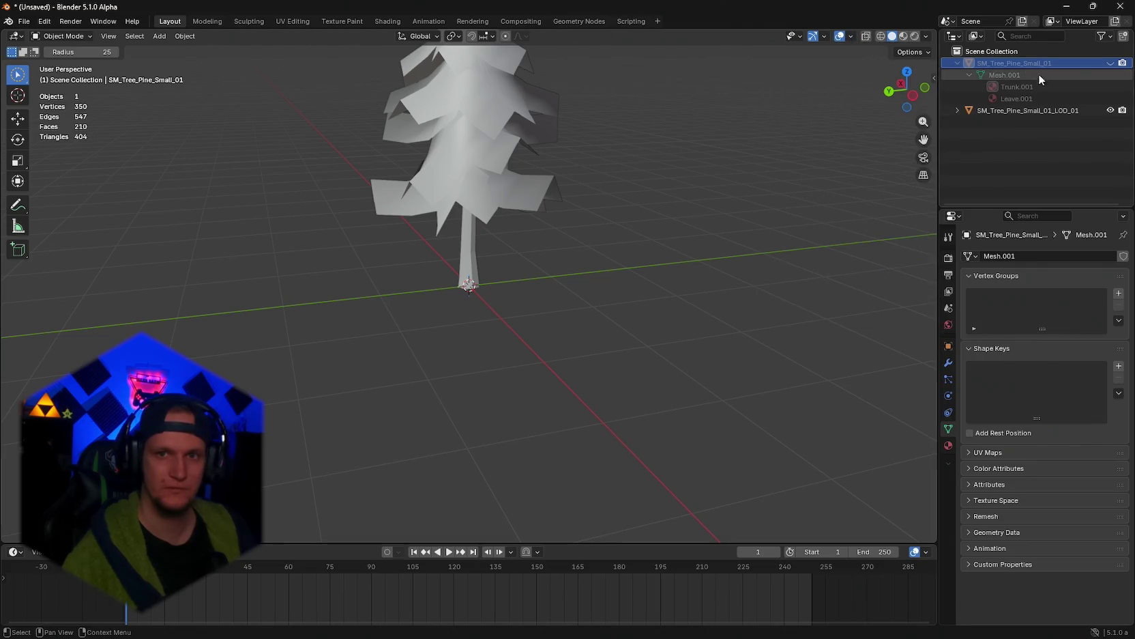
{"action": "left_click", "coordinate": [1111, 63]}
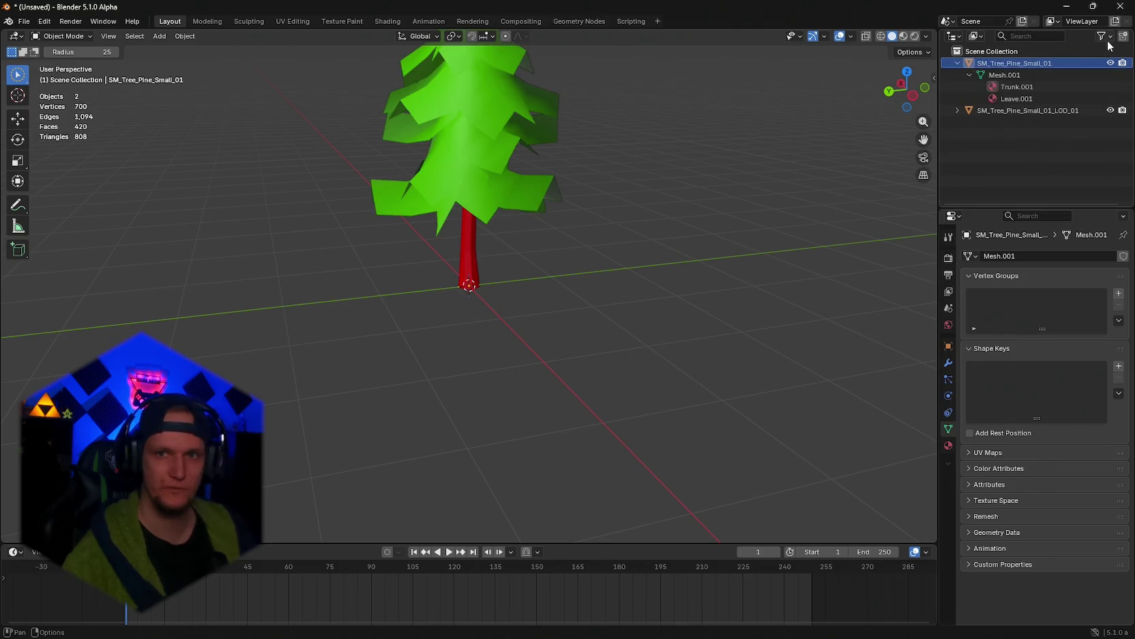
{"action": "left_click", "coordinate": [1111, 62]}
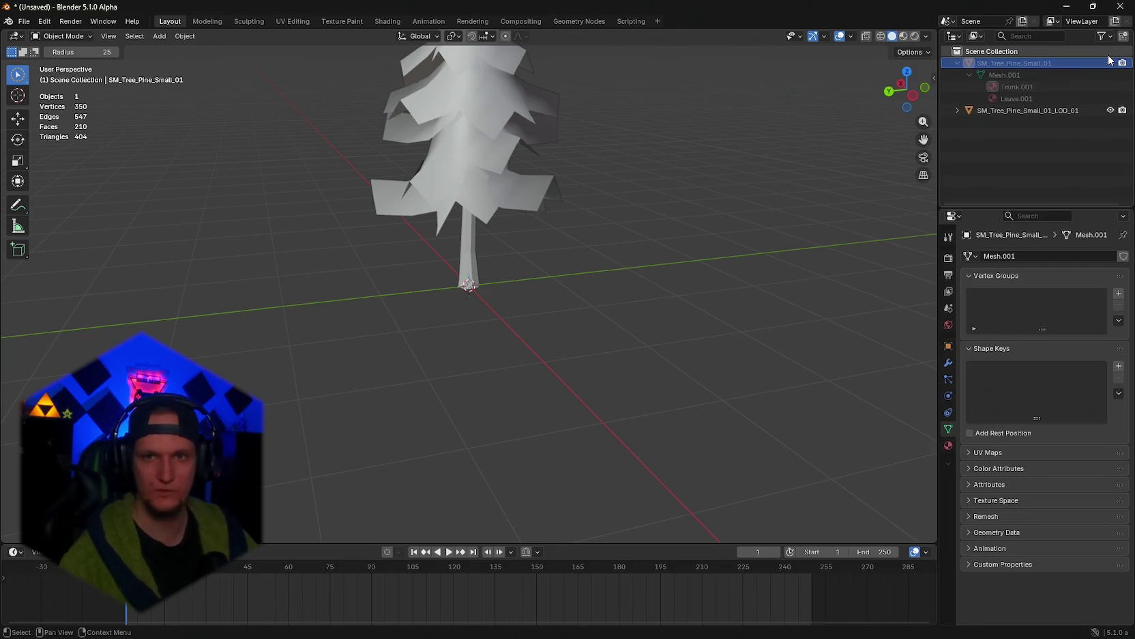
{"action": "left_click", "coordinate": [1111, 63]}
{"action": "left_click", "coordinate": [1111, 111]}
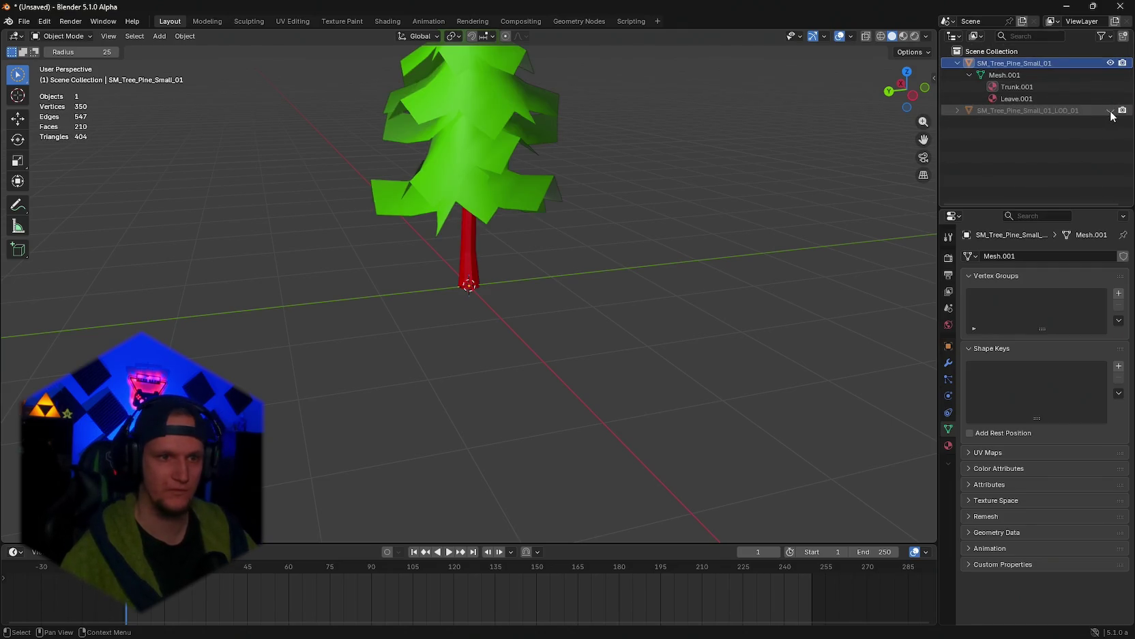
{"action": "left_click", "coordinate": [1111, 112]}
{"action": "left_click", "coordinate": [1110, 112]}
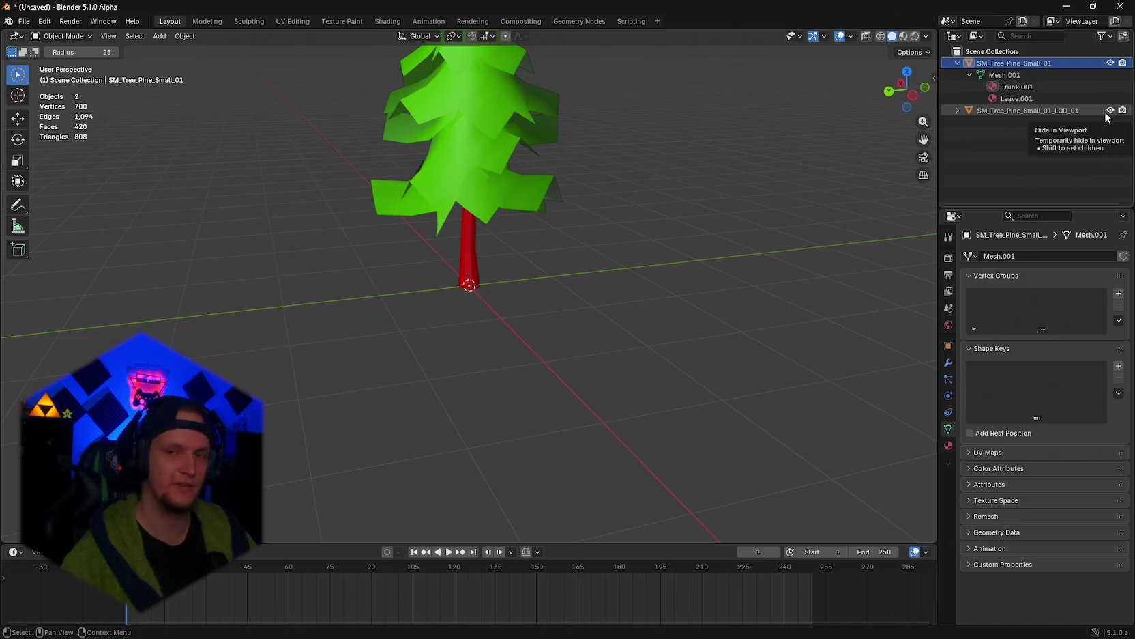
{"action": "left_click", "coordinate": [1110, 110]}
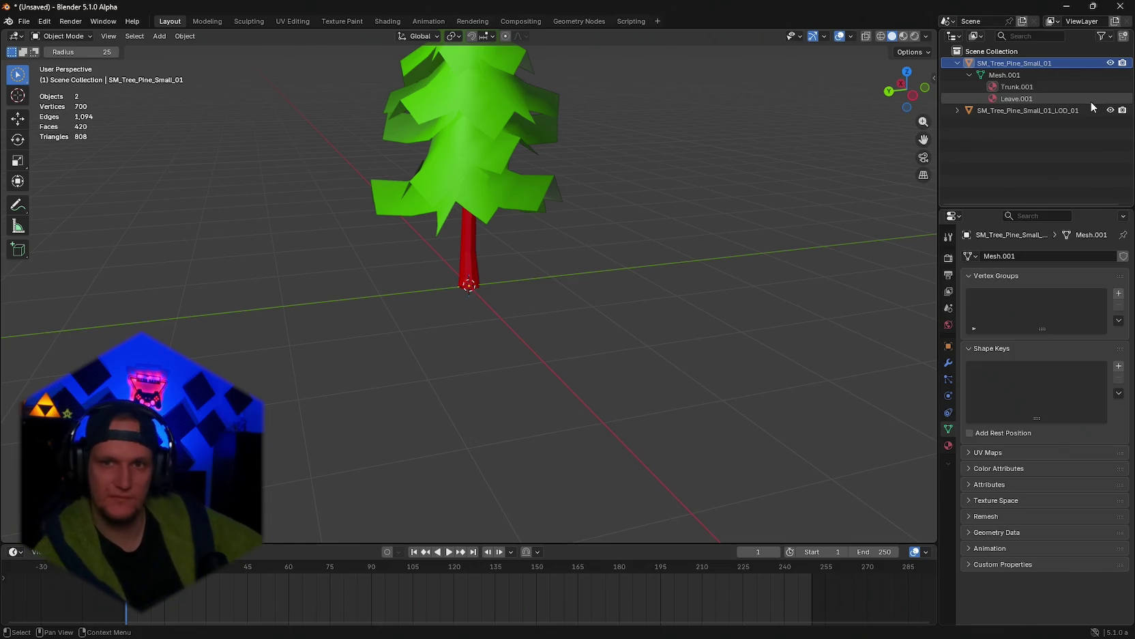
{"action": "left_click", "coordinate": [1110, 110]}
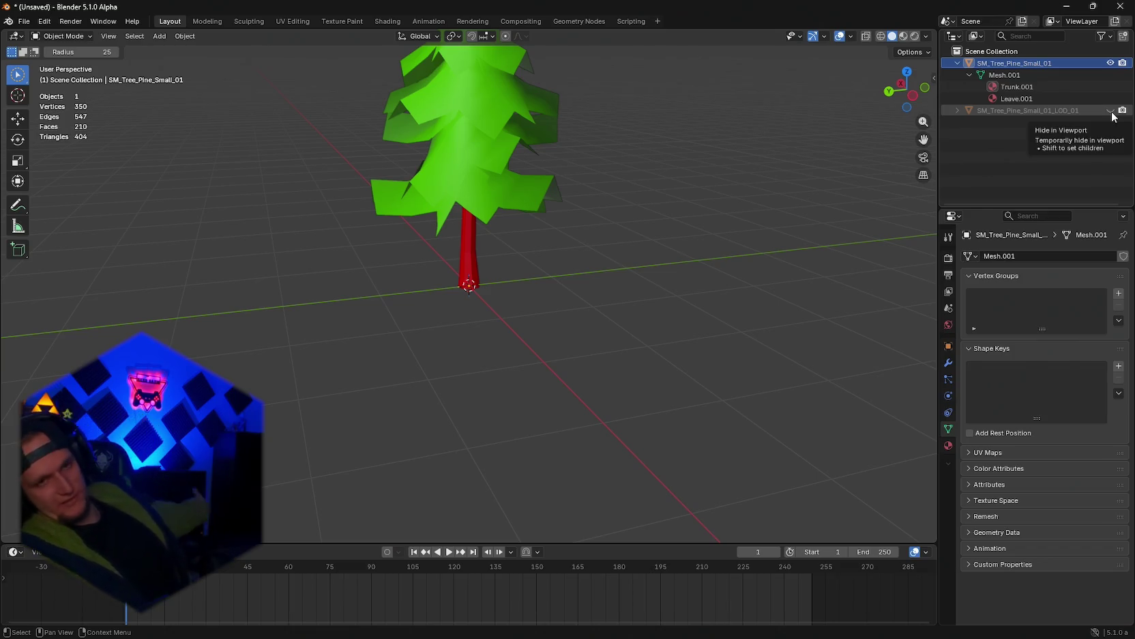
{"action": "left_click", "coordinate": [1067, 6]}
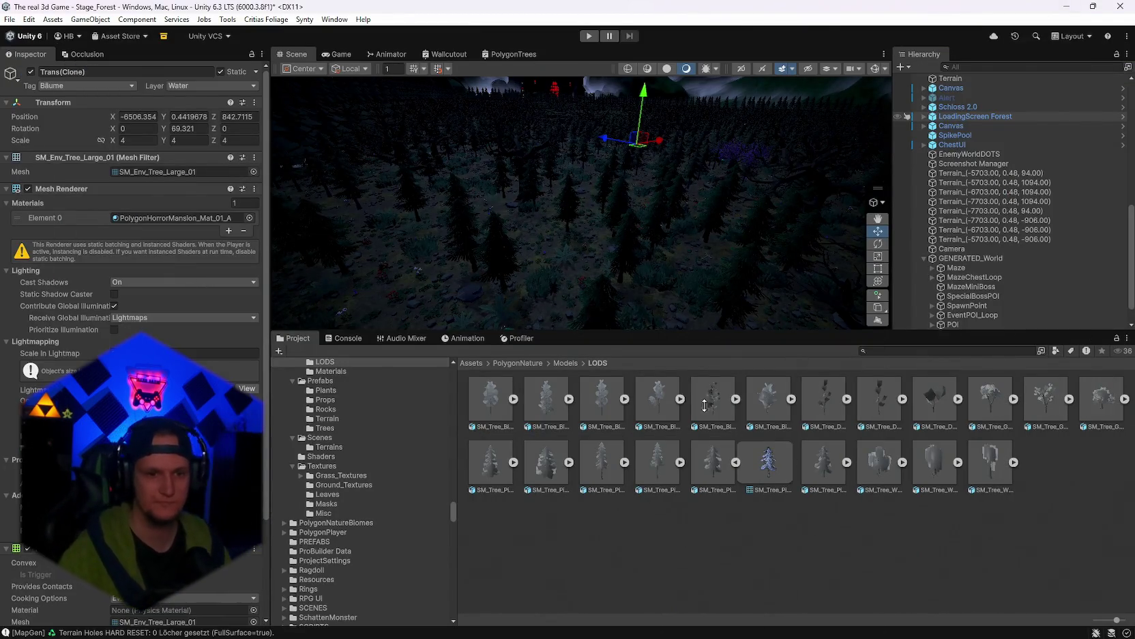
Search the project for 'stage_' and open the Stage_Forest prefabs folder
{"action": "left_click", "coordinate": [343, 344]}
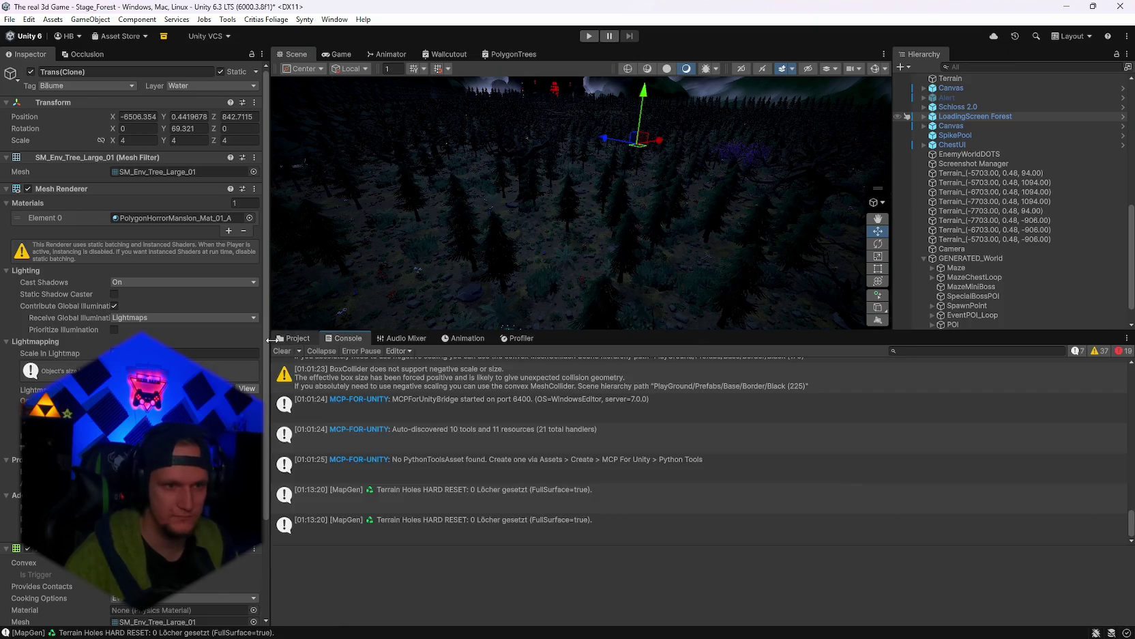
{"action": "left_click", "coordinate": [279, 340]}
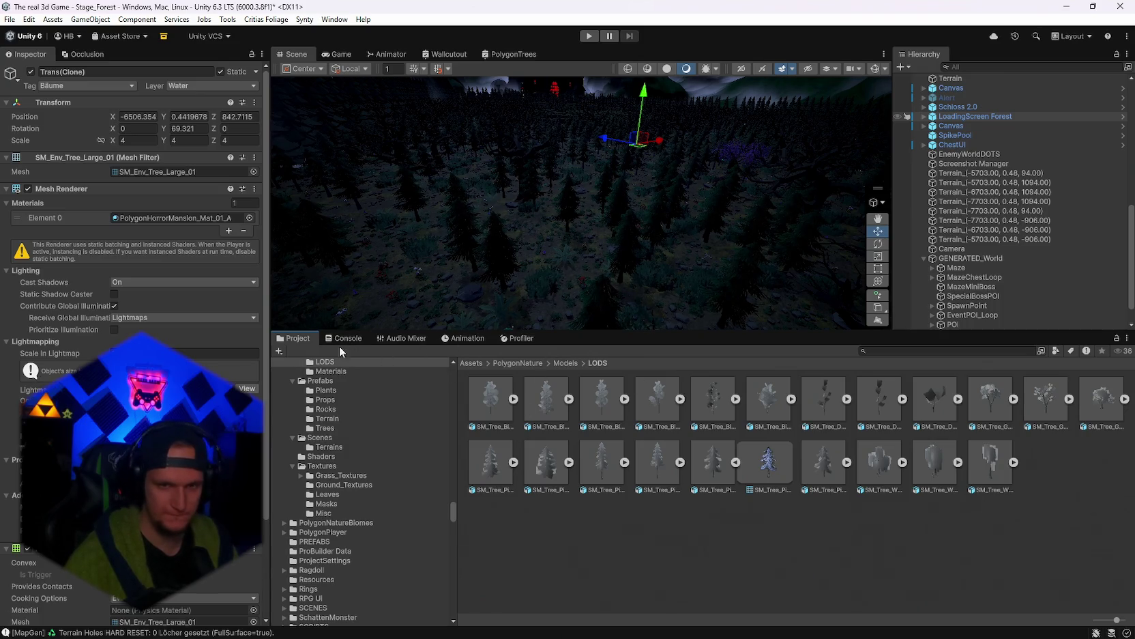
{"action": "left_click", "coordinate": [894, 350]}
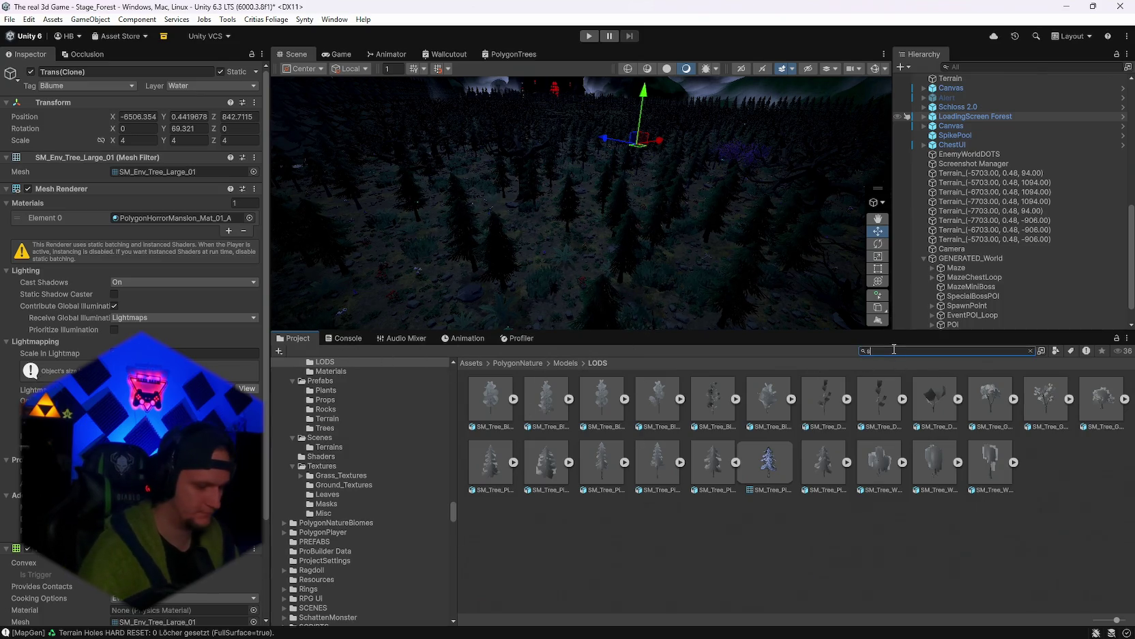
{"action": "type", "text": "stage_"}
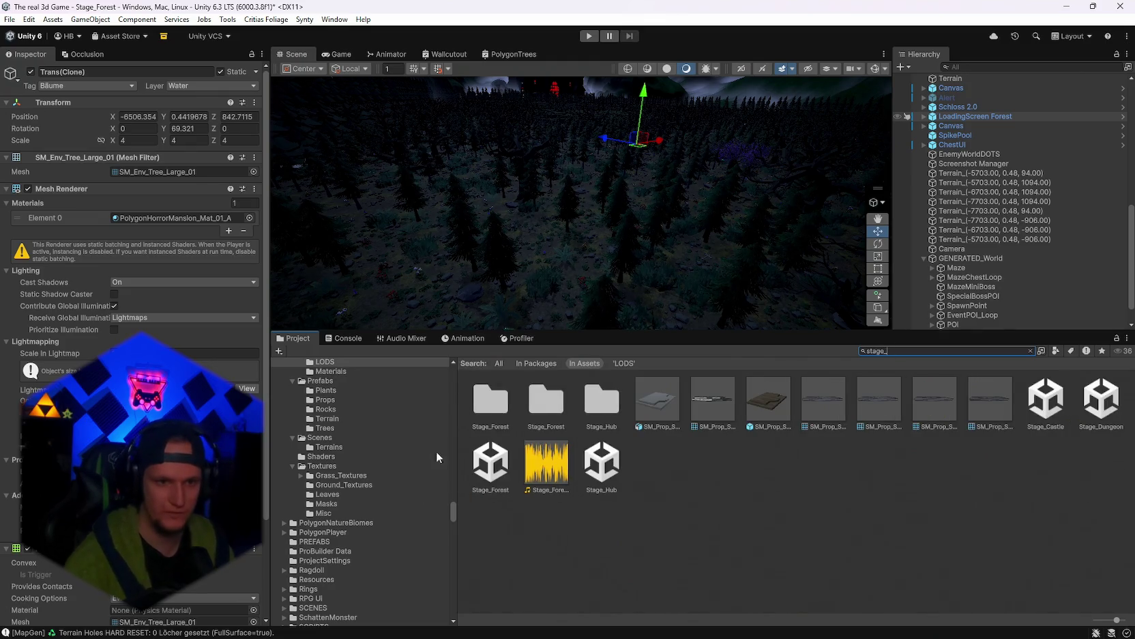
{"action": "left_click", "coordinate": [561, 408]}
{"action": "double_click", "coordinate": [554, 408]}
Open the SM_Tree_Pine_02 prefab and select its inner tree object
{"action": "scroll", "coordinate": [733, 425], "scroll_direction": "down", "scroll_amount": 3}
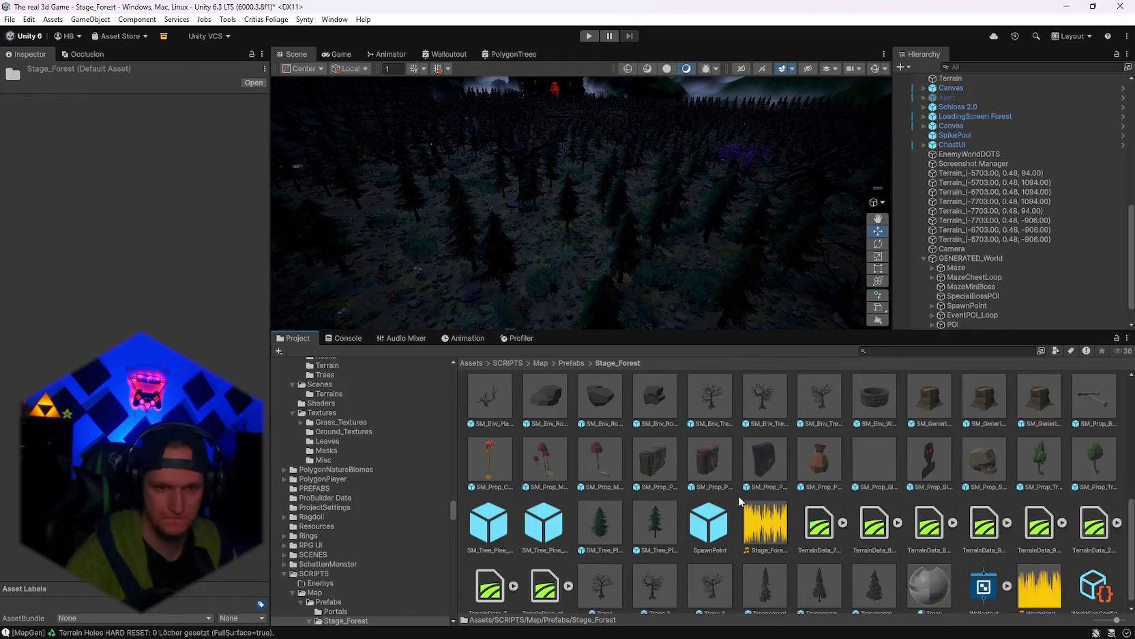
{"action": "left_click", "coordinate": [601, 514]}
{"action": "double_click", "coordinate": [600, 513]}
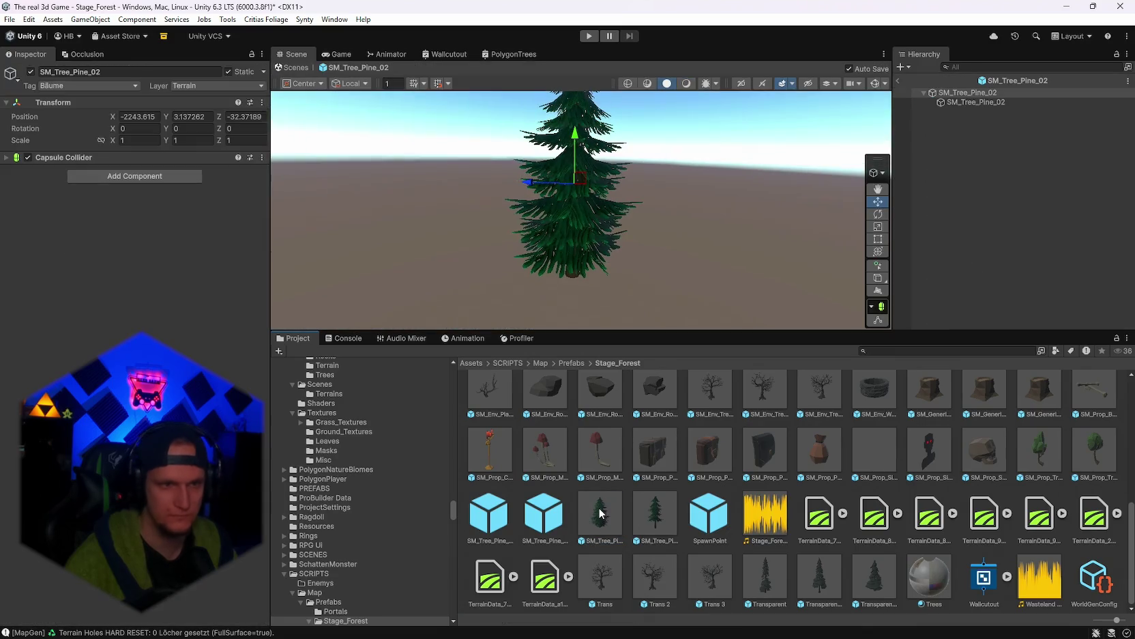
{"action": "left_click", "coordinate": [974, 104]}
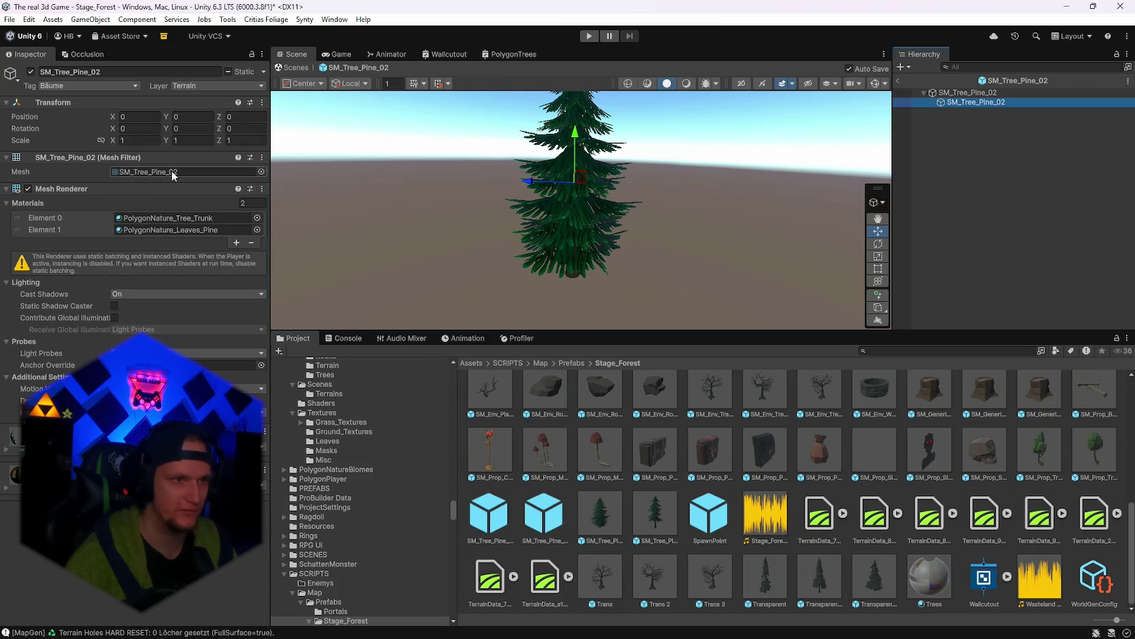
Exit the SM_Tree_Pine_02 prefab back to Stage_Forest and select WorldGen, then EnemyPooler
{"action": "left_click", "coordinate": [898, 81]}
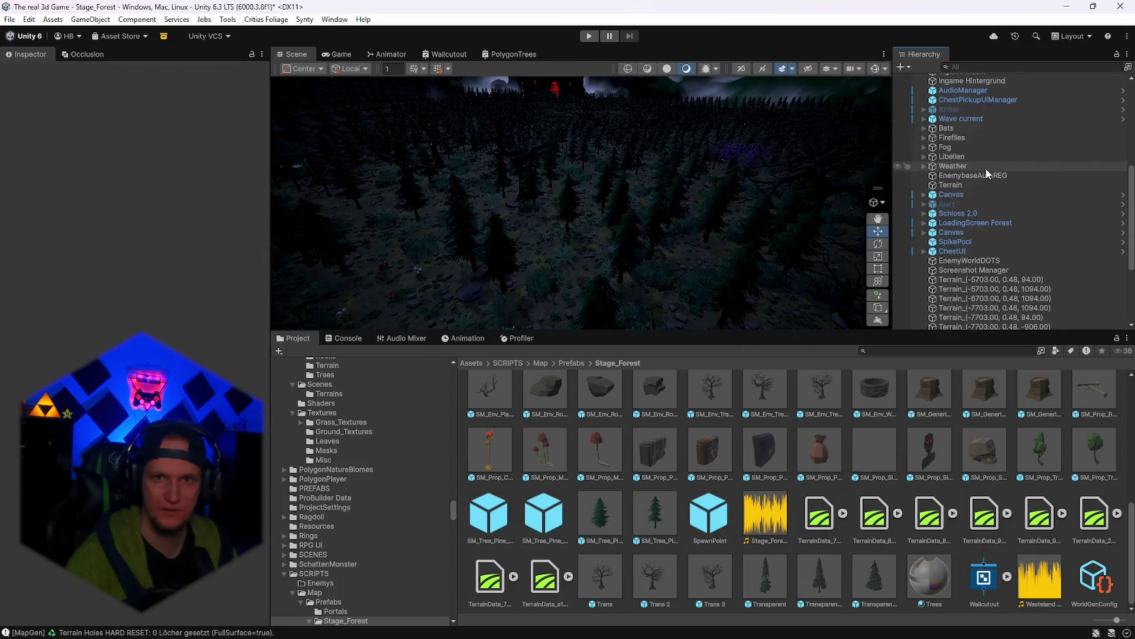
{"action": "left_click", "coordinate": [959, 134]}
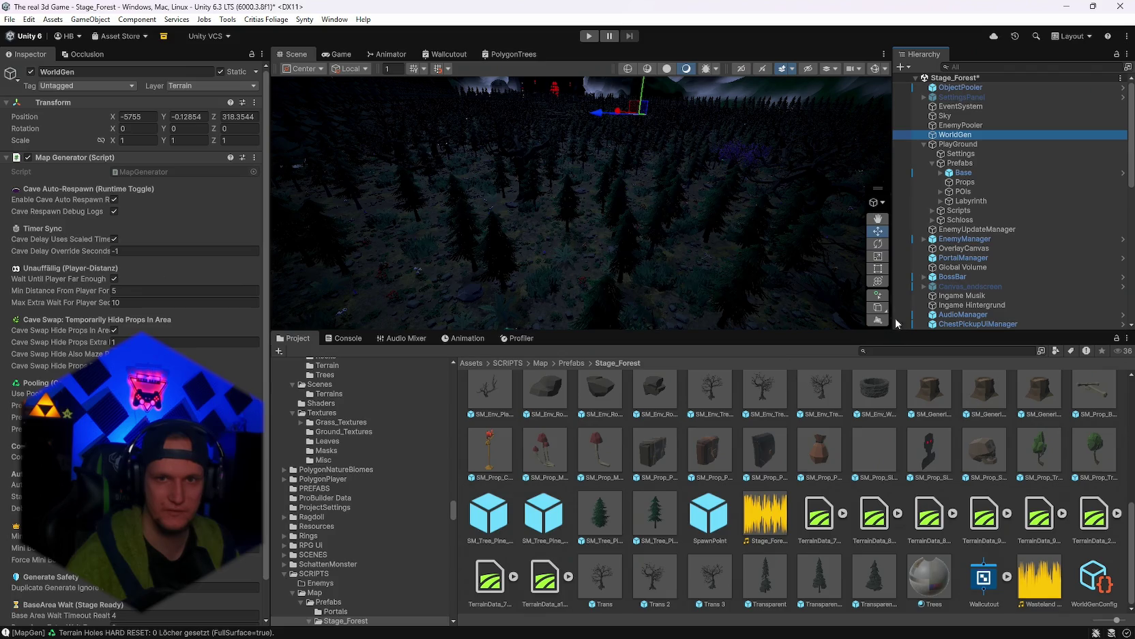
{"action": "left_click", "coordinate": [959, 126]}
Drop another pine prefab into WorldGenConfig's Prop Prefabs Element 0
{"action": "left_click", "coordinate": [958, 135]}
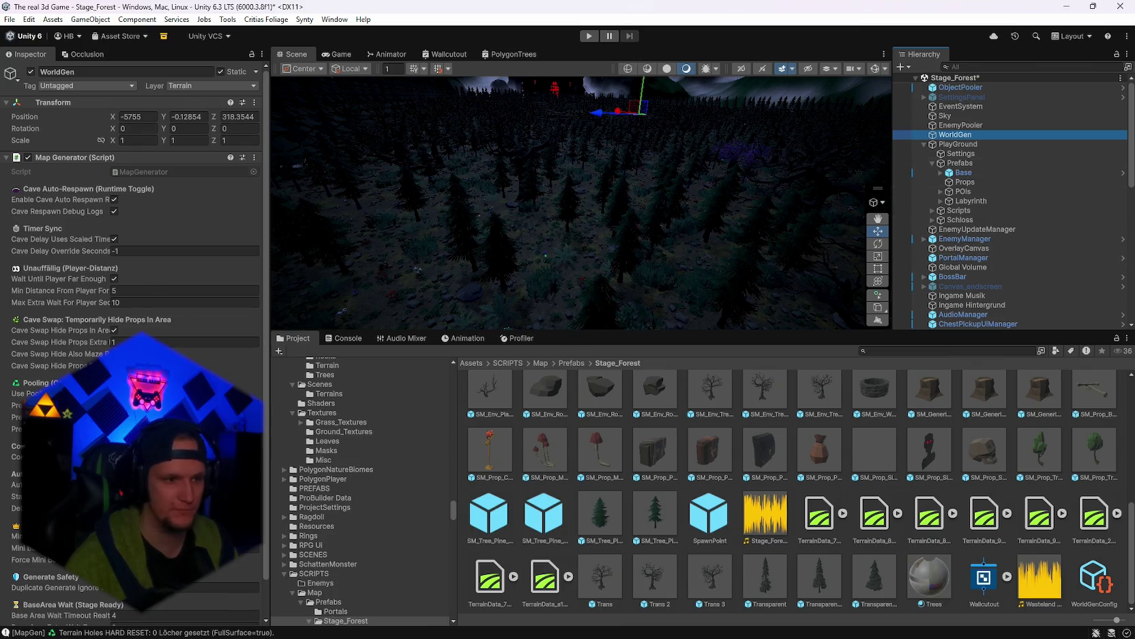
{"action": "scroll", "coordinate": [137, 273], "scroll_direction": "down", "scroll_amount": 2}
{"action": "left_click", "coordinate": [1094, 579]}
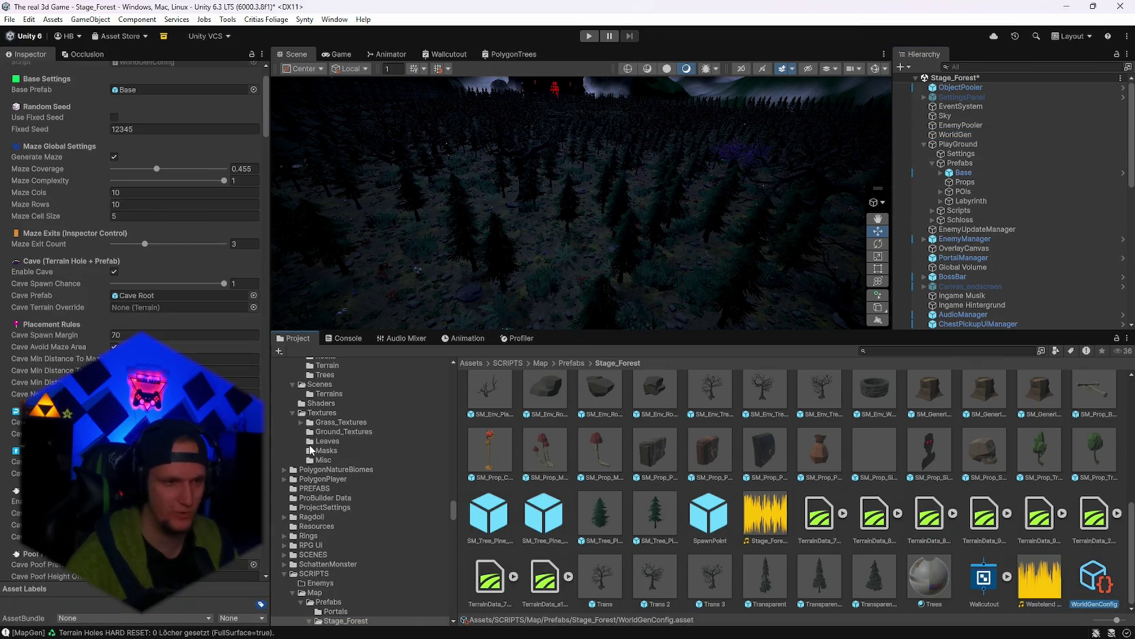
{"action": "mouse_move", "coordinate": [265, 123]}
{"action": "left_mouse_down"}
{"action": "mouse_move", "coordinate": [258, 572]}
{"action": "mouse_move", "coordinate": [278, 497]}
{"action": "mouse_move", "coordinate": [275, 301]}
{"action": "mouse_move", "coordinate": [274, 331]}
{"action": "left_mouse_up"}
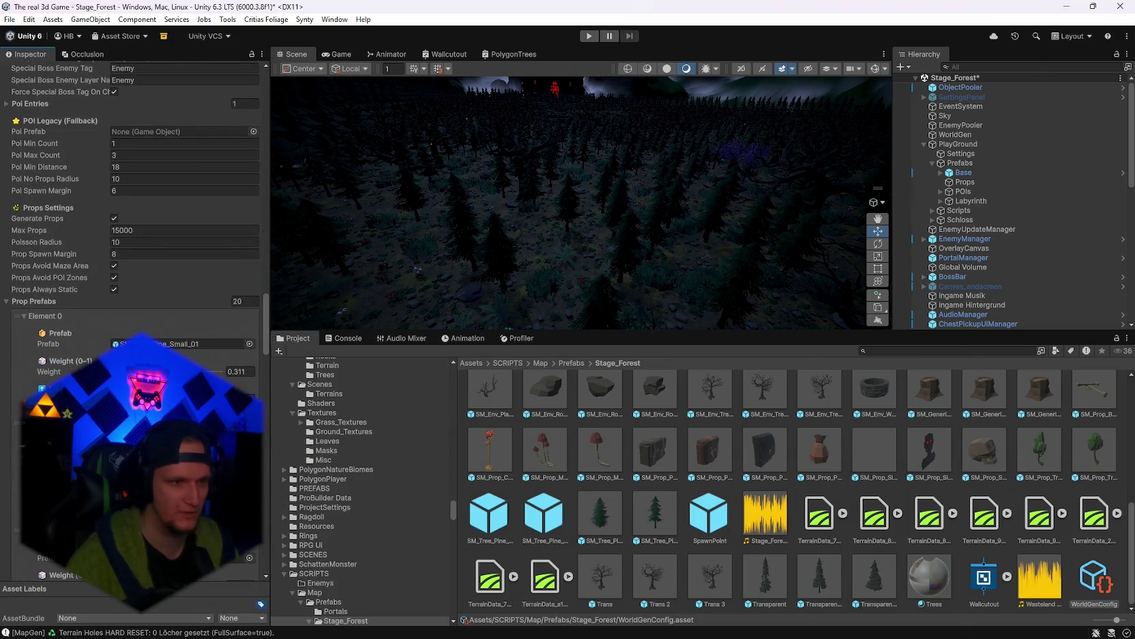
{"action": "left_click_drag", "start_coordinate": [177, 344], "coordinate": [184, 344]}
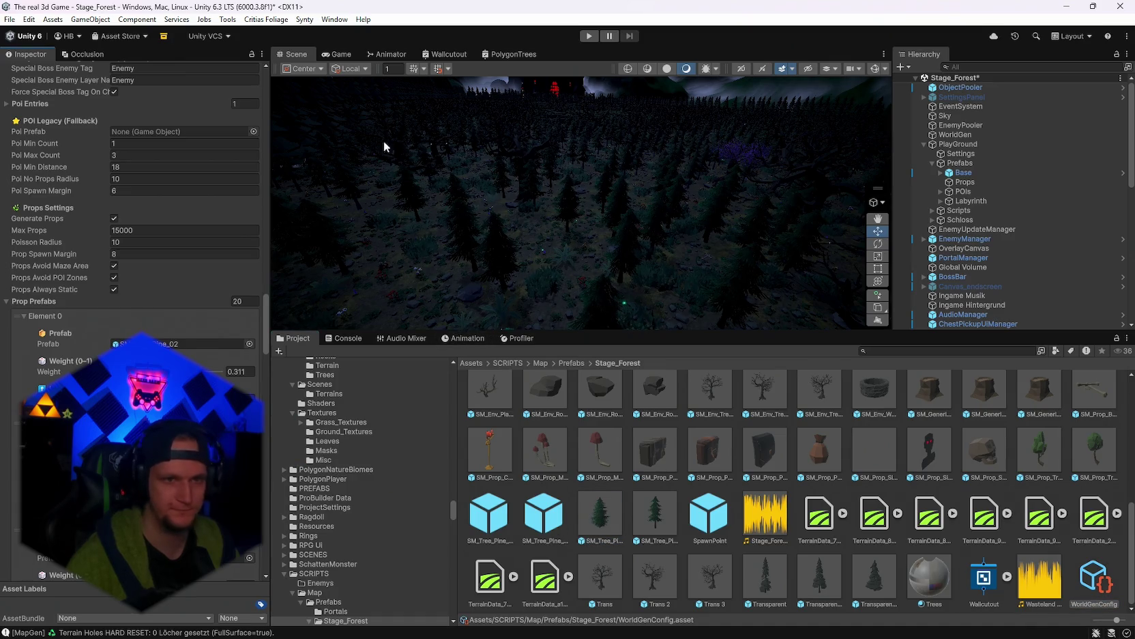
Select WorldGen and run a Map Generator context-menu action on the forest
{"action": "left_click", "coordinate": [955, 134]}
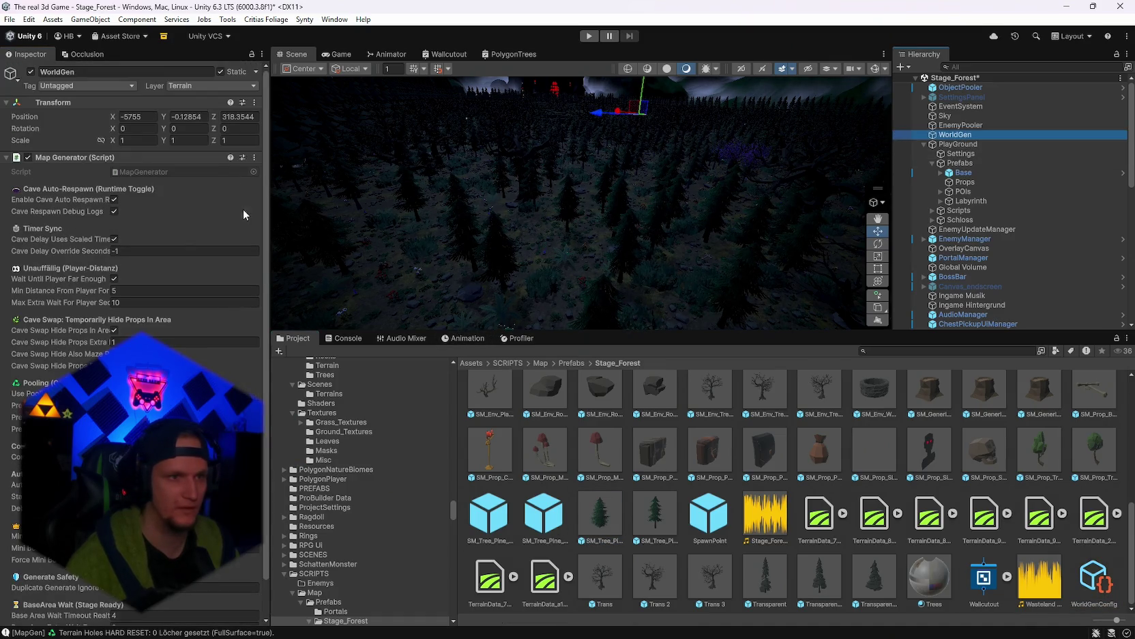
{"action": "left_click", "coordinate": [254, 157]}
{"action": "left_click", "coordinate": [321, 344]}
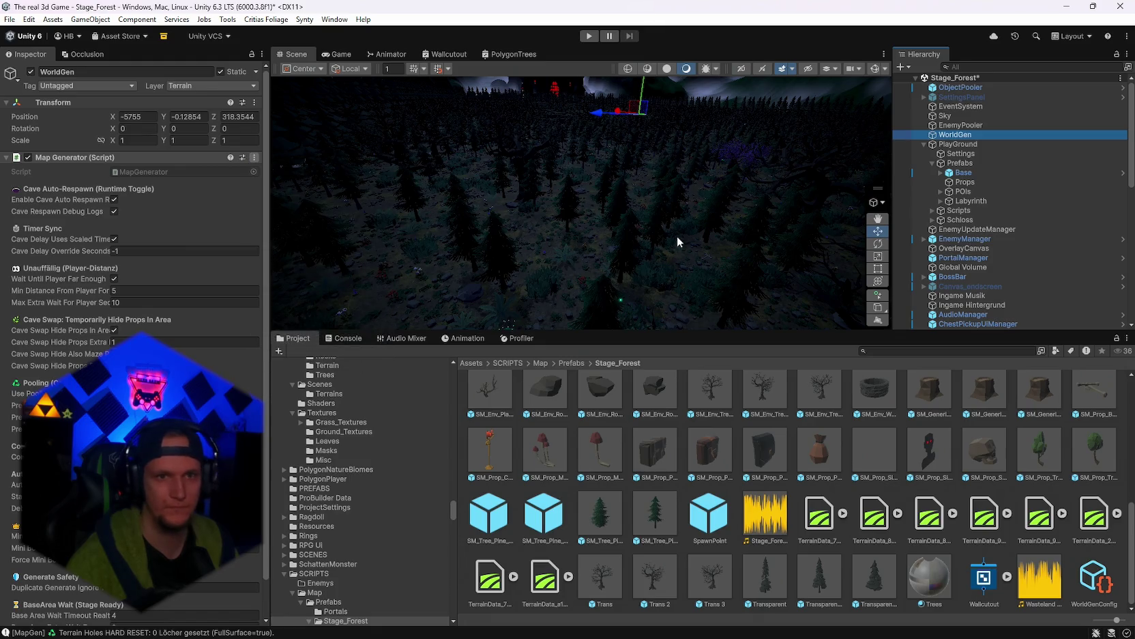
{"action": "mouse_move", "coordinate": [661, 217]}
{"action": "left_mouse_down"}
{"action": "mouse_move", "coordinate": [601, 195]}
{"action": "mouse_move", "coordinate": [825, 182]}
{"action": "mouse_move", "coordinate": [750, 208]}
{"action": "mouse_move", "coordinate": [662, 201]}
{"action": "left_mouse_up"}
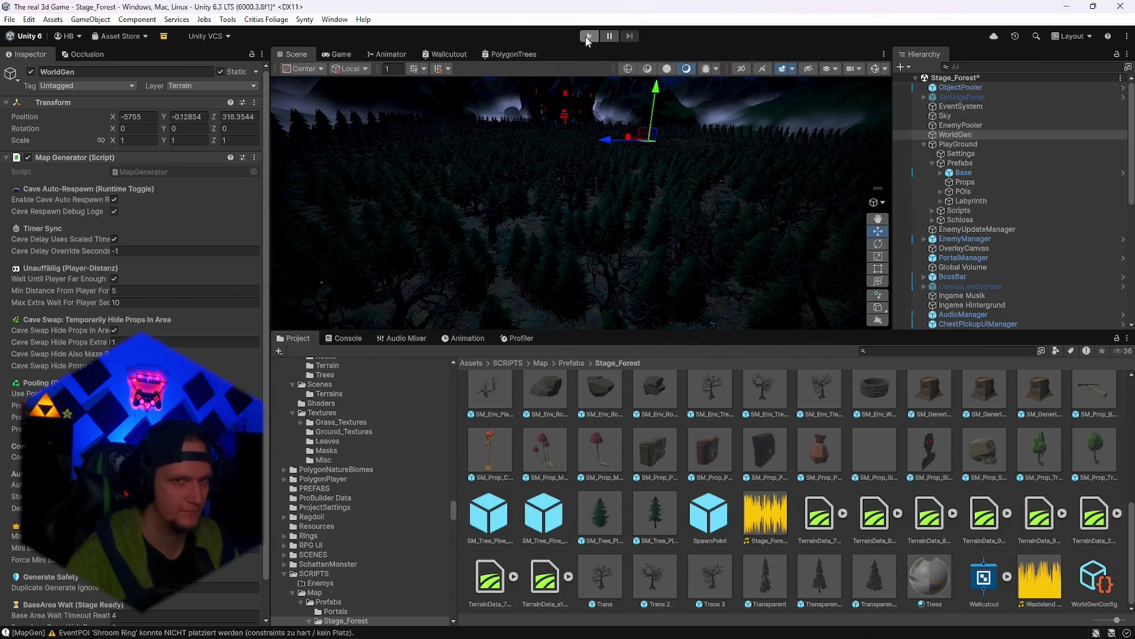
Play the forest stage, note about 35 FPS, select PlayGround, and turn Stats off
{"action": "left_click", "coordinate": [586, 38]}
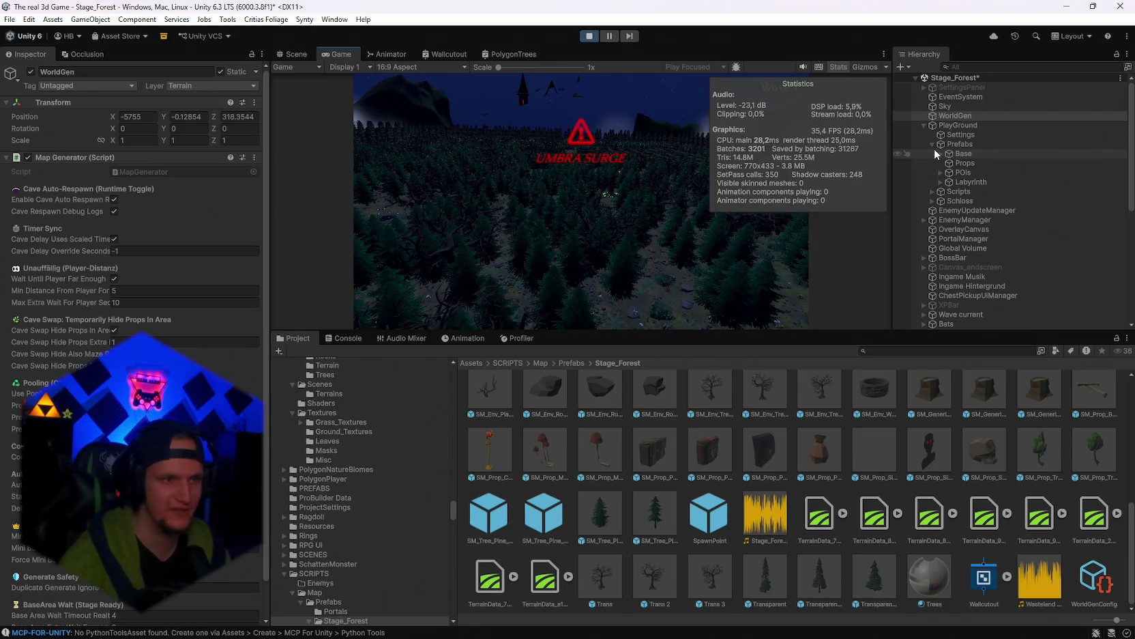
{"action": "left_click", "coordinate": [957, 122]}
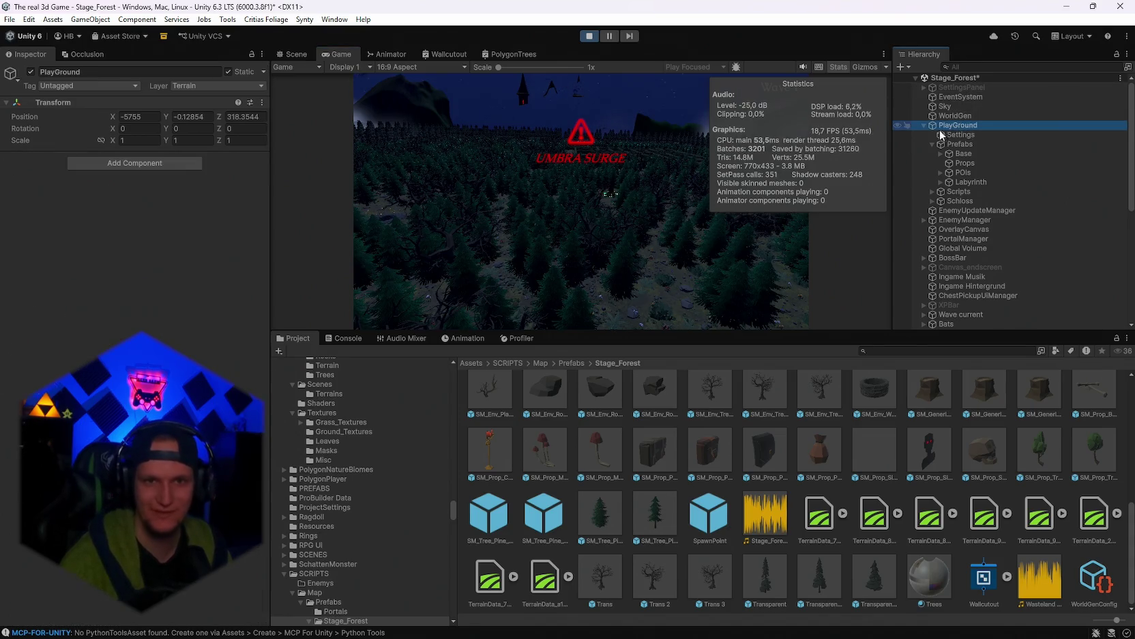
{"action": "left_click", "coordinate": [840, 68]}
{"action": "scroll", "coordinate": [947, 170], "scroll_direction": "down", "scroll_amount": 6}
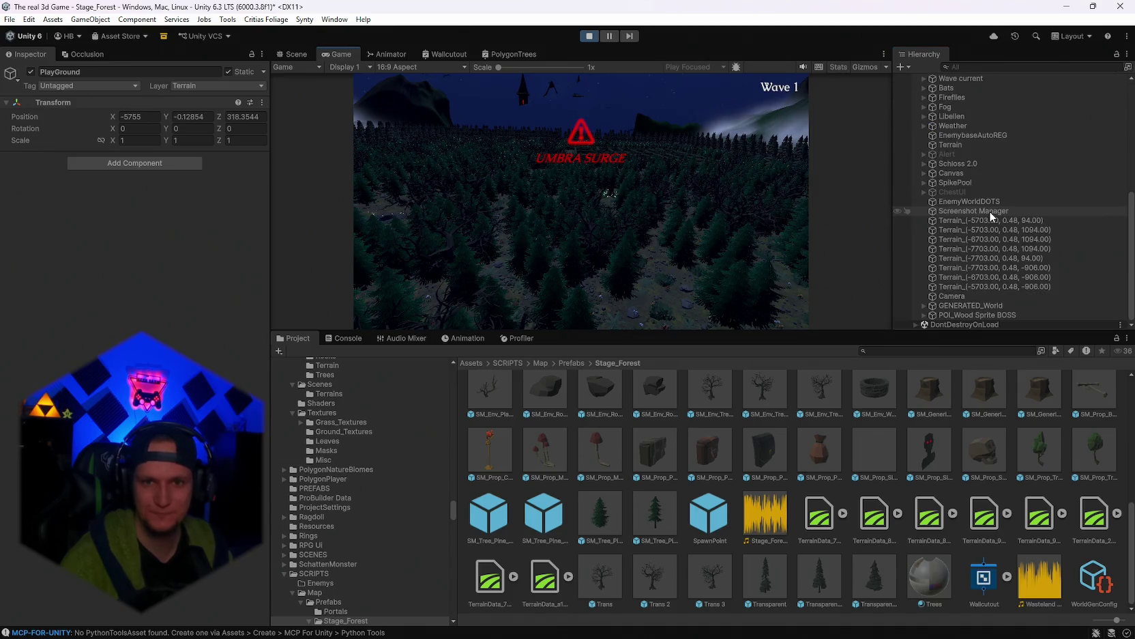
{"action": "left_click", "coordinate": [974, 66]}
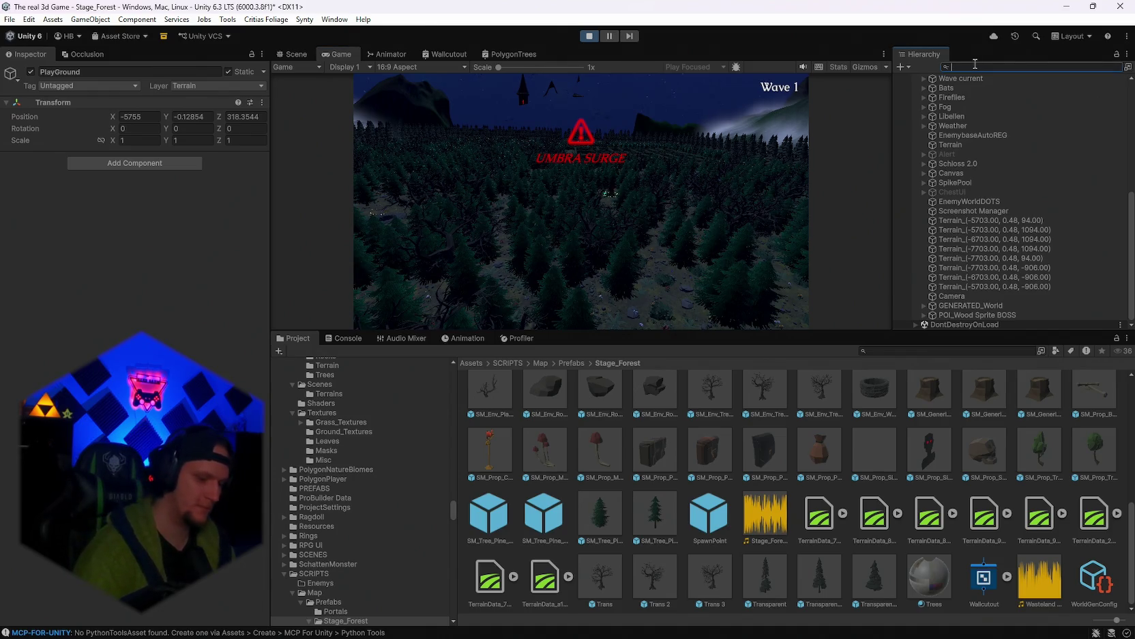
Filter the Hierarchy by 'pine' and inspect the first SM_Env_Pine_01 object
{"action": "type", "text": "pine"}
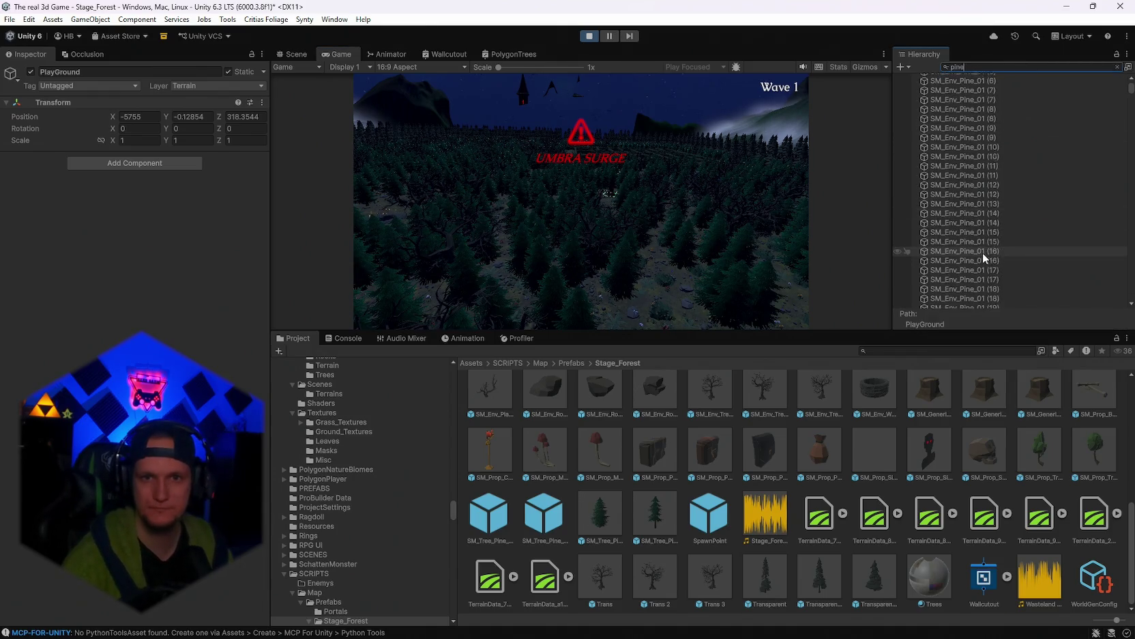
{"action": "scroll", "coordinate": [982, 252], "scroll_direction": "down", "scroll_amount": 2}
{"action": "scroll", "coordinate": [990, 246], "scroll_direction": "down", "scroll_amount": 3}
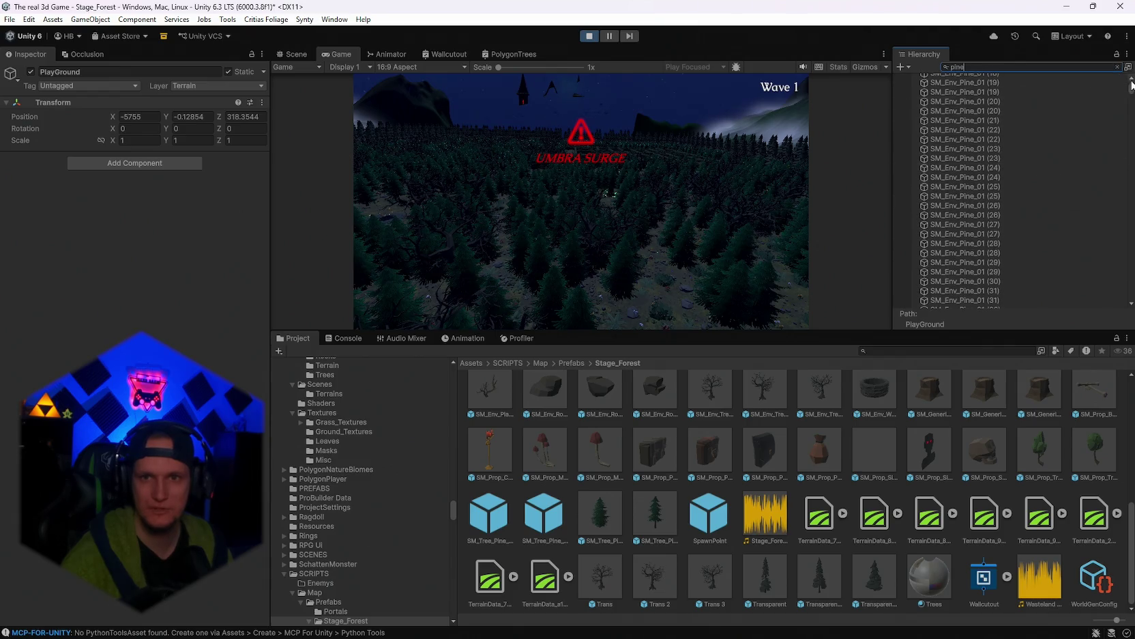
{"action": "mouse_move", "coordinate": [1131, 85]}
{"action": "left_mouse_down"}
{"action": "mouse_move", "coordinate": [1127, 128]}
{"action": "mouse_move", "coordinate": [1127, 85]}
{"action": "left_mouse_up"}
{"action": "left_click", "coordinate": [1004, 86]}
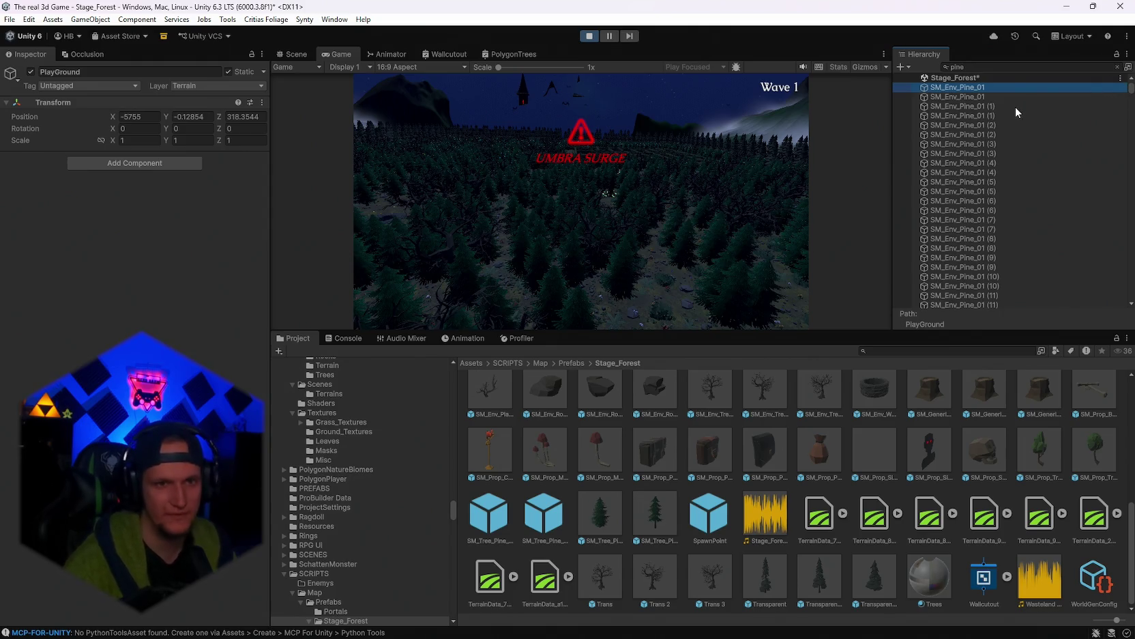
{"action": "left_click", "coordinate": [907, 87]}
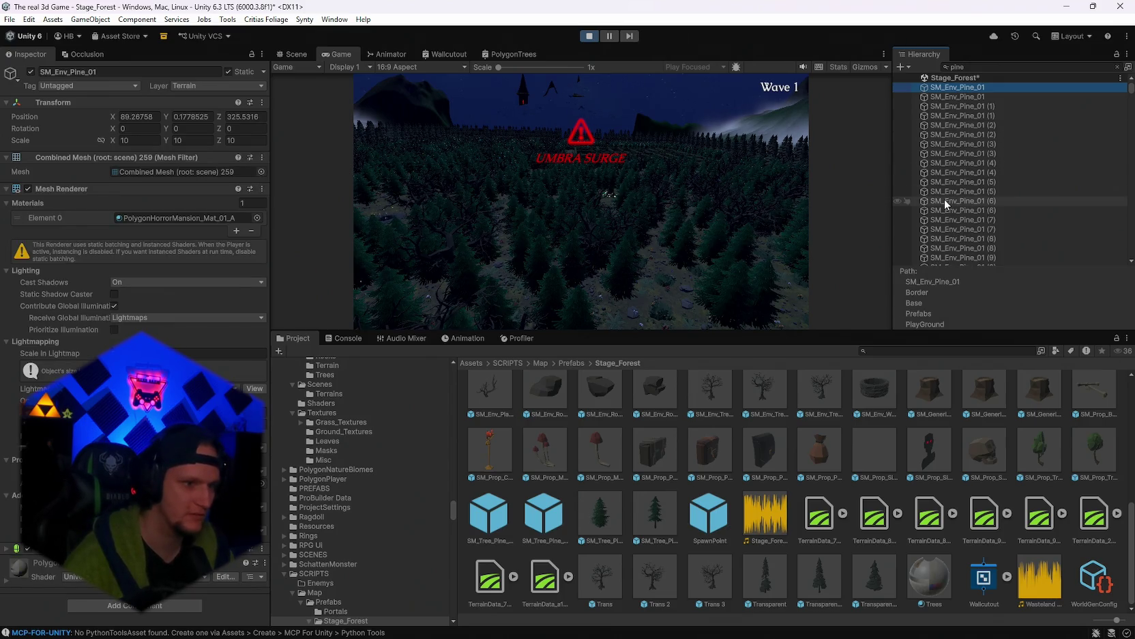
Scroll through the pine results and select an SM_Tree_Pine_02 object
{"action": "scroll", "coordinate": [1005, 176], "scroll_direction": "down", "scroll_amount": 10}
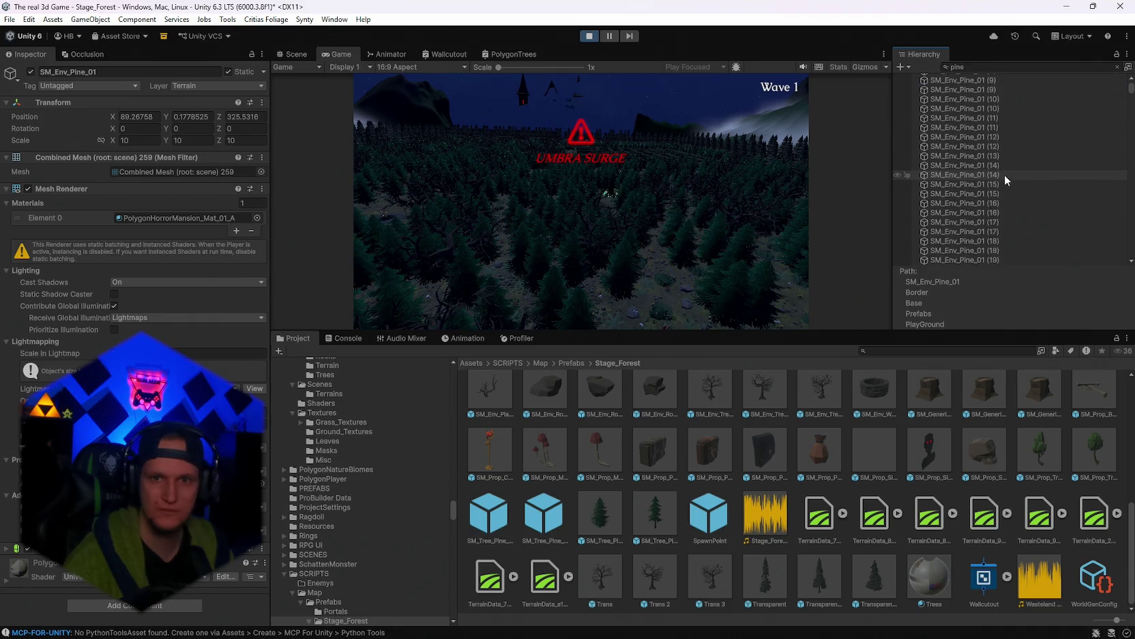
{"action": "scroll", "coordinate": [1007, 174], "scroll_direction": "down", "scroll_amount": 20}
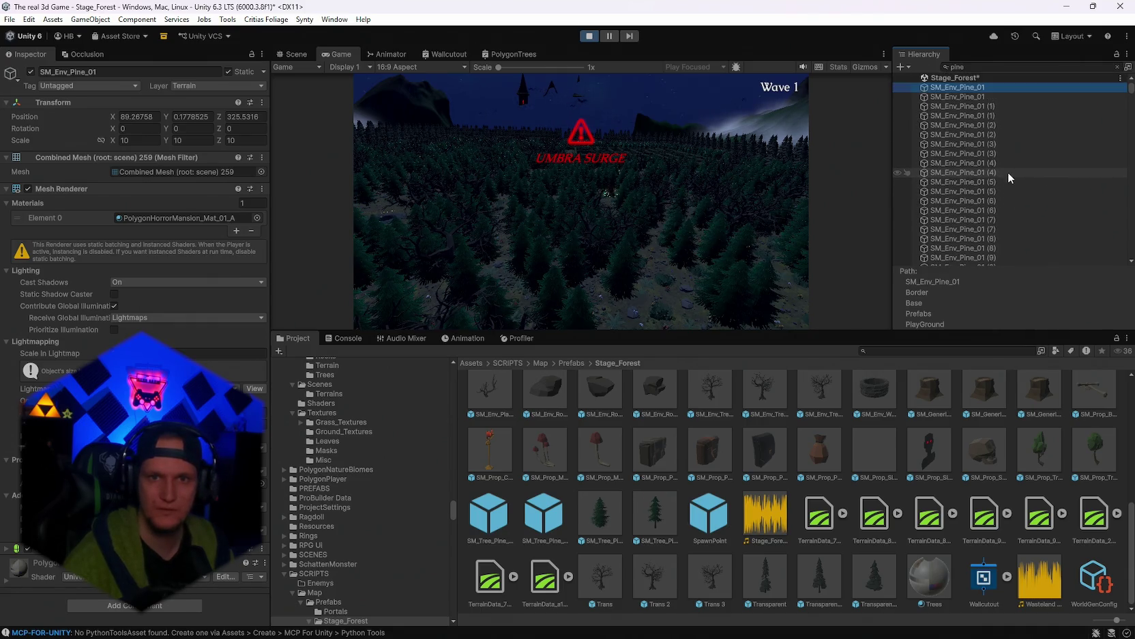
{"action": "scroll", "coordinate": [1016, 174], "scroll_direction": "down", "scroll_amount": 20}
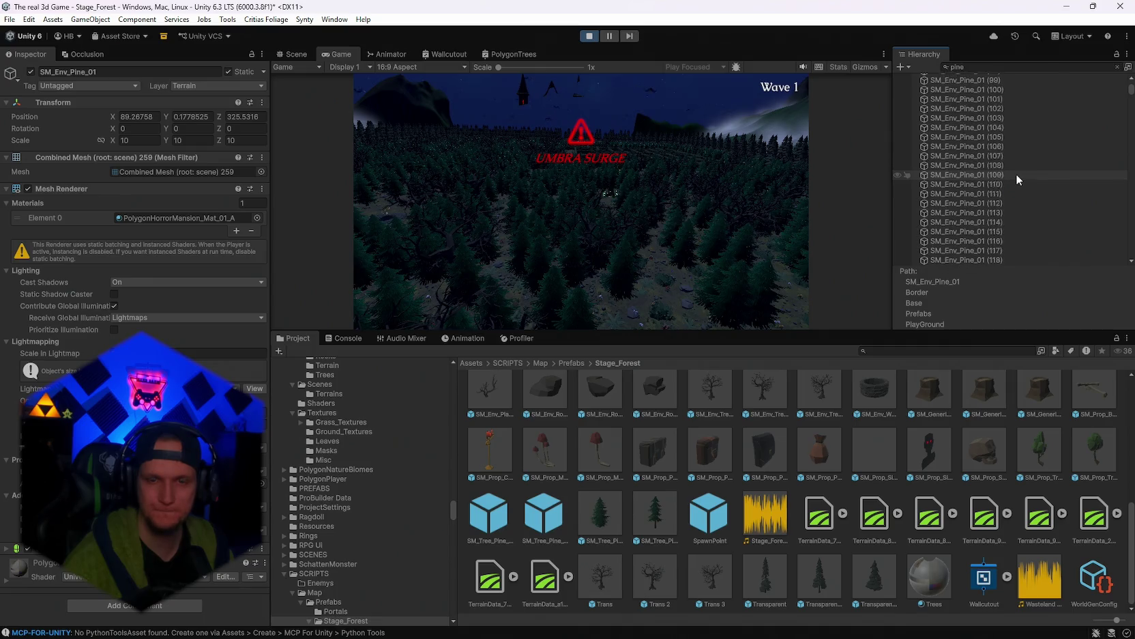
{"action": "scroll", "coordinate": [1015, 174], "scroll_direction": "down", "scroll_amount": 20}
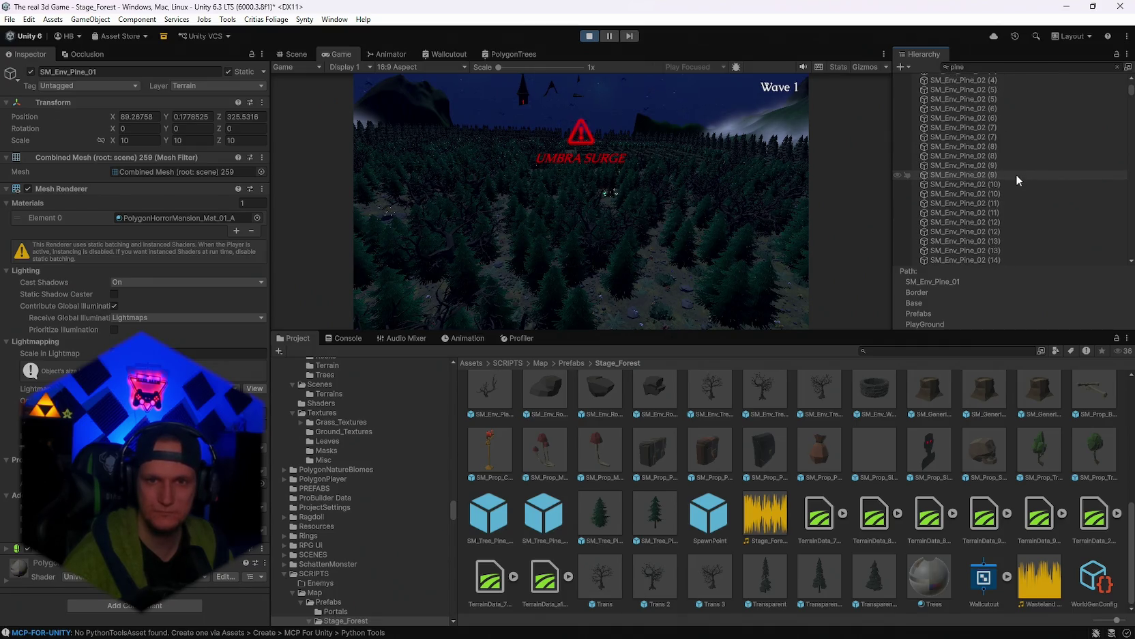
{"action": "scroll", "coordinate": [1017, 180], "scroll_direction": "down", "scroll_amount": 5}
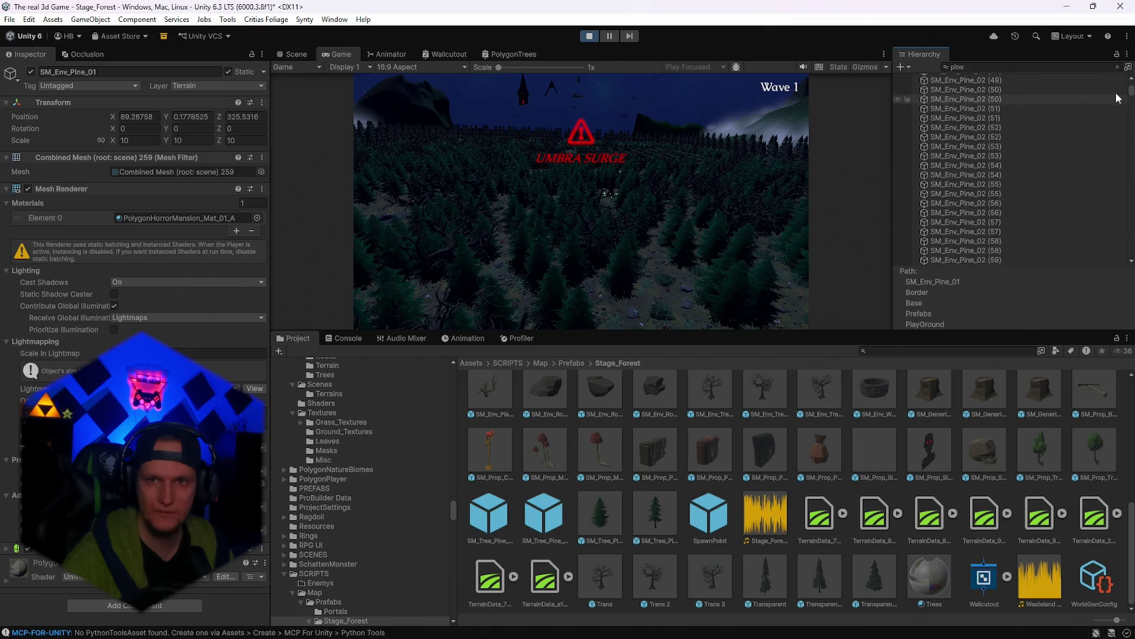
{"action": "left_click_drag", "start_coordinate": [1132, 90], "coordinate": [1131, 106]}
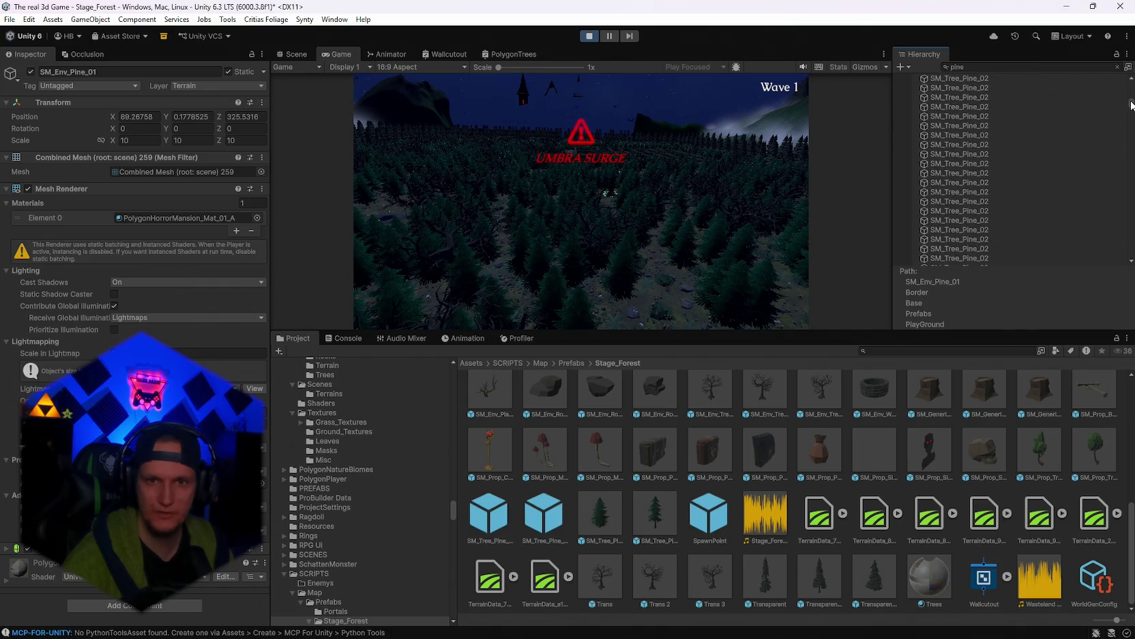
{"action": "scroll", "coordinate": [1033, 180], "scroll_direction": "down", "scroll_amount": 3}
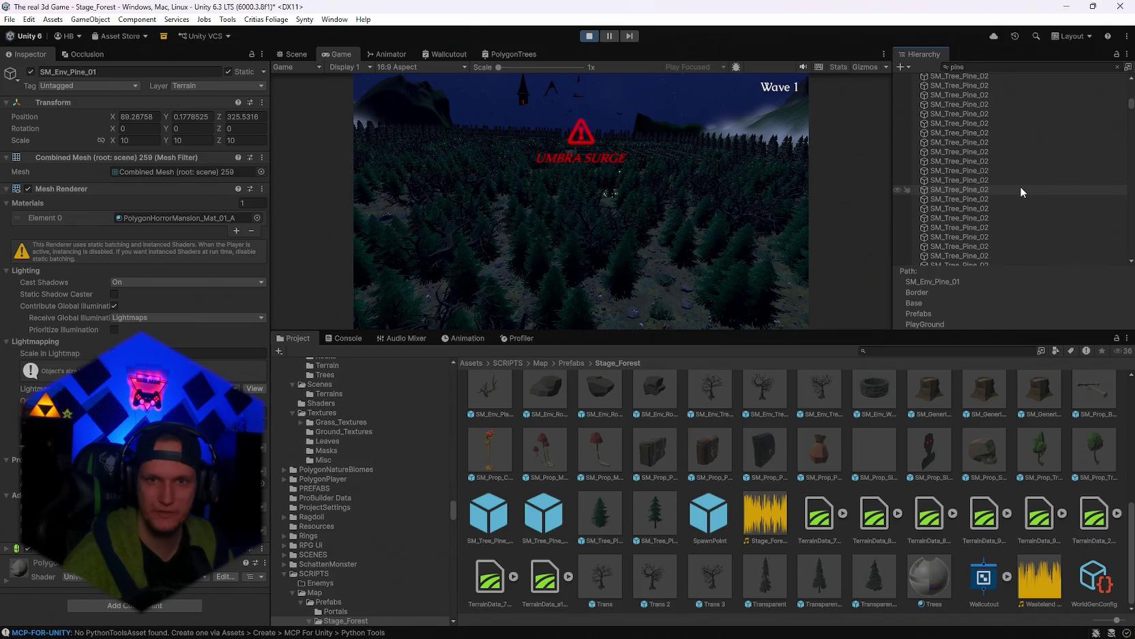
{"action": "scroll", "coordinate": [1020, 185], "scroll_direction": "down", "scroll_amount": 3}
{"action": "scroll", "coordinate": [1018, 186], "scroll_direction": "down", "scroll_amount": 5}
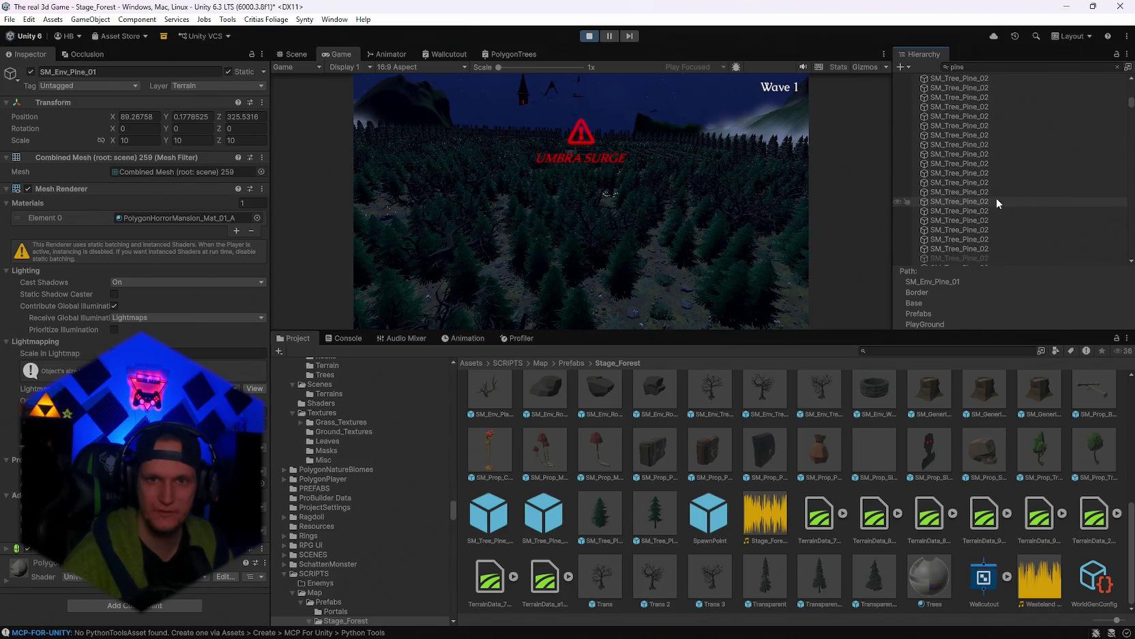
{"action": "scroll", "coordinate": [1003, 198], "scroll_direction": "down", "scroll_amount": 8}
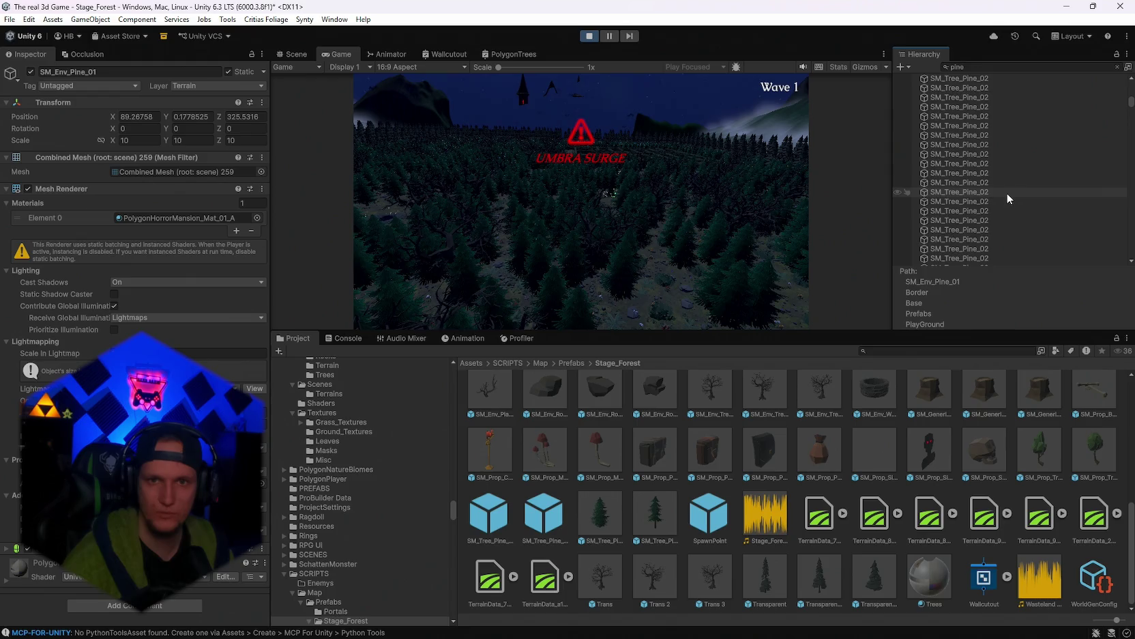
{"action": "scroll", "coordinate": [1007, 197], "scroll_direction": "down", "scroll_amount": 3}
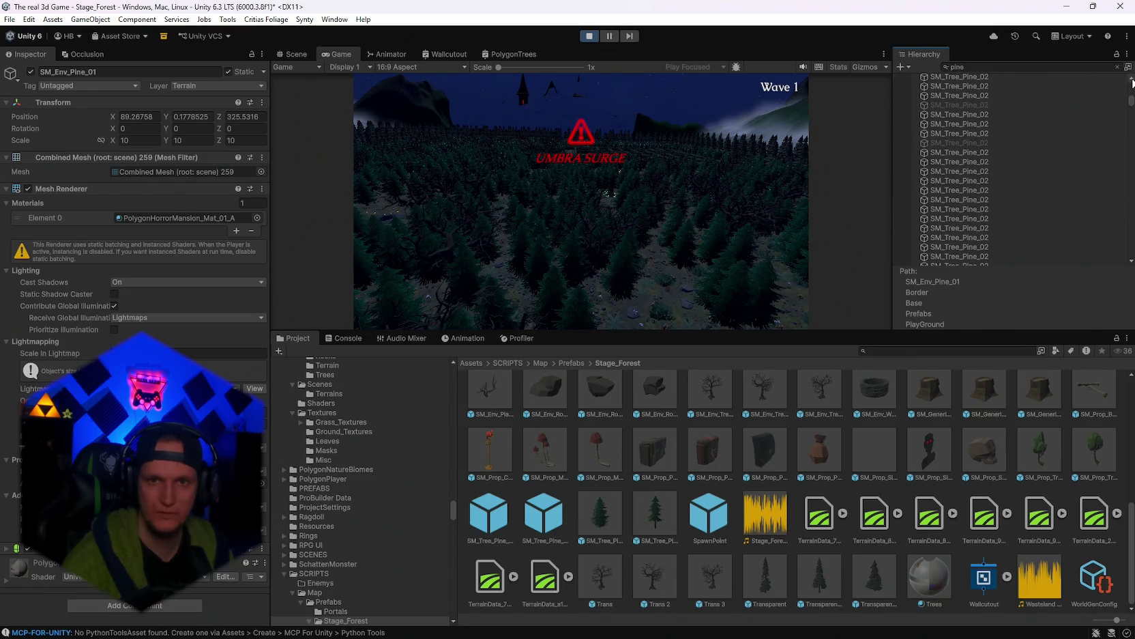
{"action": "left_click", "coordinate": [1132, 81]}
{"action": "scroll", "coordinate": [1132, 81], "scroll_direction": "up", "scroll_amount": 10}
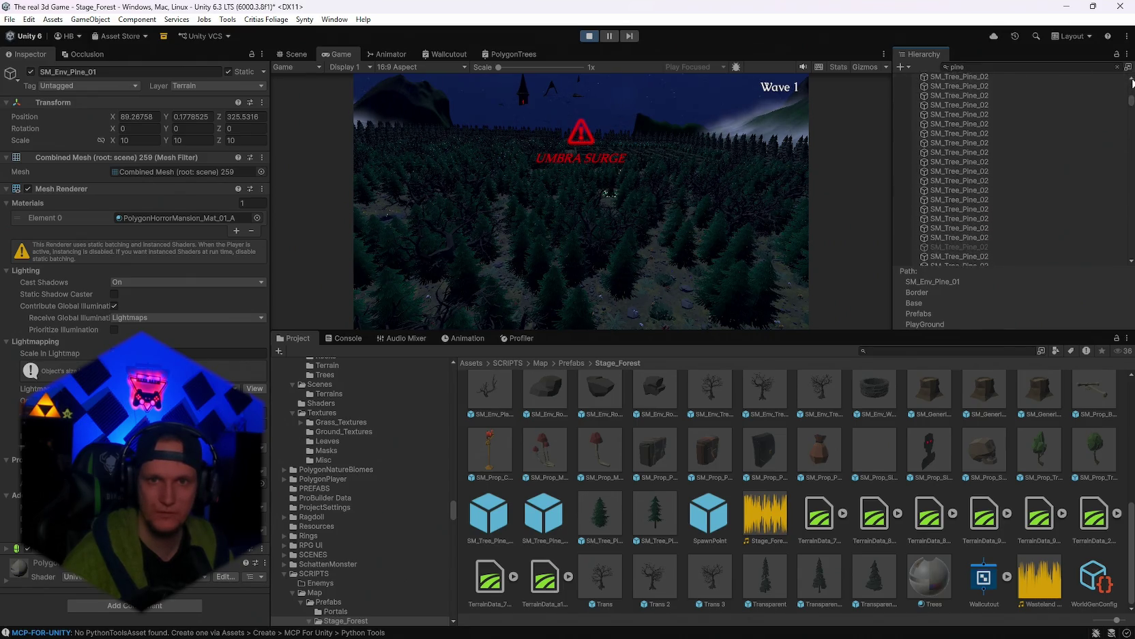
{"action": "scroll", "coordinate": [1132, 80], "scroll_direction": "up", "scroll_amount": 2}
{"action": "left_click", "coordinate": [975, 140]}
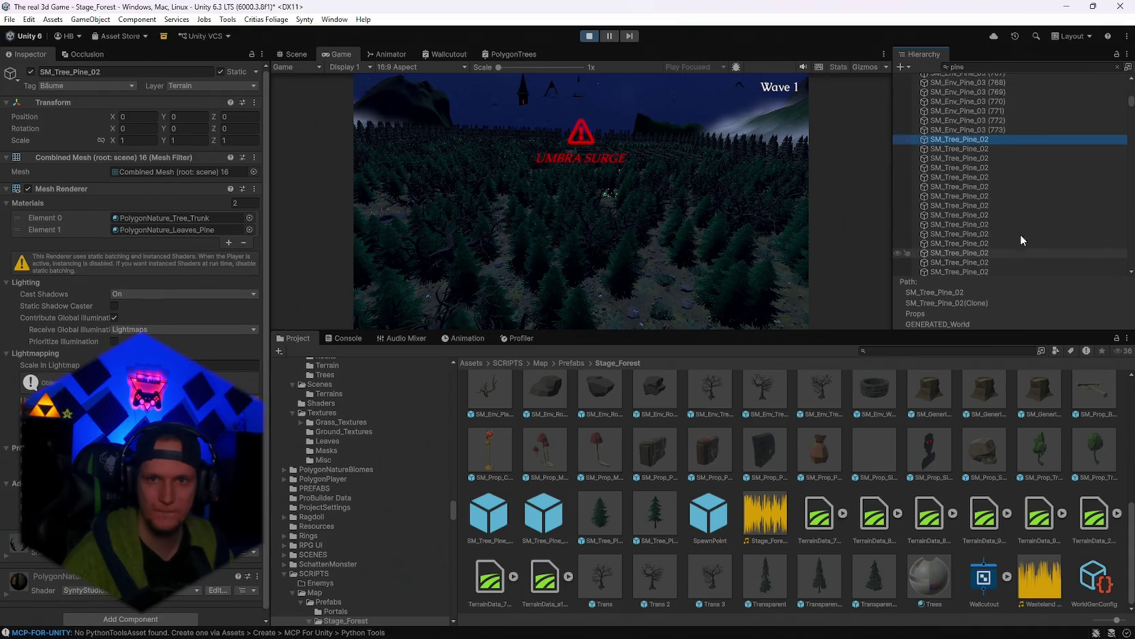
Select all 3942 SM_Tree_Pine_02 clones and compare FPS hidden (~27.8) versus restored (~21.4)
{"action": "left_click_drag", "start_coordinate": [1132, 108], "coordinate": [1124, 134]}
{"action": "scroll", "coordinate": [1017, 206], "scroll_direction": "up", "scroll_amount": 5}
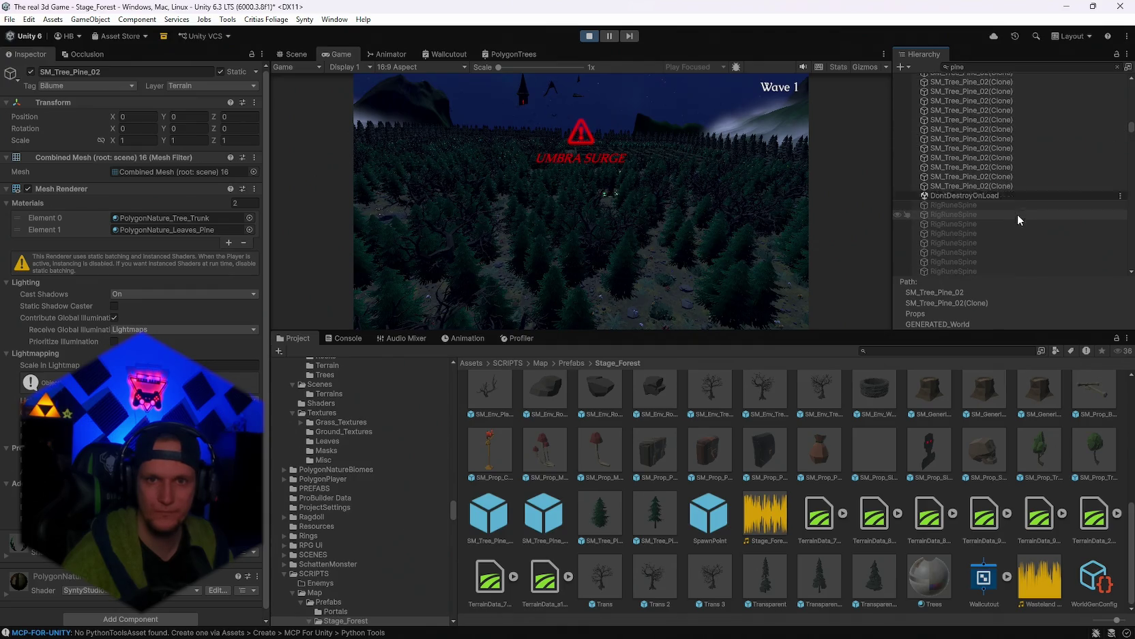
{"action": "left_click", "coordinate": [983, 221], "text": "shift"}
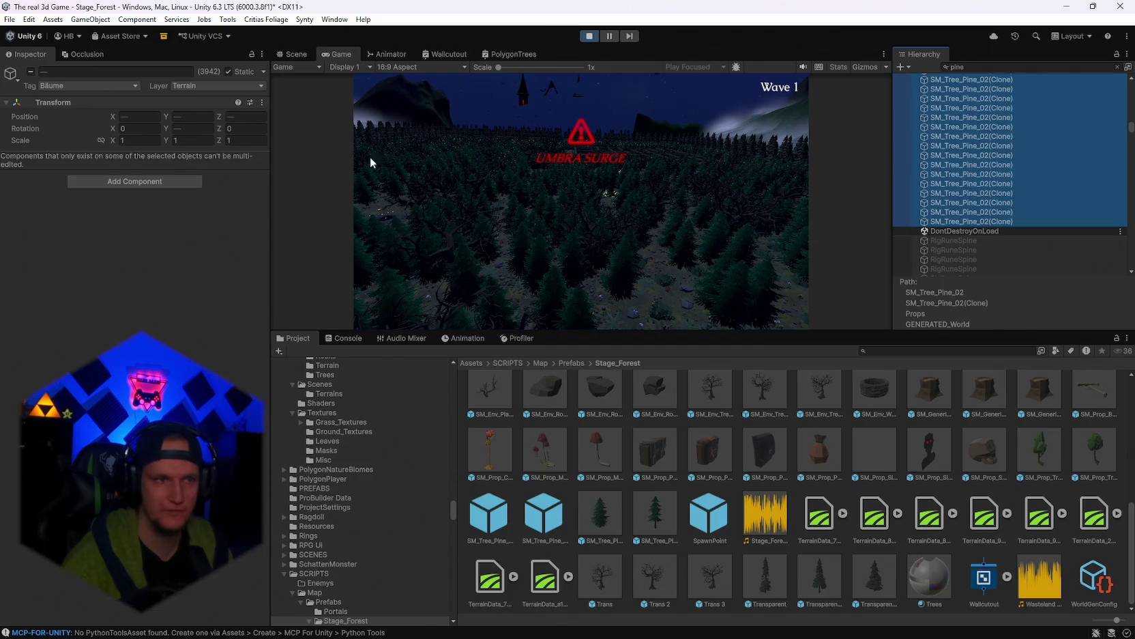
{"action": "left_click", "coordinate": [839, 67]}
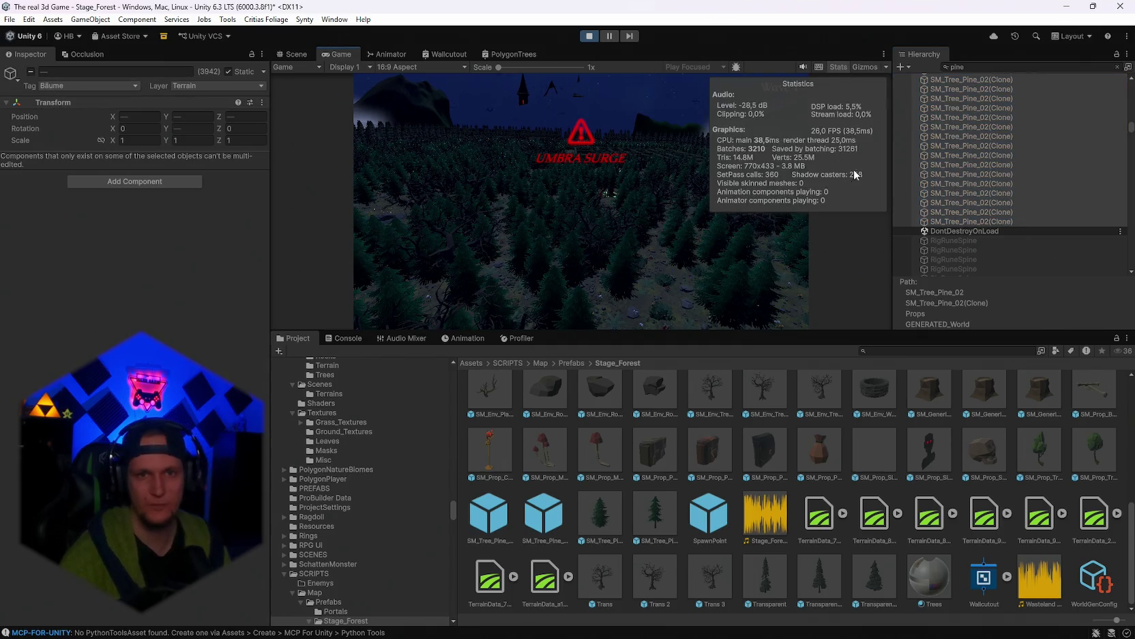
{"action": "left_click", "coordinate": [30, 71]}
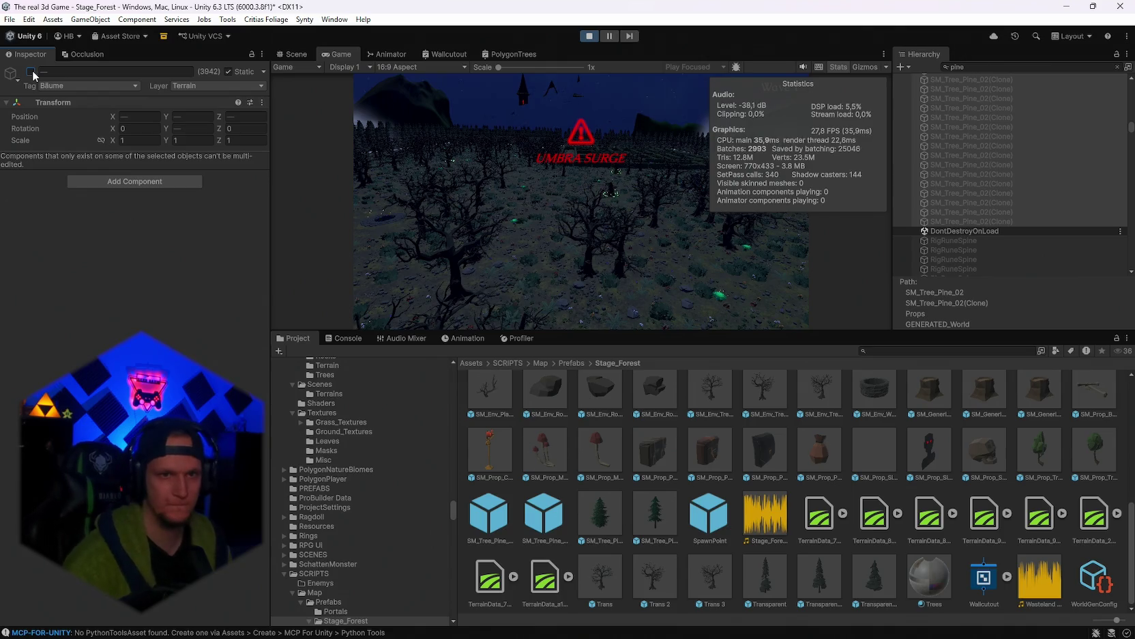
{"action": "left_click", "coordinate": [30, 71]}
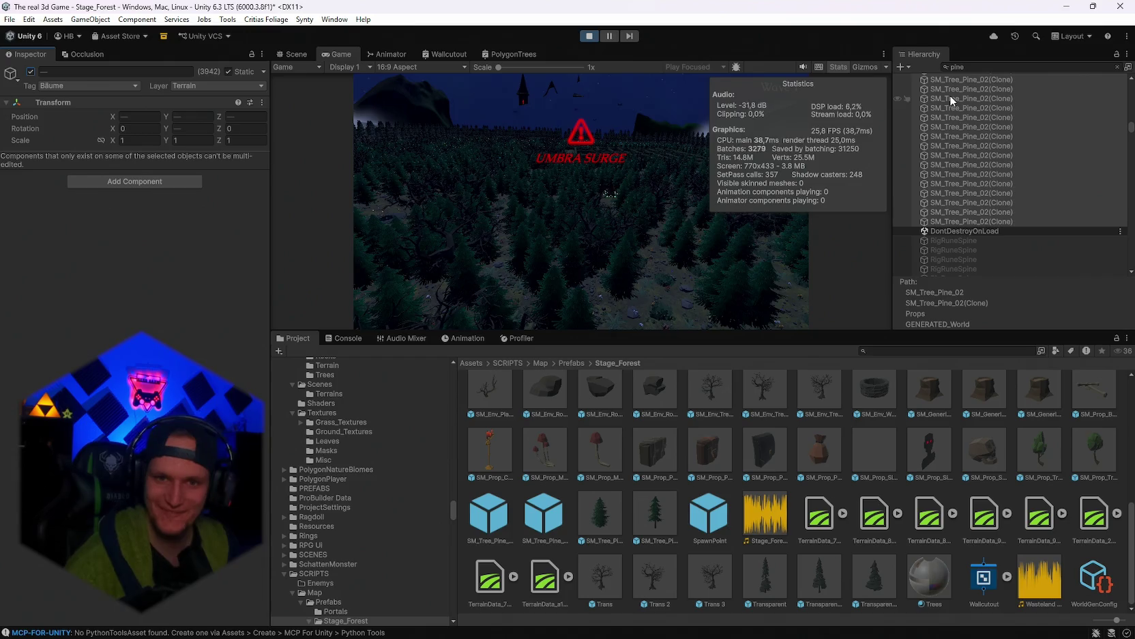
{"action": "left_click", "coordinate": [975, 69]}
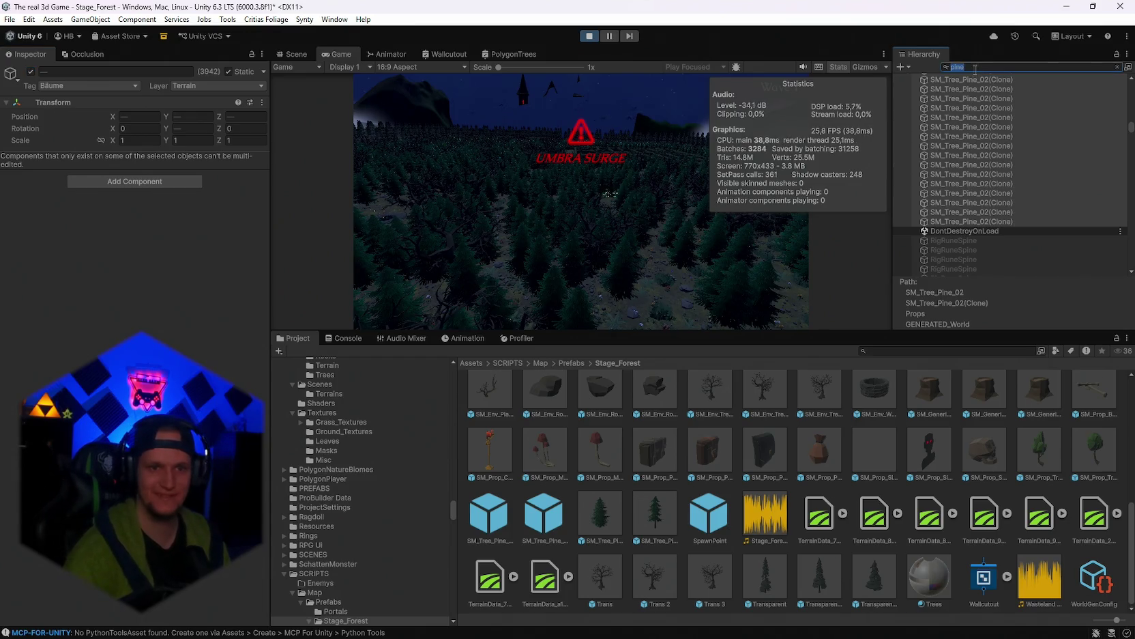
Clear the pine filter and select the SM_Prop_Bones_01 clone under Props
{"action": "key", "text": "BackSpace"}
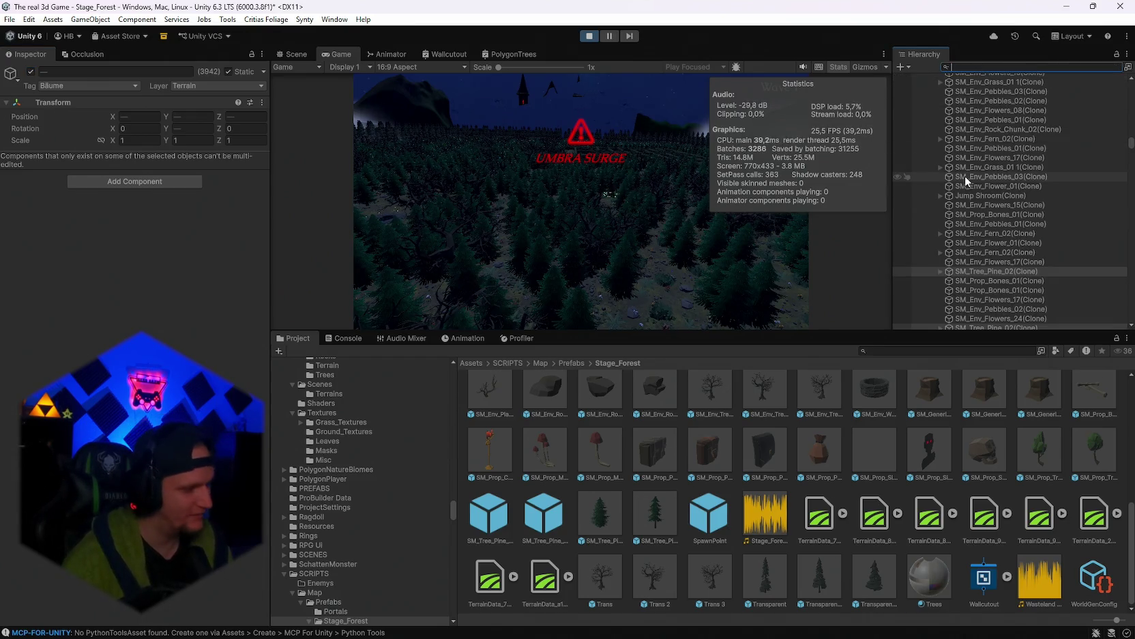
{"action": "scroll", "coordinate": [1005, 177], "scroll_direction": "up", "scroll_amount": 2}
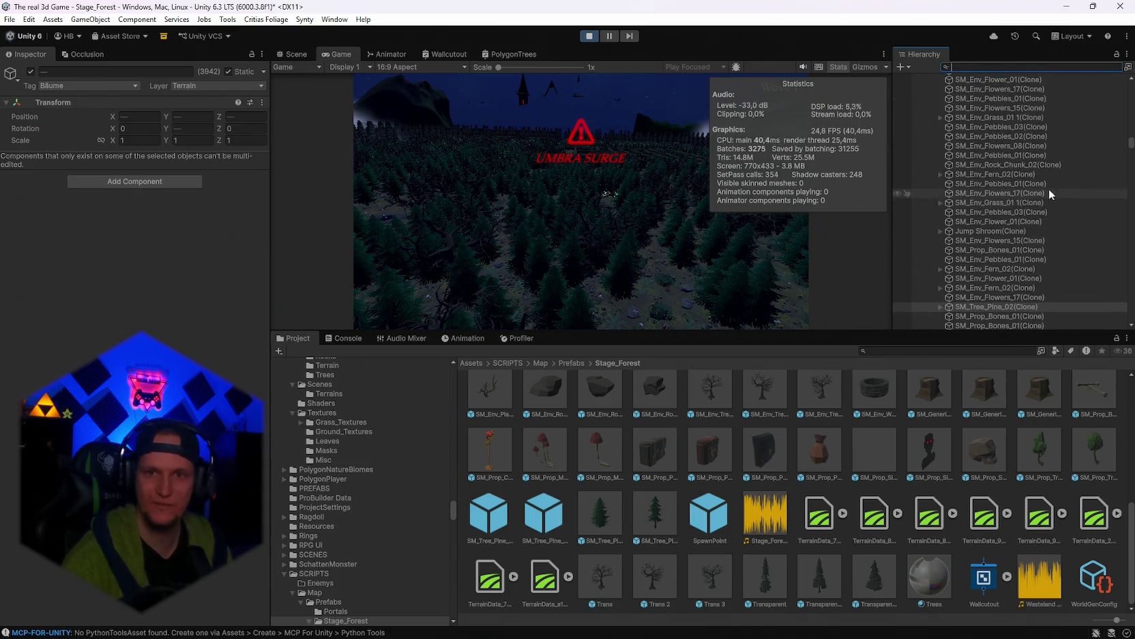
{"action": "scroll", "coordinate": [1003, 150], "scroll_direction": "up", "scroll_amount": 10}
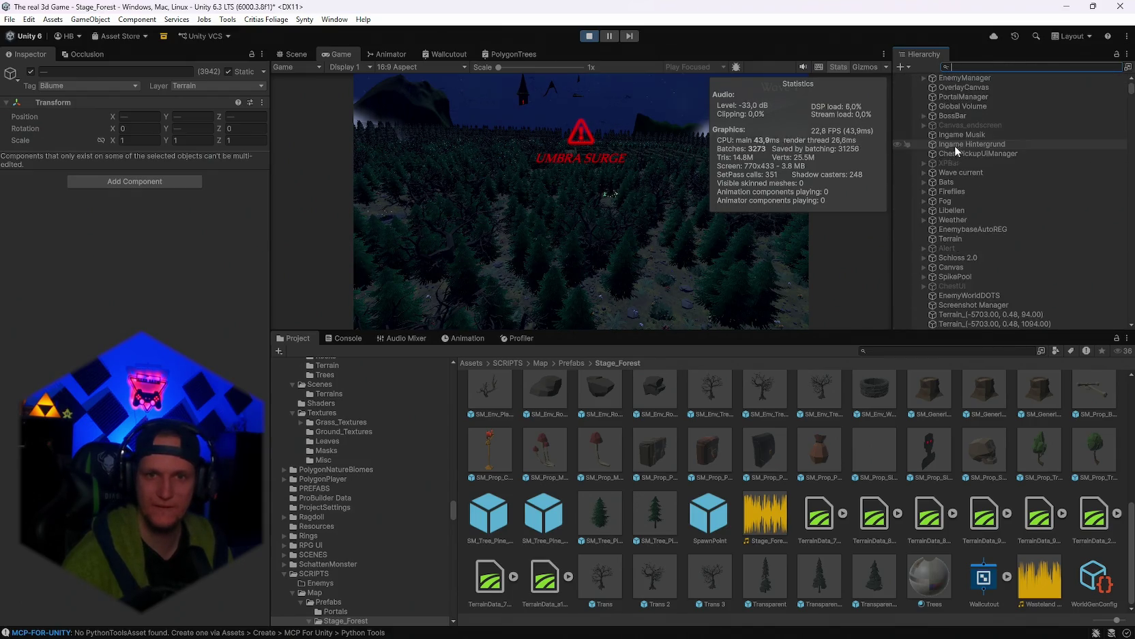
{"action": "scroll", "coordinate": [955, 171], "scroll_direction": "down", "scroll_amount": 4}
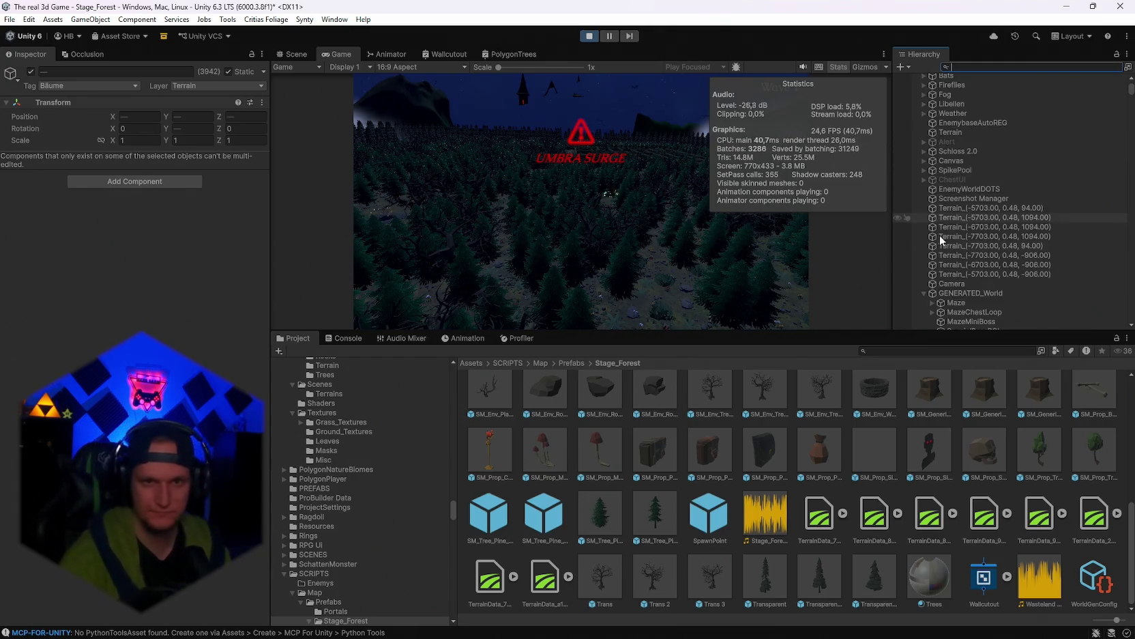
{"action": "scroll", "coordinate": [952, 273], "scroll_direction": "down", "scroll_amount": 4}
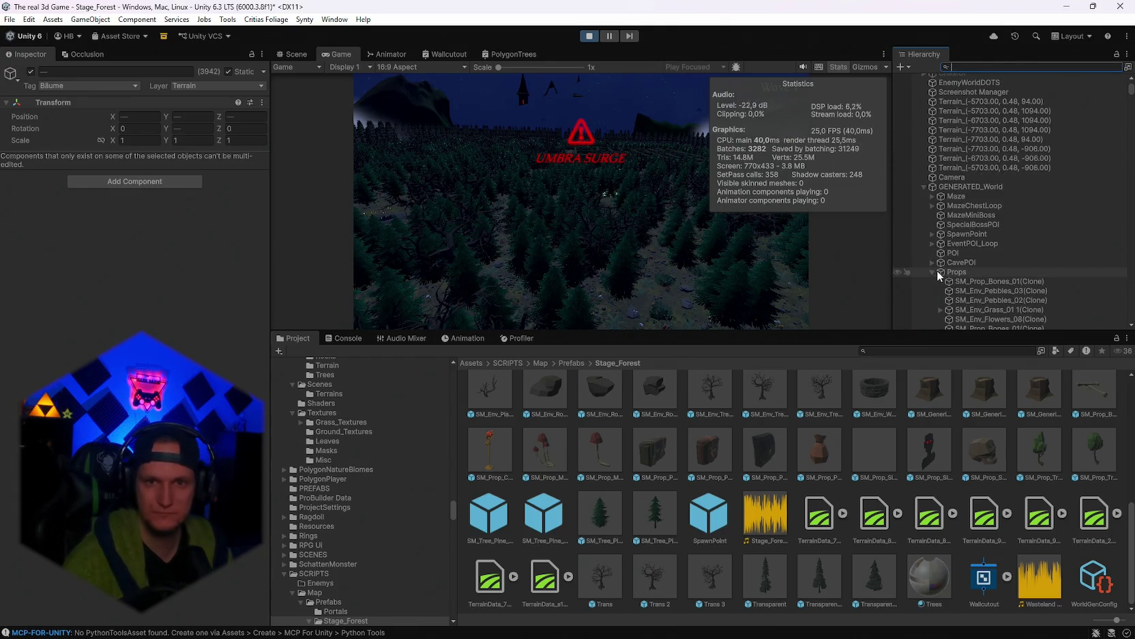
{"action": "scroll", "coordinate": [948, 271], "scroll_direction": "down", "scroll_amount": 4}
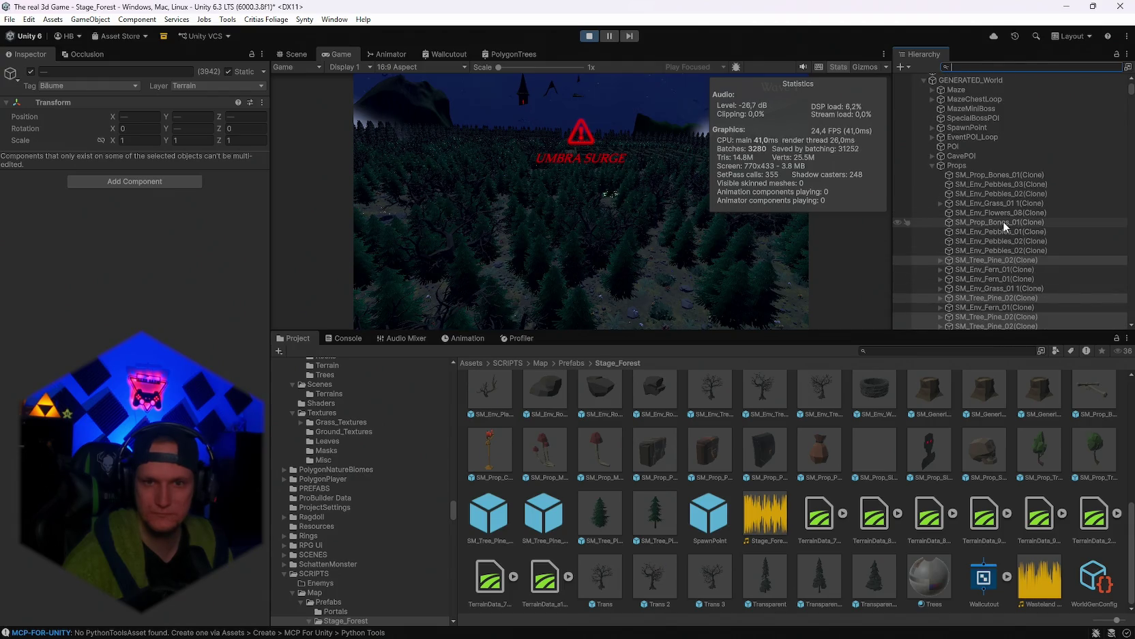
{"action": "left_click", "coordinate": [1003, 222]}
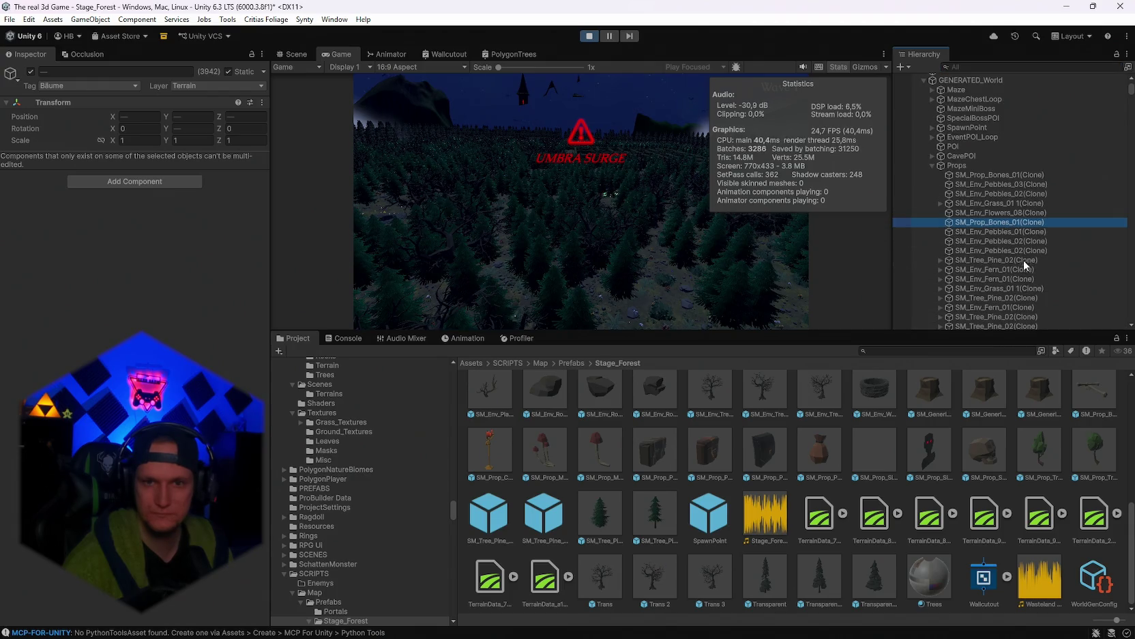
Inspect an SM_Env_Fern_01 clone, then switch to the Scene view with Ctrl+1
{"action": "scroll", "coordinate": [990, 277], "scroll_direction": "down", "scroll_amount": 1}
{"action": "left_click", "coordinate": [989, 277]}
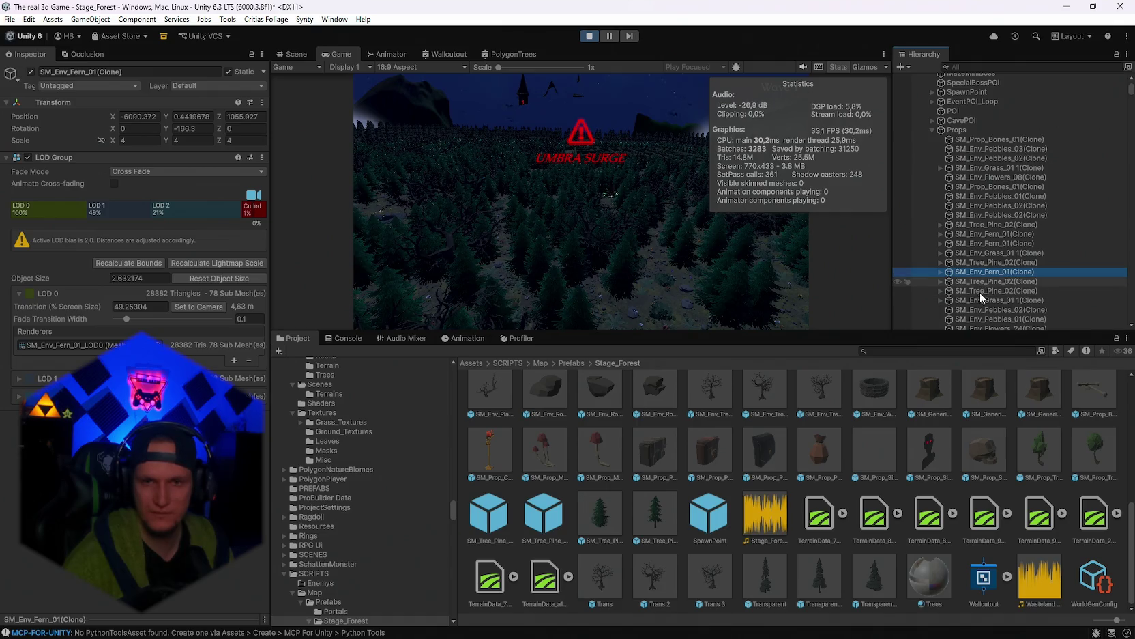
{"action": "scroll", "coordinate": [996, 295], "scroll_direction": "down", "scroll_amount": 3}
{"action": "scroll", "coordinate": [1017, 295], "scroll_direction": "down", "scroll_amount": 4}
{"action": "scroll", "coordinate": [1019, 284], "scroll_direction": "up", "scroll_amount": 5}
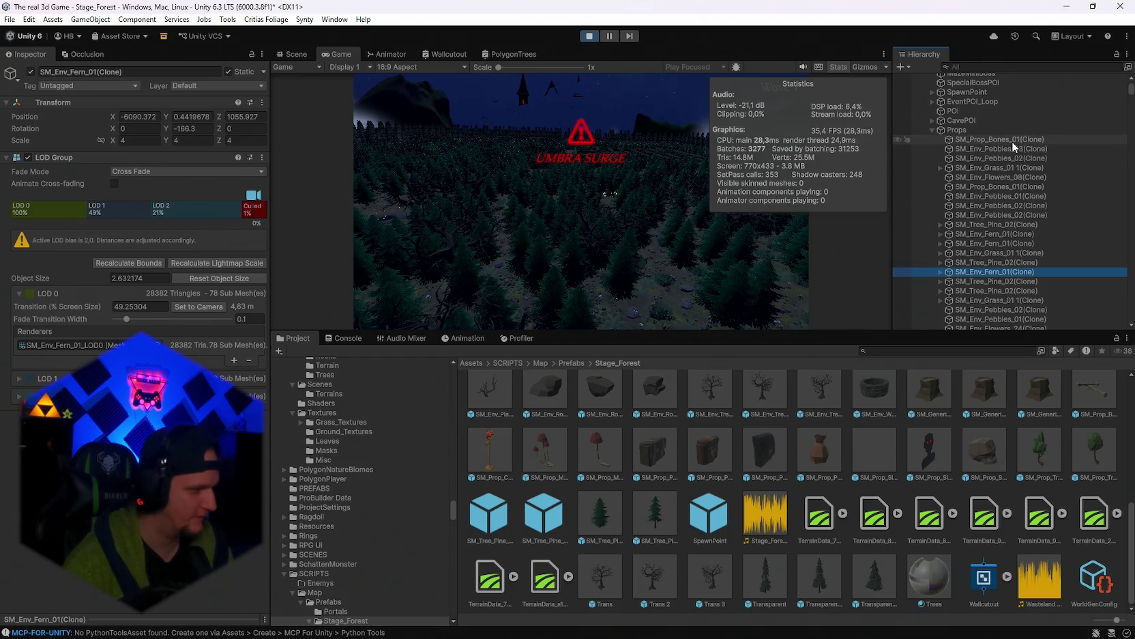
{"action": "scroll", "coordinate": [1028, 193], "scroll_direction": "down", "scroll_amount": 3}
{"action": "scroll", "coordinate": [1029, 193], "scroll_direction": "down", "scroll_amount": 3}
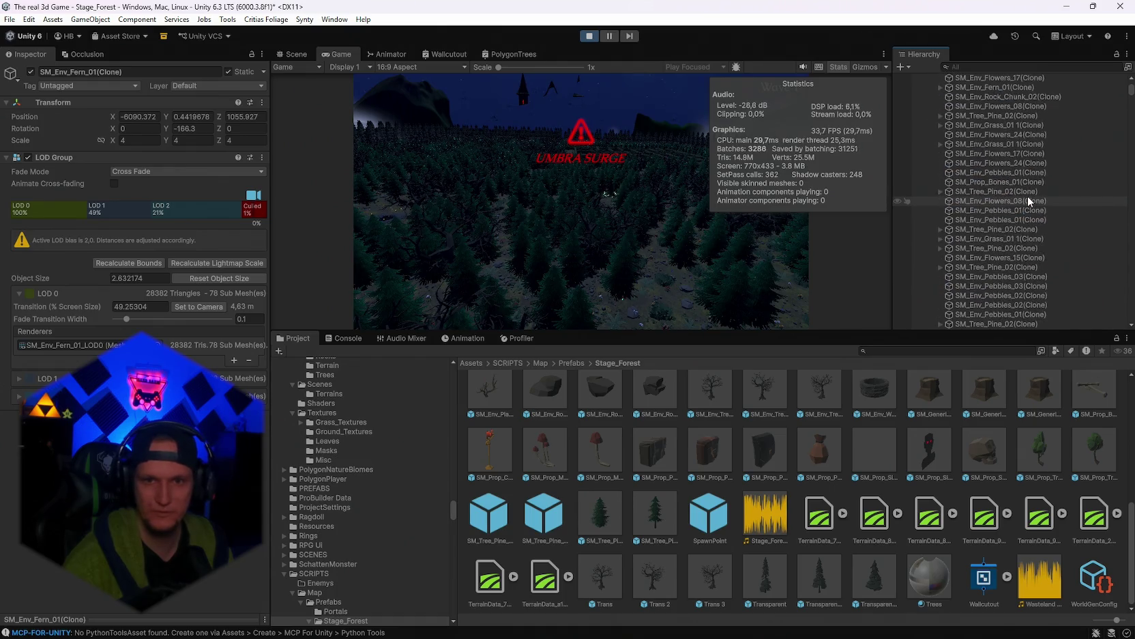
{"action": "scroll", "coordinate": [1028, 196], "scroll_direction": "down", "scroll_amount": 3}
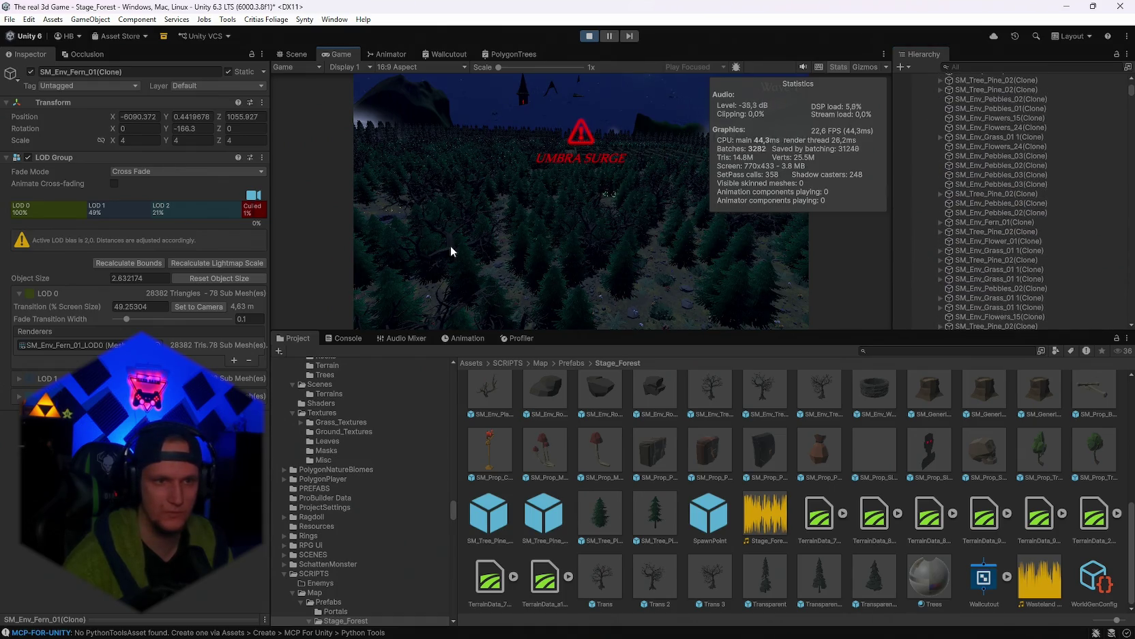
{"action": "key", "text": "ctrl+1"}
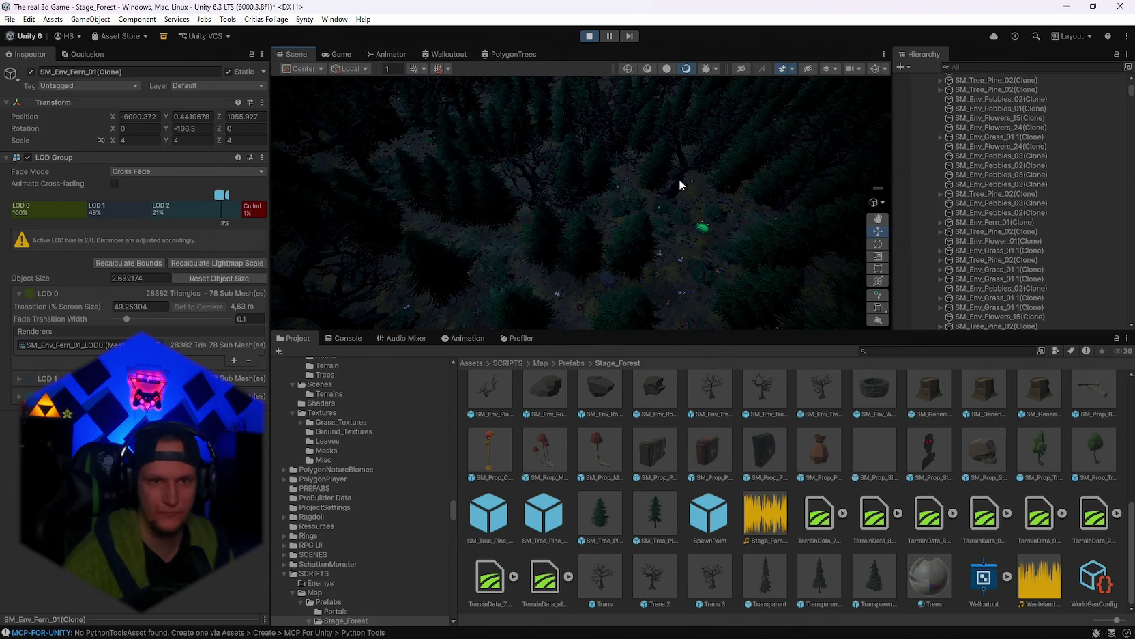
Filter the Hierarchy by 'trans' and select the full range of Trans clones
{"action": "left_click", "coordinate": [679, 179]}
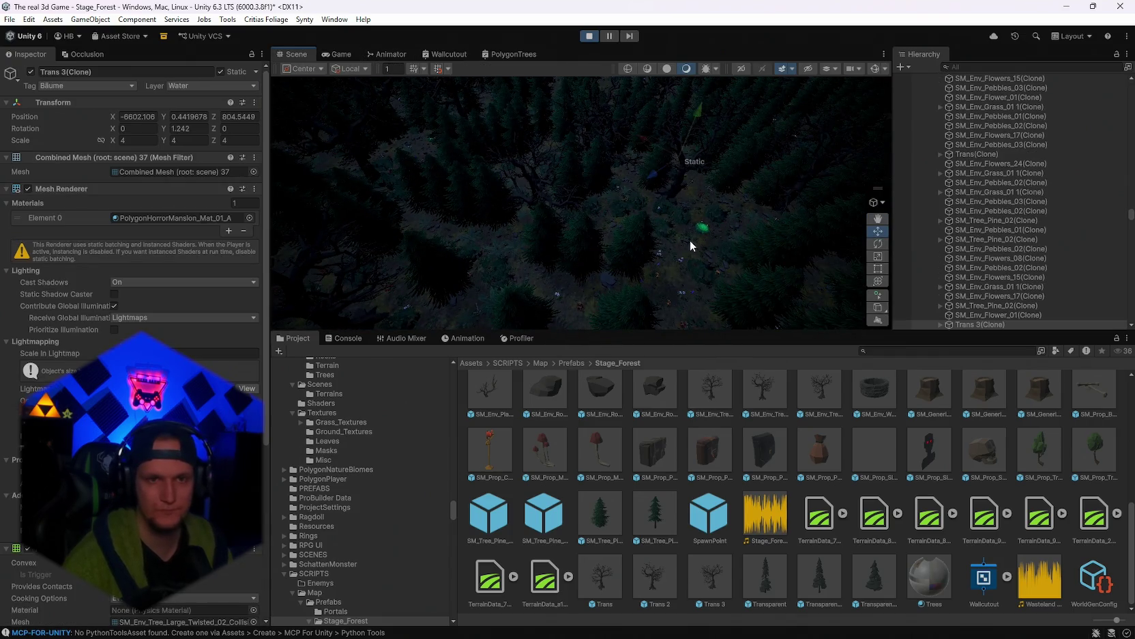
{"action": "left_click", "coordinate": [987, 67]}
{"action": "type", "text": "trans"}
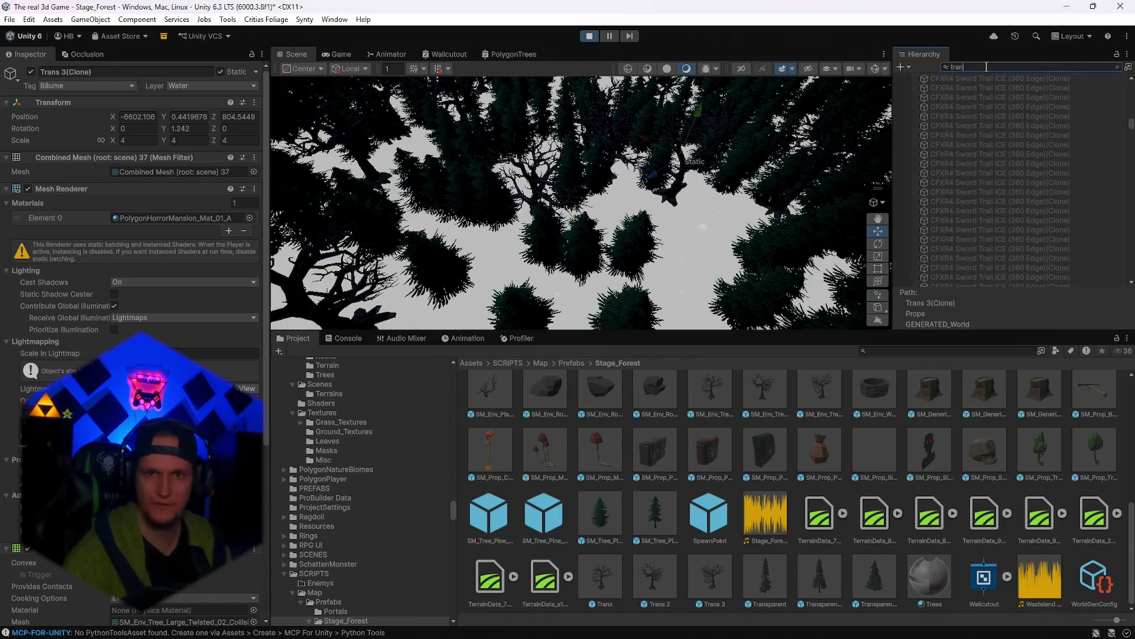
{"action": "left_click", "coordinate": [1003, 88]}
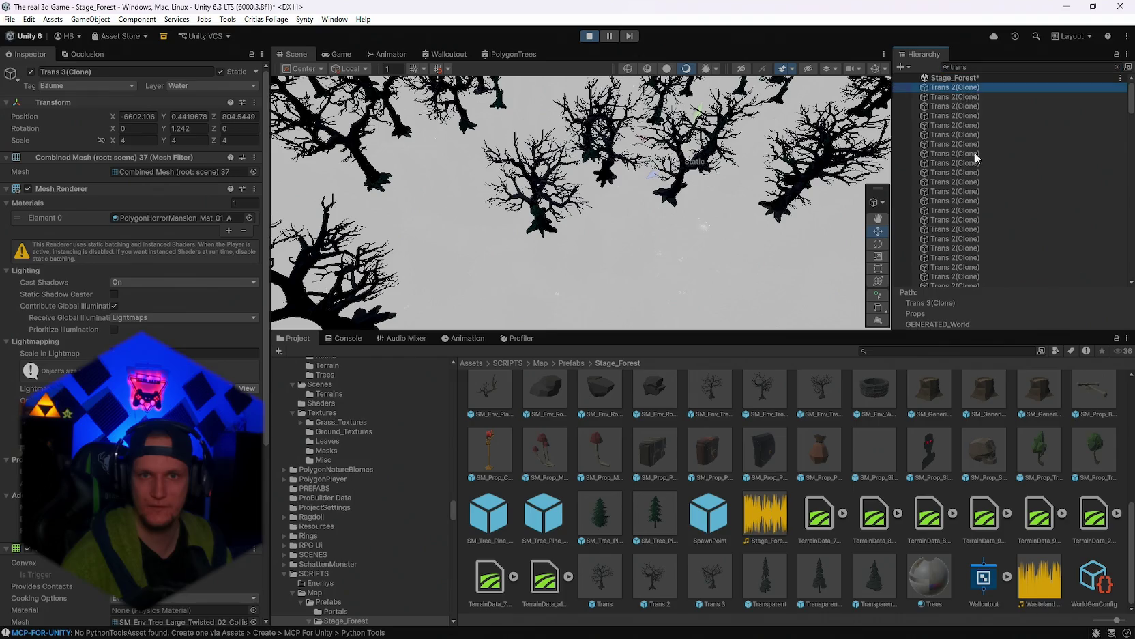
{"action": "scroll", "coordinate": [1071, 136], "scroll_direction": "down", "scroll_amount": 5}
{"action": "scroll", "coordinate": [1092, 177], "scroll_direction": "down", "scroll_amount": 10}
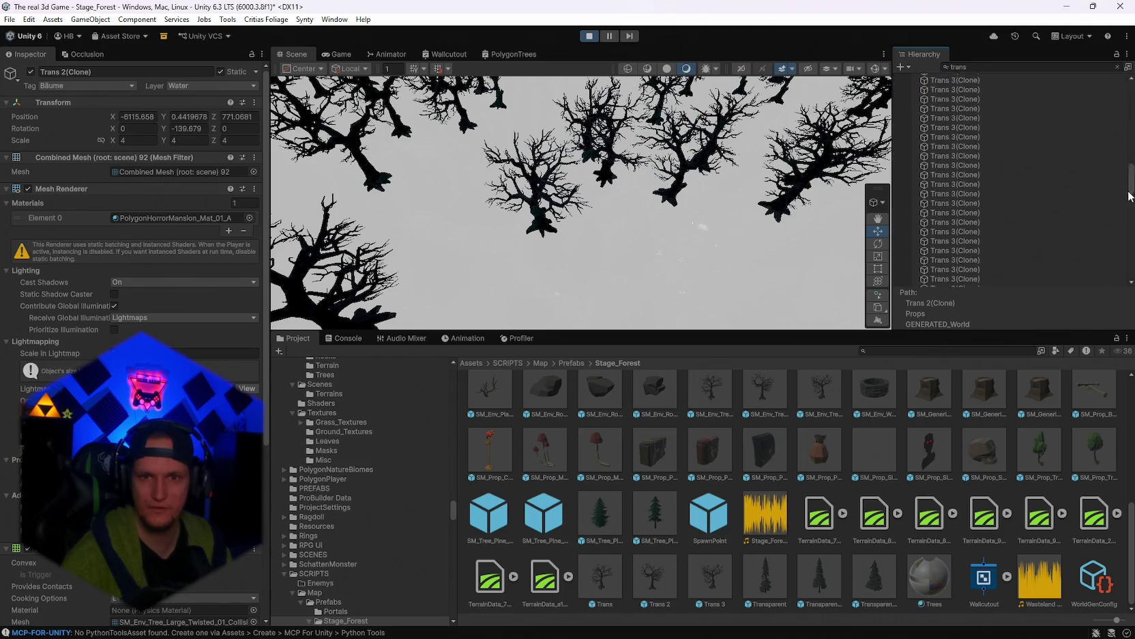
{"action": "left_click", "coordinate": [968, 281]}
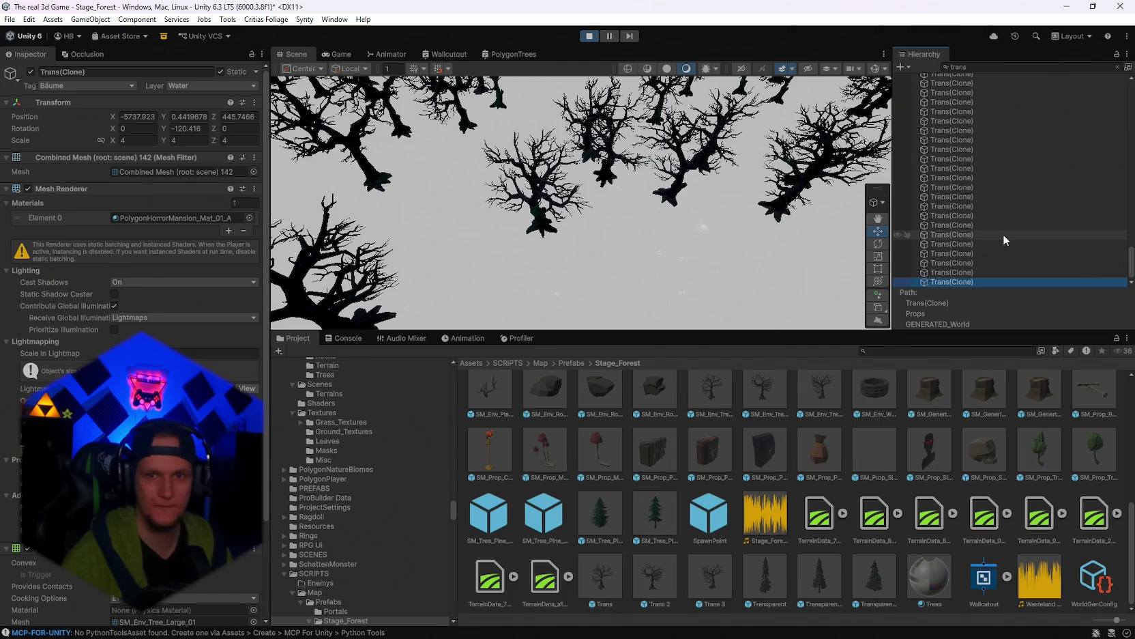
{"action": "scroll", "coordinate": [1038, 246], "scroll_direction": "up", "scroll_amount": 5}
{"action": "scroll", "coordinate": [1117, 120], "scroll_direction": "up", "scroll_amount": 5}
{"action": "scroll", "coordinate": [1092, 109], "scroll_direction": "up", "scroll_amount": 3}
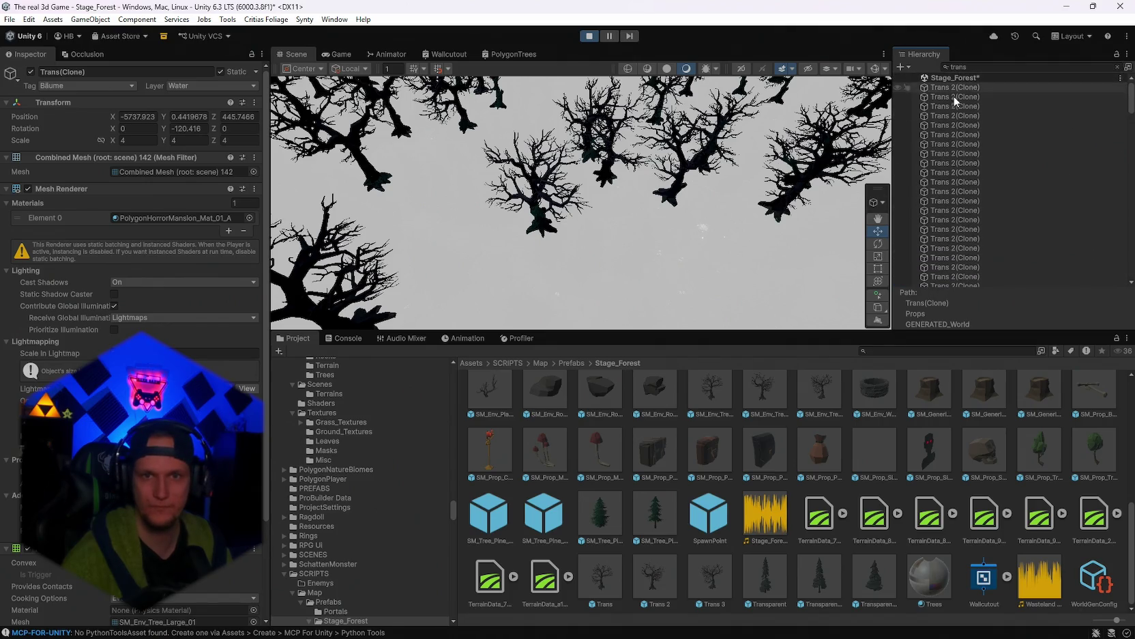
{"action": "left_click", "coordinate": [956, 87], "text": "shift"}
Deactivate and reactivate all 207 Trans(Clone) trees in play mode to compare FPS
{"action": "left_click", "coordinate": [345, 54]}
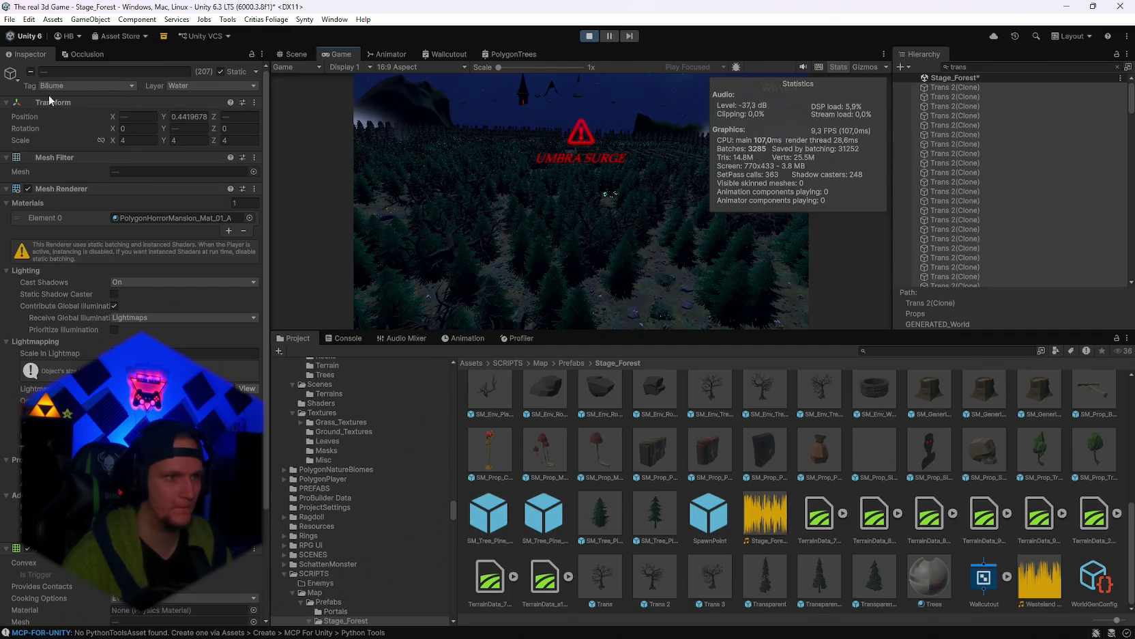
{"action": "left_click", "coordinate": [961, 88]}
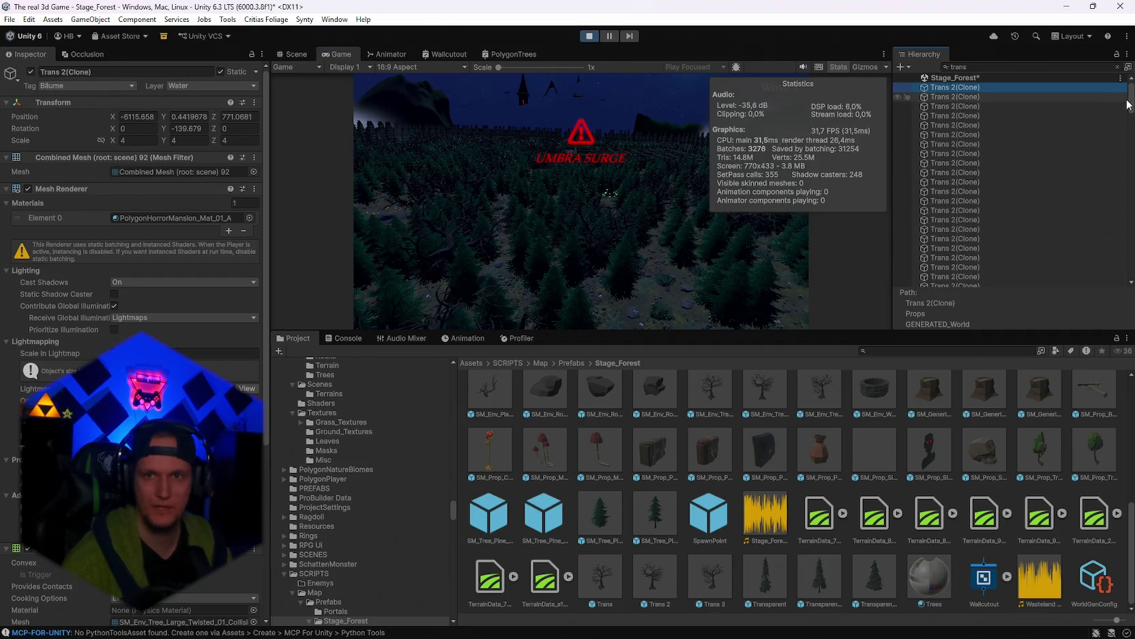
{"action": "scroll", "coordinate": [1010, 178], "scroll_direction": "down", "scroll_amount": 10}
{"action": "left_click", "coordinate": [960, 280], "text": "shift"}
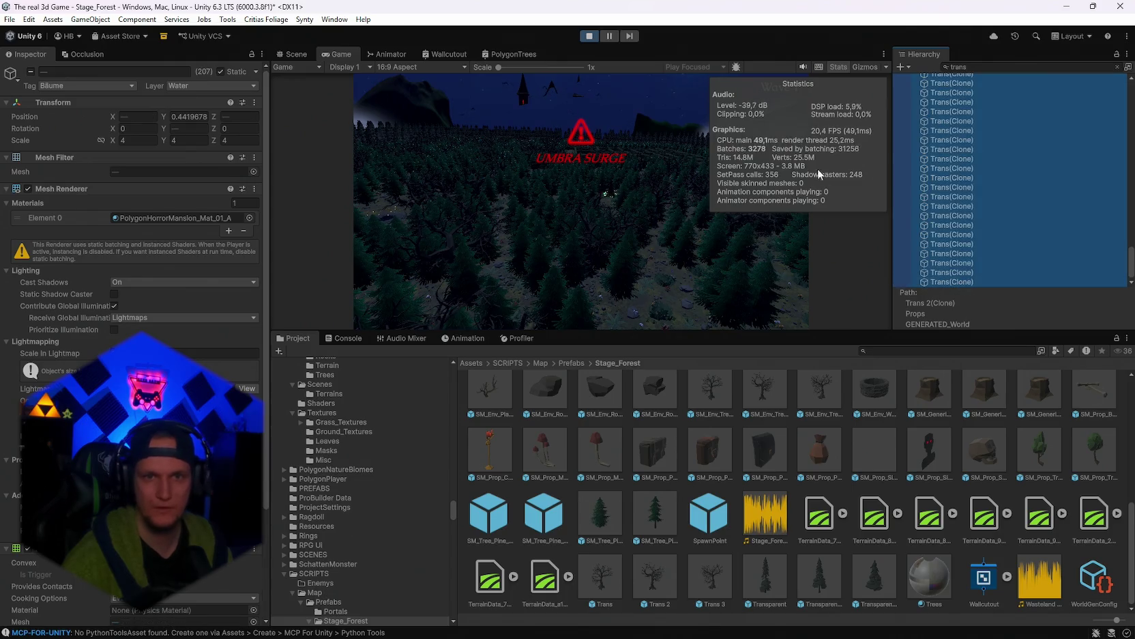
{"action": "left_click", "coordinate": [29, 70]}
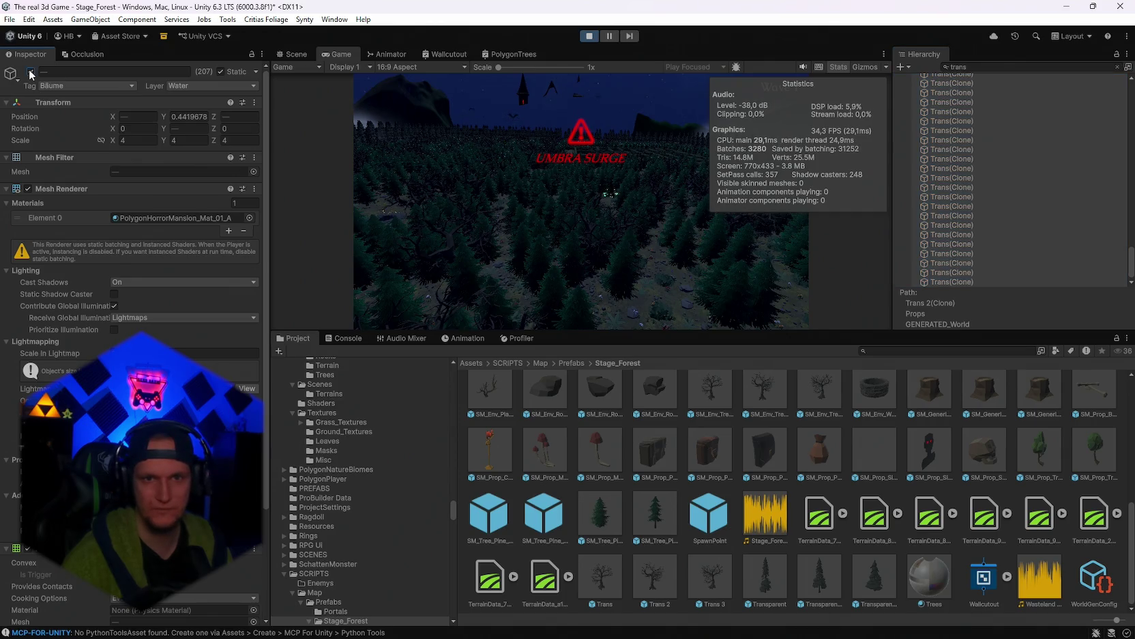
{"action": "left_click", "coordinate": [30, 72]}
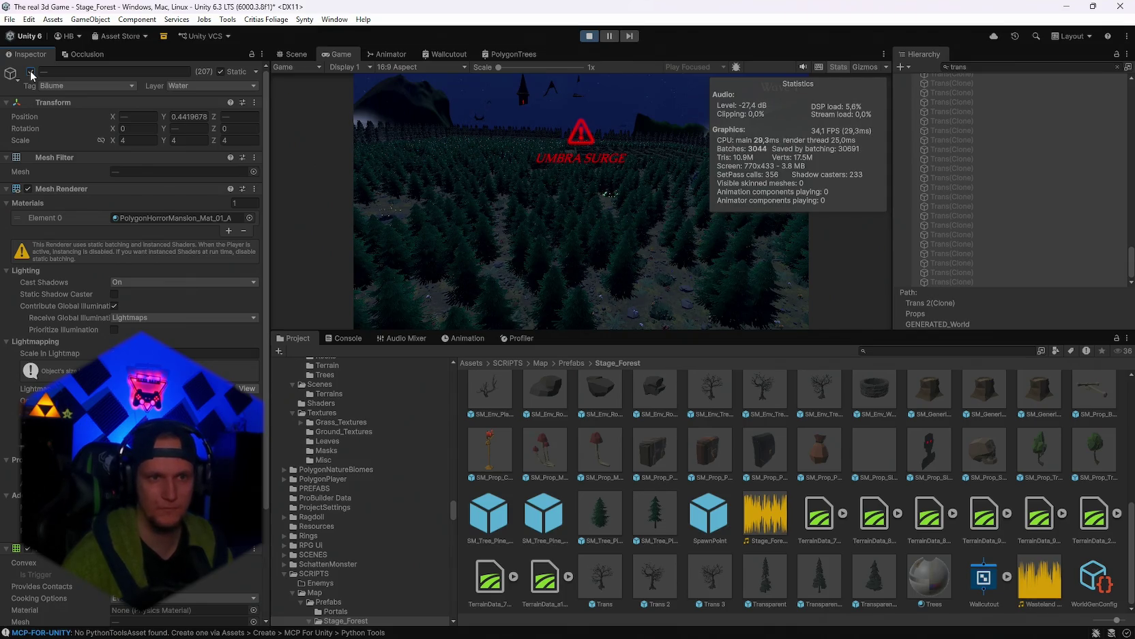
{"action": "left_click", "coordinate": [30, 72]}
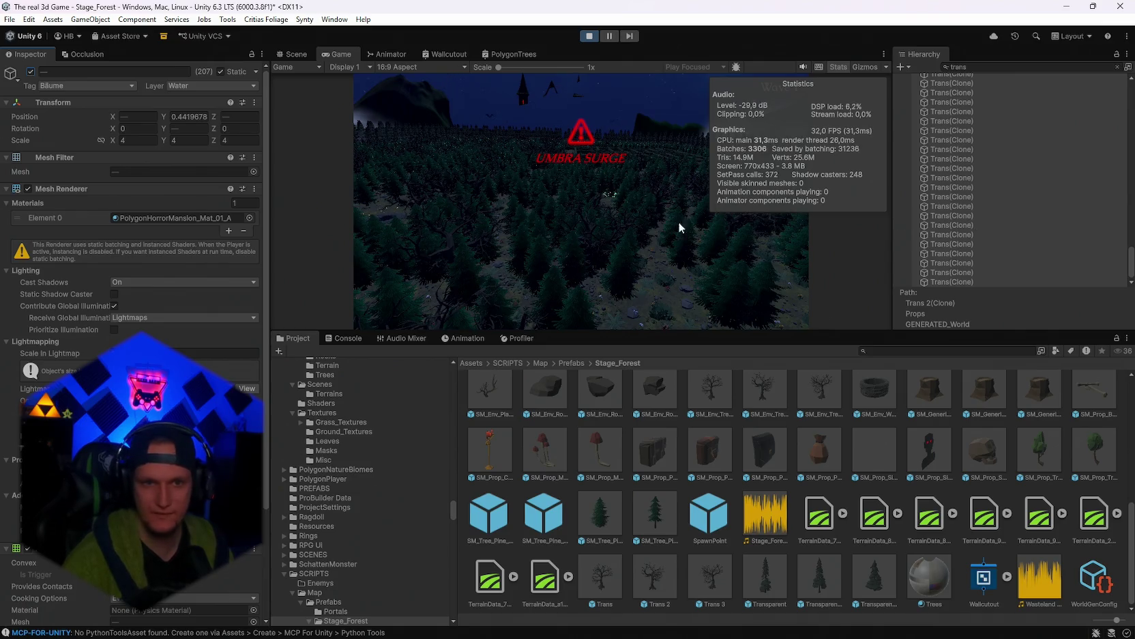
{"action": "left_click", "coordinate": [299, 54]}
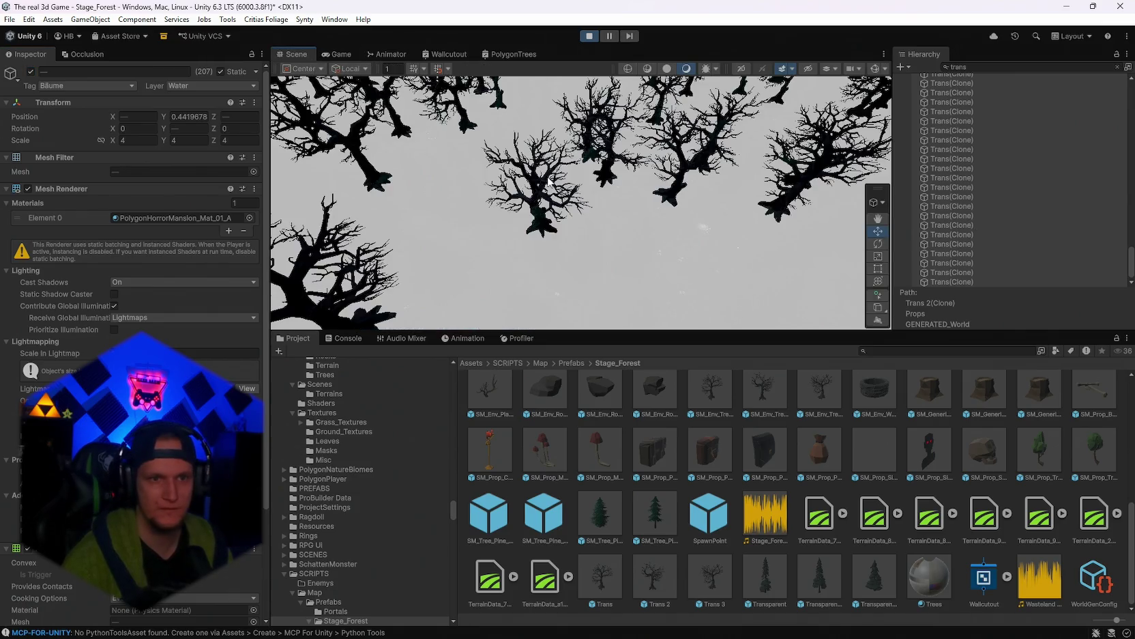
Clear the 'trans' filter from the Hierarchy and orbit the Scene camera around the forest
{"action": "left_click", "coordinate": [550, 183]}
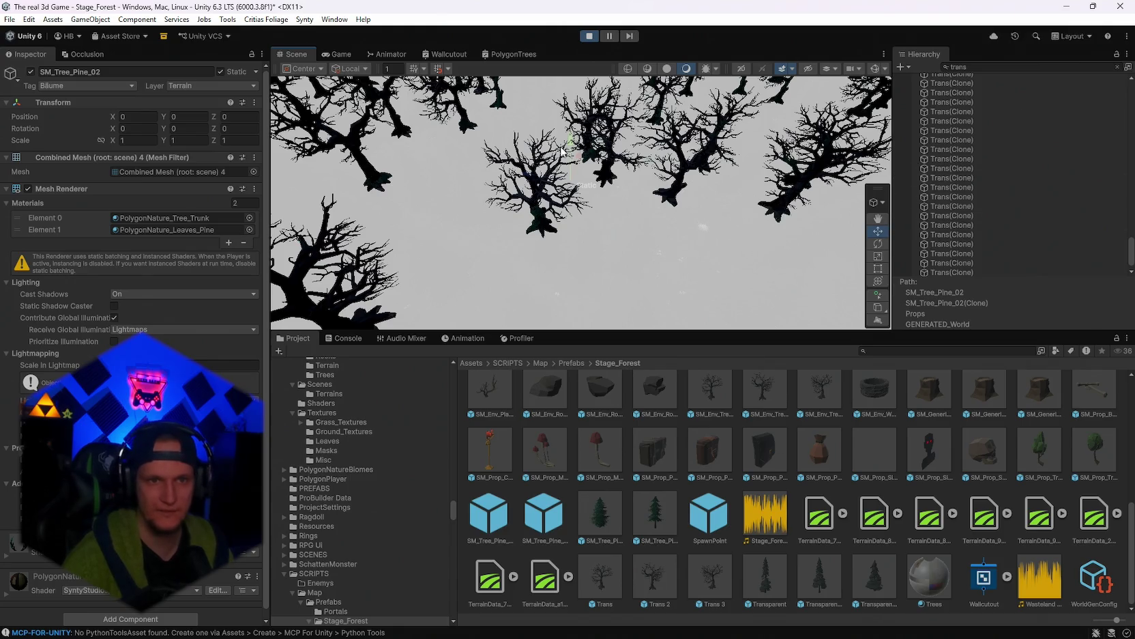
{"action": "scroll", "coordinate": [561, 151], "scroll_direction": "down", "scroll_amount": 3}
{"action": "left_click", "coordinate": [976, 68]}
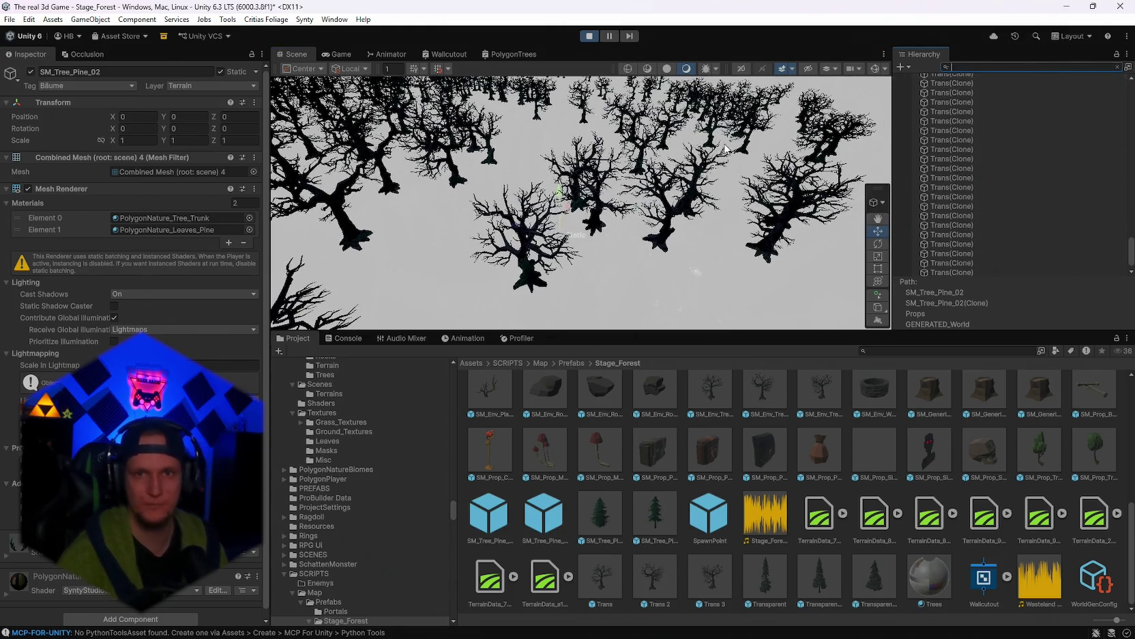
{"action": "key", "text": "Escape"}
{"action": "mouse_move", "coordinate": [726, 149]}
{"action": "left_mouse_down"}
{"action": "mouse_move", "coordinate": [654, 216]}
{"action": "mouse_move", "coordinate": [708, 269]}
{"action": "mouse_move", "coordinate": [684, 253]}
{"action": "mouse_move", "coordinate": [644, 283]}
{"action": "mouse_move", "coordinate": [597, 177]}
{"action": "left_mouse_up"}
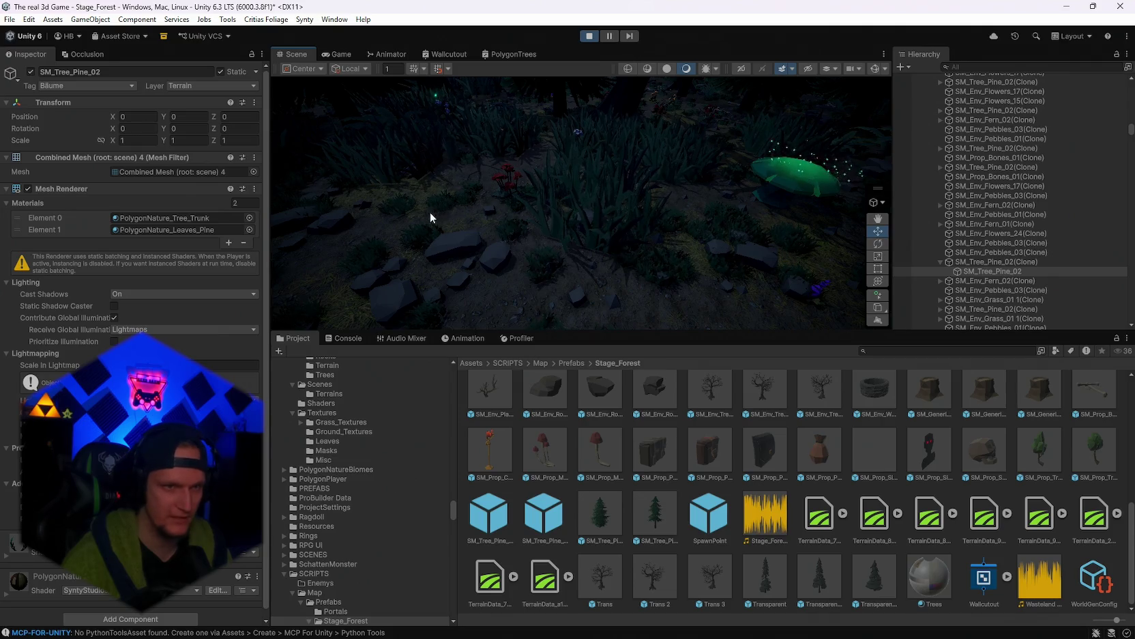
Select the SM_Env_Grass_01 1(Clone) grass object to show its LOD Group: LOD1 10%, LOD2 5%, culled 1%
{"action": "left_click", "coordinate": [680, 159]}
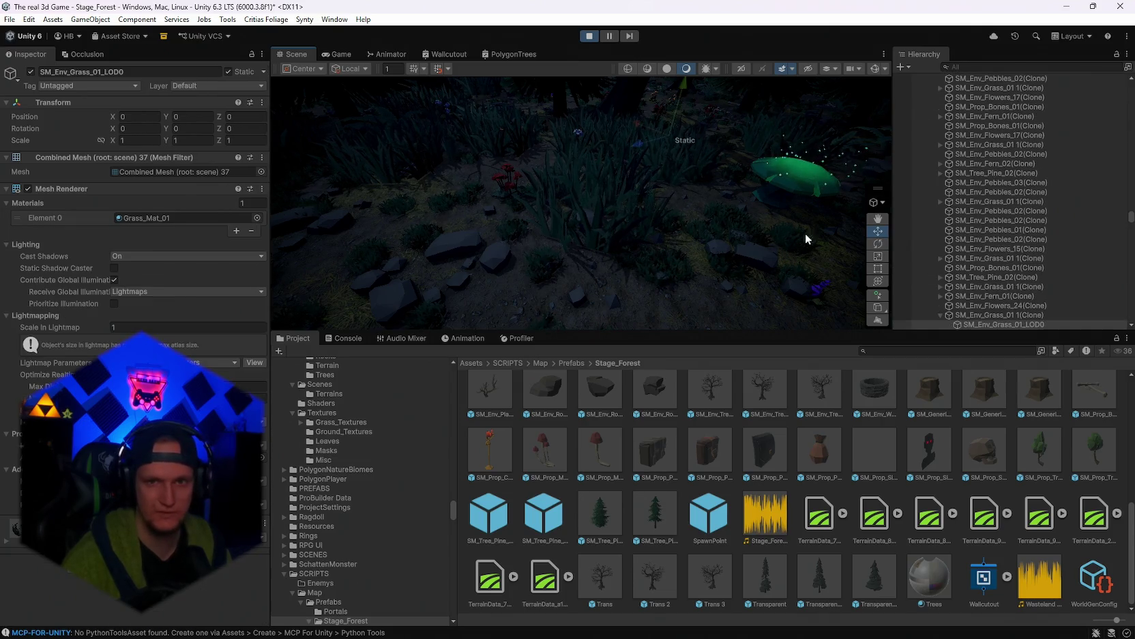
{"action": "left_click", "coordinate": [980, 245]}
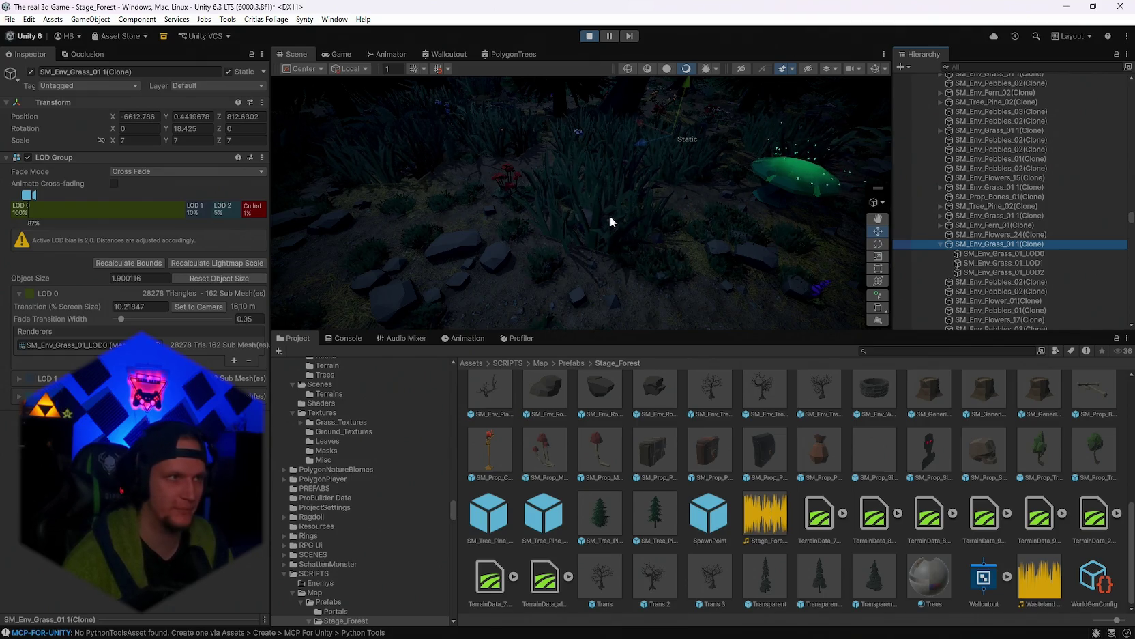
{"action": "mouse_move", "coordinate": [594, 238]}
{"action": "left_mouse_down"}
{"action": "mouse_move", "coordinate": [453, 128]}
{"action": "mouse_move", "coordinate": [631, 180]}
{"action": "mouse_move", "coordinate": [636, 198]}
{"action": "mouse_move", "coordinate": [682, 187]}
{"action": "mouse_move", "coordinate": [588, 167]}
{"action": "mouse_move", "coordinate": [621, 173]}
{"action": "mouse_move", "coordinate": [436, 223]}
{"action": "mouse_move", "coordinate": [446, 237]}
{"action": "mouse_move", "coordinate": [558, 120]}
{"action": "left_mouse_up"}
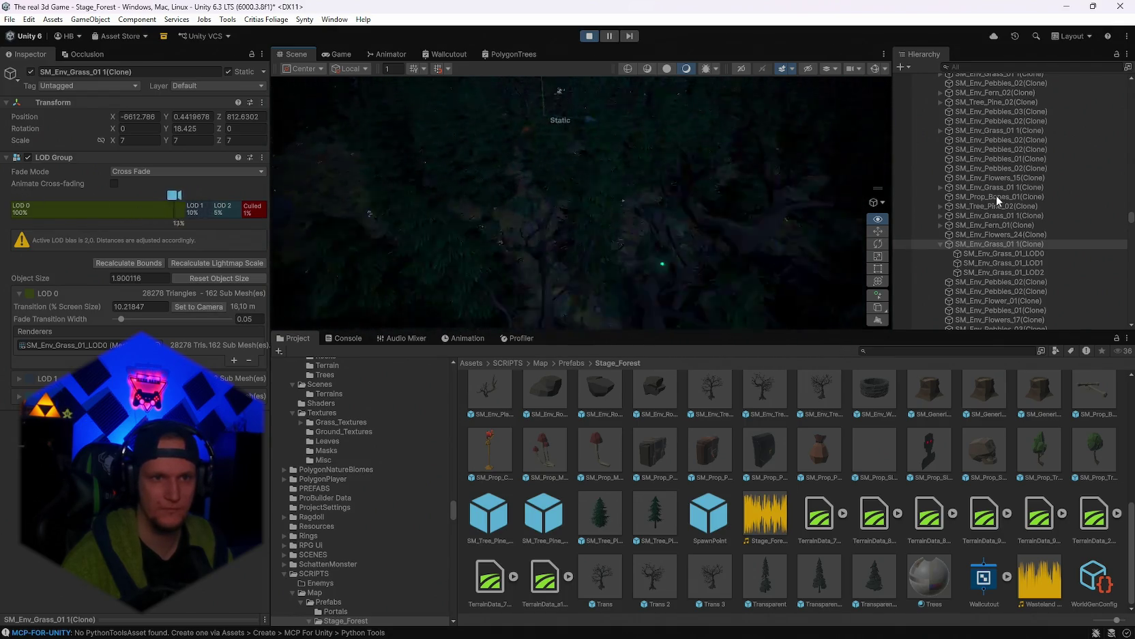
{"action": "mouse_move", "coordinate": [785, 266]}
{"action": "left_mouse_down"}
{"action": "mouse_move", "coordinate": [720, 263]}
{"action": "mouse_move", "coordinate": [727, 274]}
{"action": "mouse_move", "coordinate": [656, 297]}
{"action": "mouse_move", "coordinate": [515, 263]}
{"action": "mouse_move", "coordinate": [546, 259]}
{"action": "left_mouse_up"}
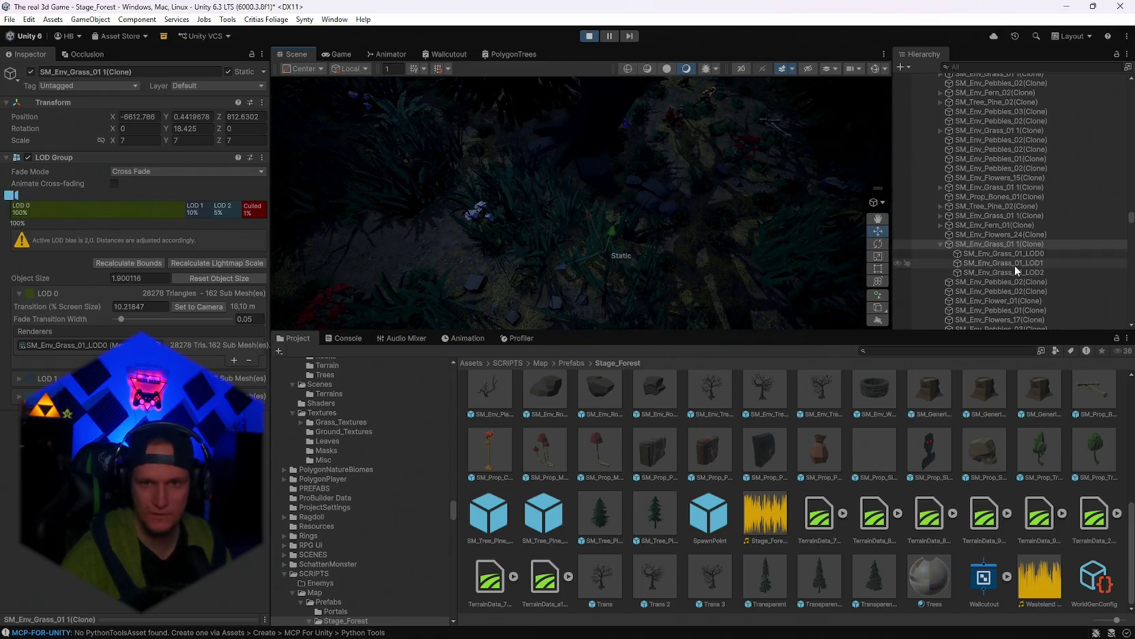
{"action": "left_click", "coordinate": [979, 66]}
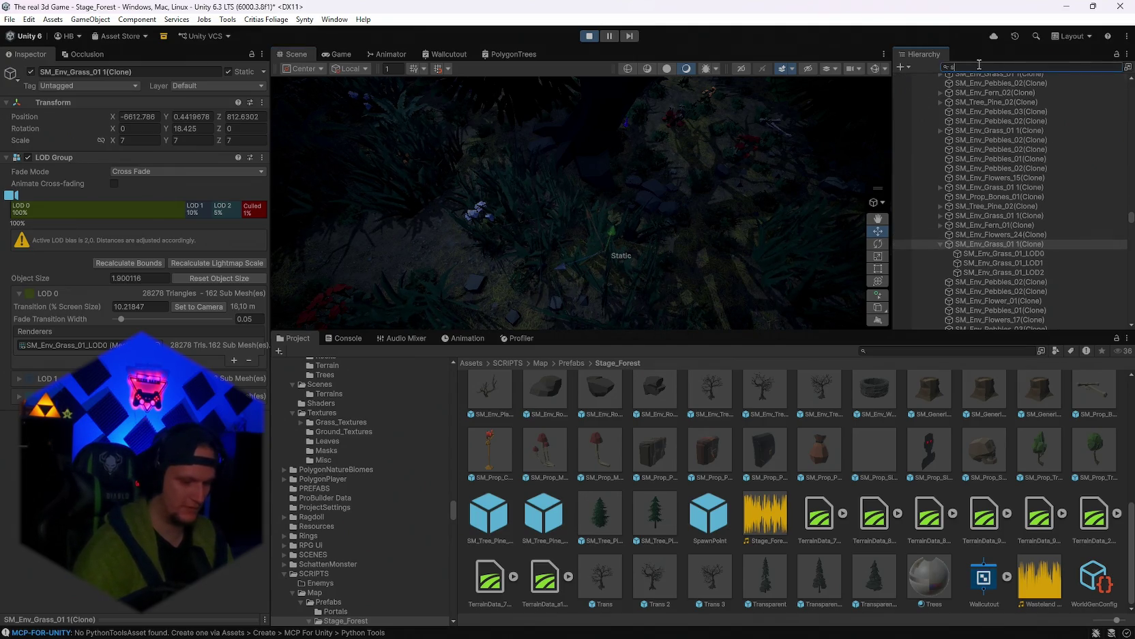
Filter the Hierarchy by 'sm_env_g', then deactivate all 9224 SM_Env_Grass_01_LOD2 objects while the game runs
{"action": "type", "text": "m_env"}
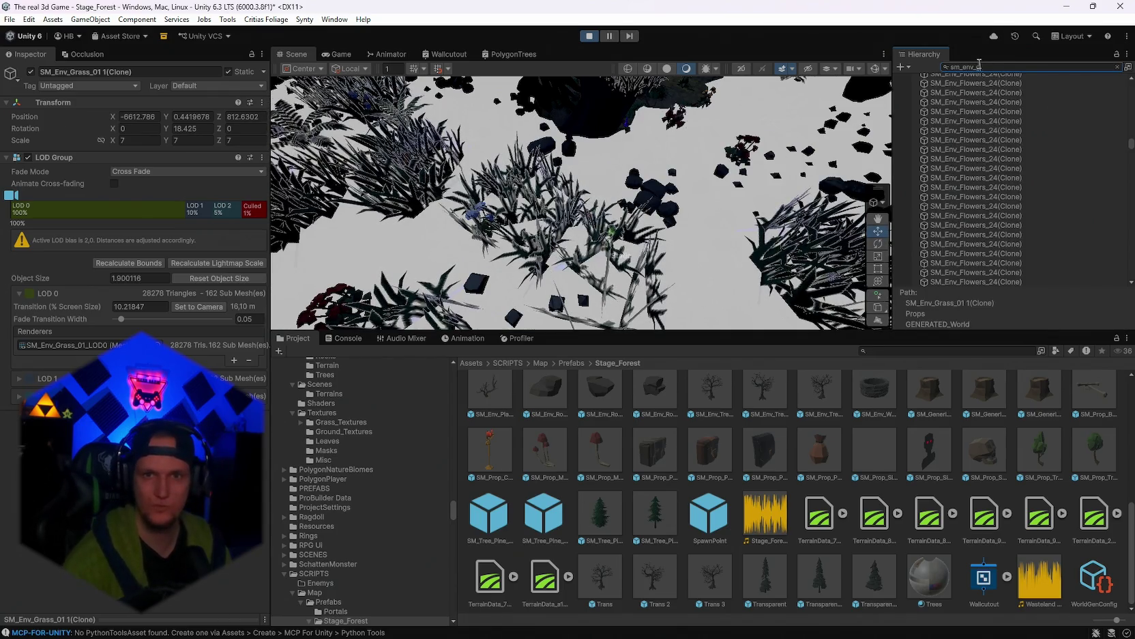
{"action": "type", "text": "_g"}
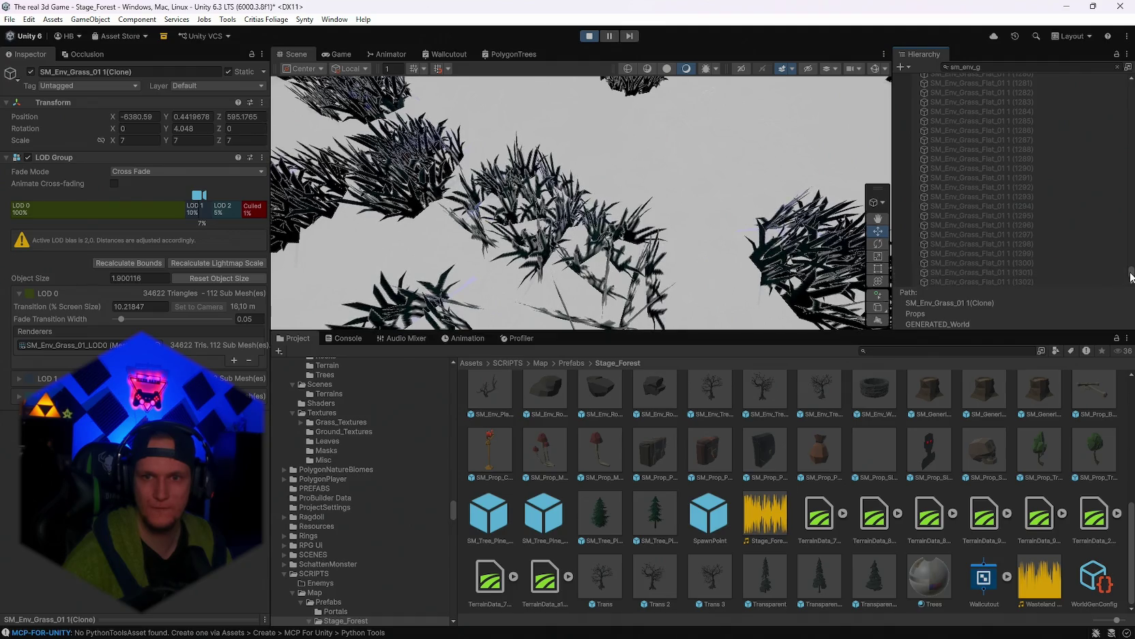
{"action": "scroll", "coordinate": [1131, 273], "scroll_direction": "up", "scroll_amount": 10}
{"action": "left_click_drag", "start_coordinate": [1131, 272], "coordinate": [1132, 251]}
{"action": "scroll", "coordinate": [1055, 238], "scroll_direction": "down", "scroll_amount": 2}
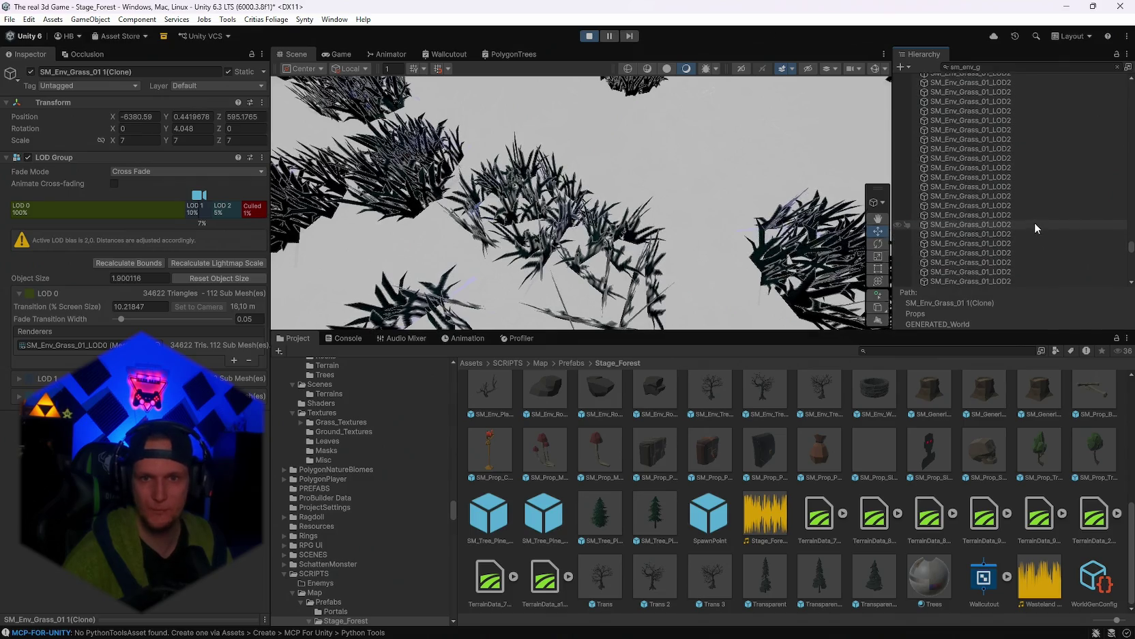
{"action": "scroll", "coordinate": [1032, 234], "scroll_direction": "down", "scroll_amount": 3}
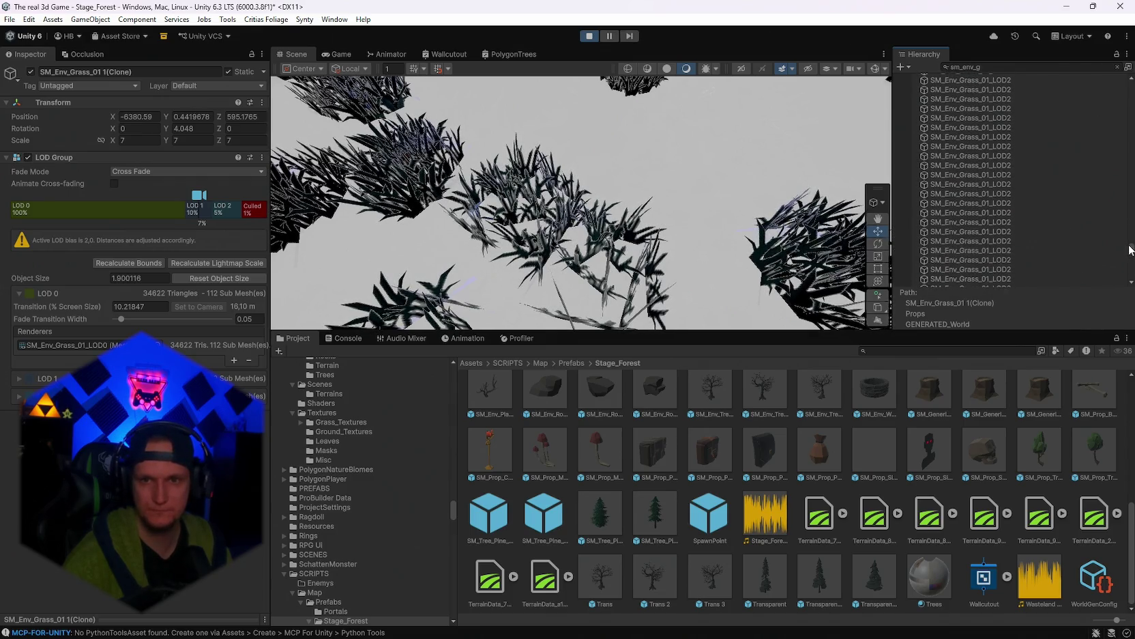
{"action": "left_click", "coordinate": [1018, 248], "text": "shift"}
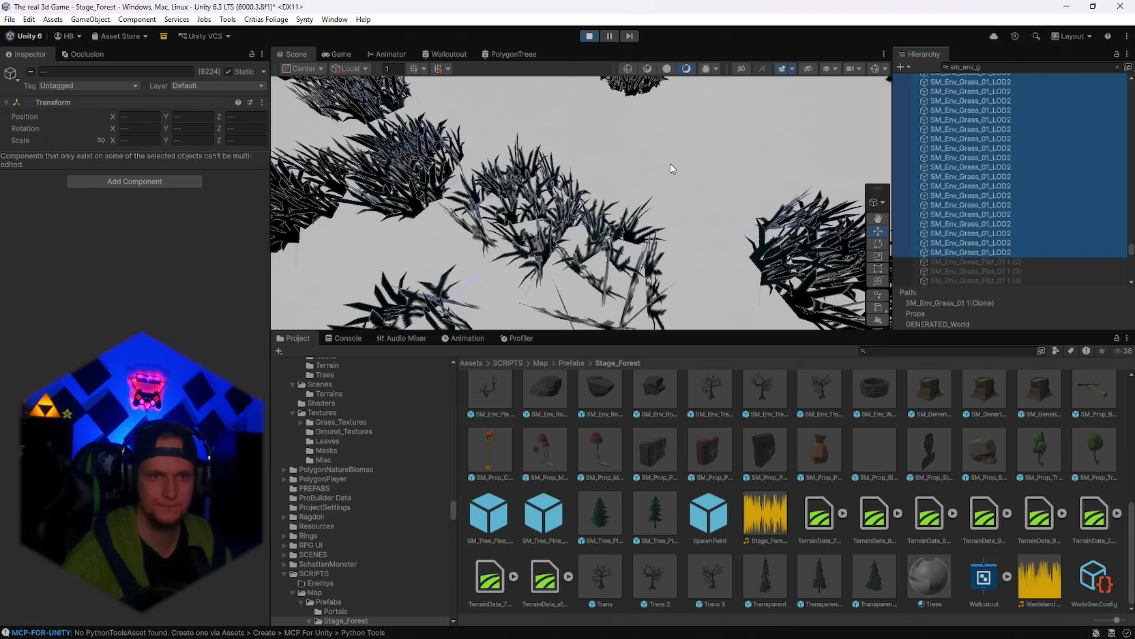
{"action": "left_click", "coordinate": [338, 54]}
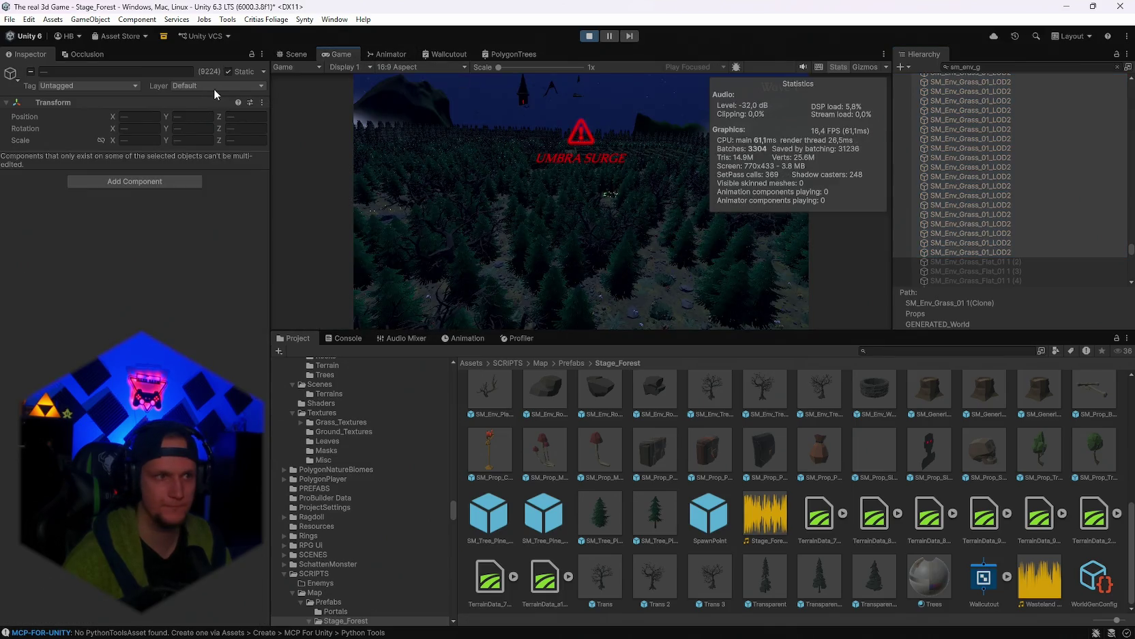
{"action": "left_click", "coordinate": [30, 72]}
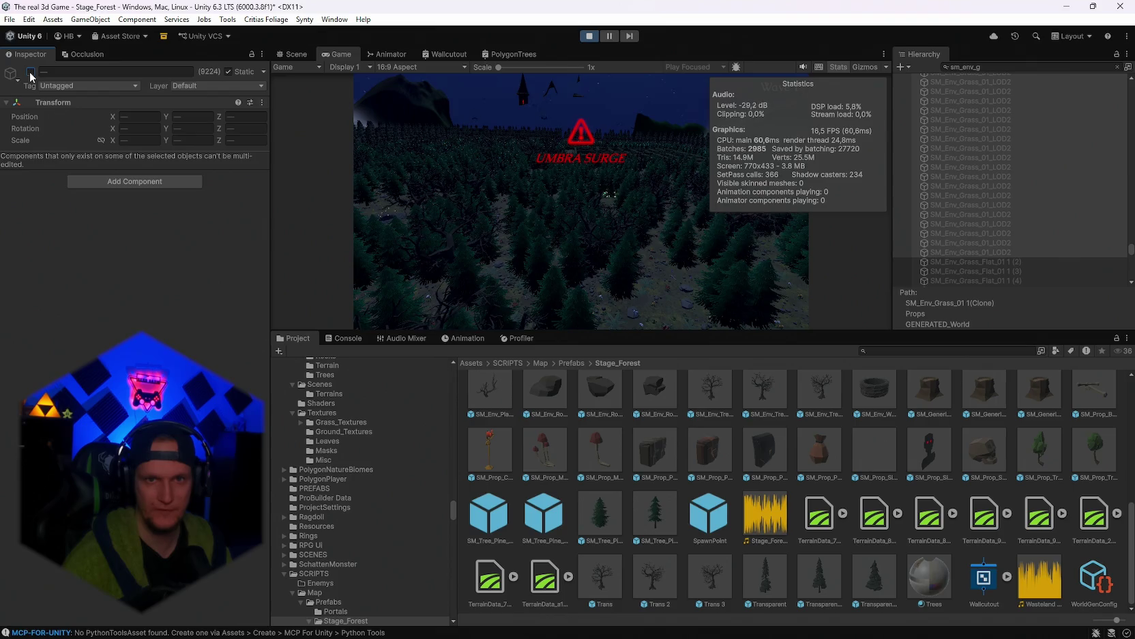
Clear the 'sm_env_g' Hierarchy filter and deactivate the selected SM_Env_Grass_01 grass objects
{"action": "left_click", "coordinate": [978, 66]}
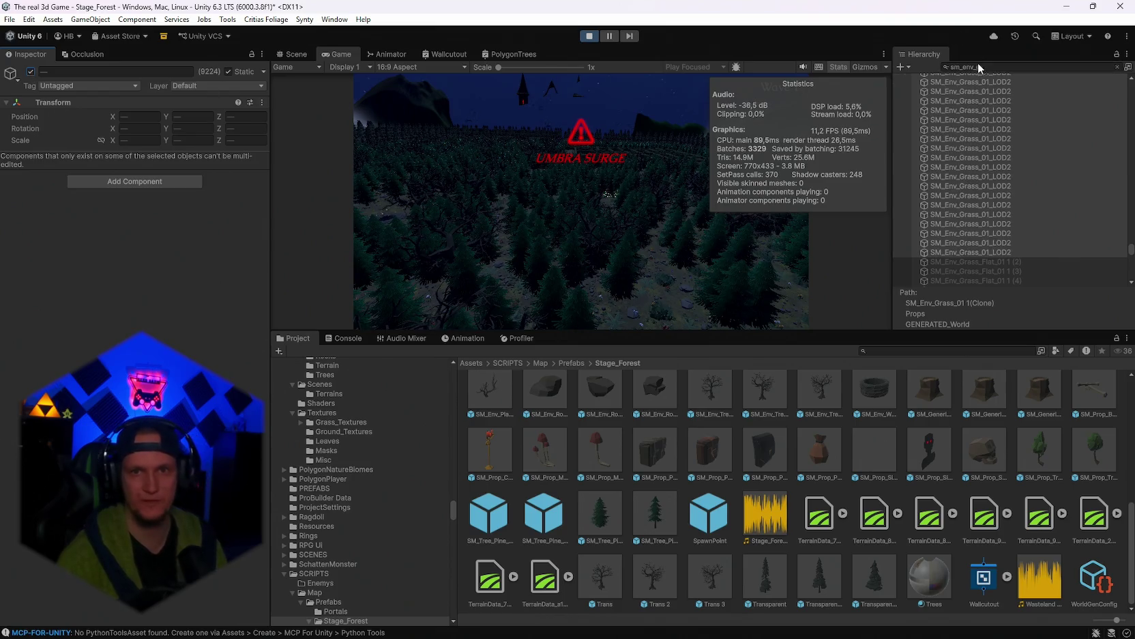
{"action": "key", "text": "ctrl+a"}
{"action": "key", "text": "BackSpace"}
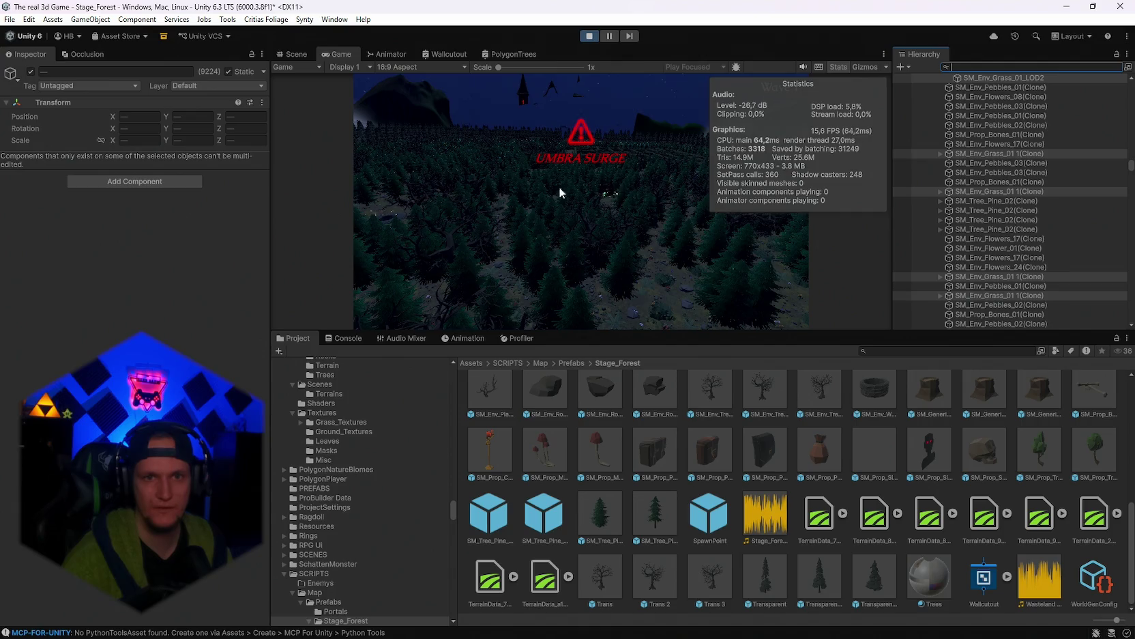
{"action": "scroll", "coordinate": [1023, 216], "scroll_direction": "up", "scroll_amount": 6}
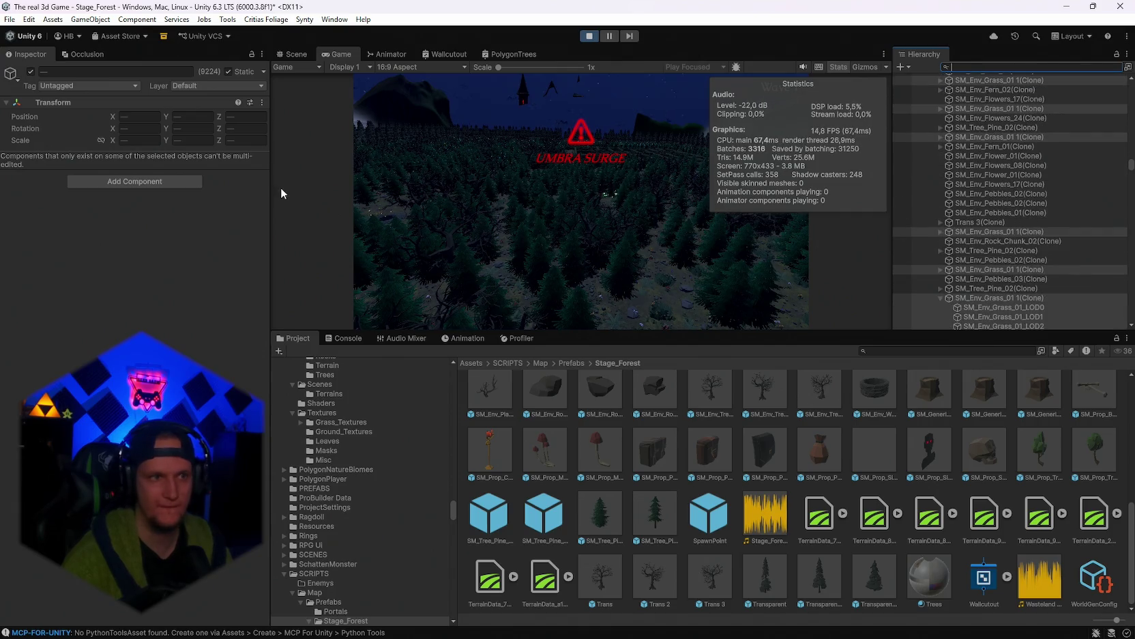
{"action": "left_click", "coordinate": [30, 72]}
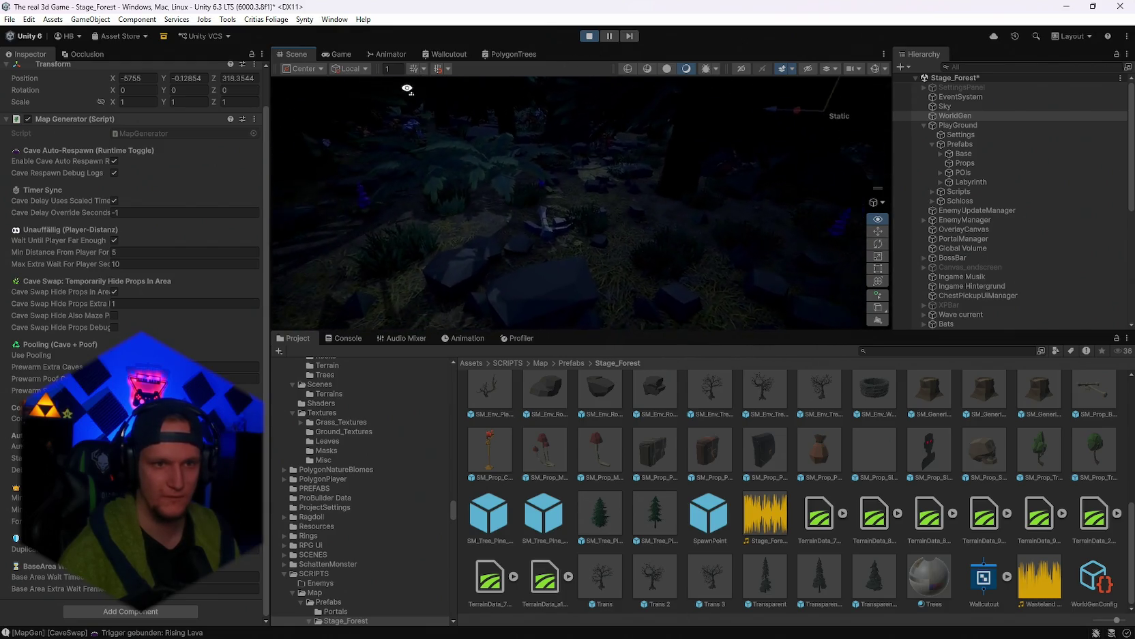
Turn the Scene camera toward the dark pine trees and move in close to their trunks
{"action": "mouse_move", "coordinate": [405, 89]}
{"action": "left_mouse_down"}
{"action": "mouse_move", "coordinate": [431, 167]}
{"action": "mouse_move", "coordinate": [718, 90]}
{"action": "mouse_move", "coordinate": [437, 66]}
{"action": "mouse_move", "coordinate": [604, 119]}
{"action": "mouse_move", "coordinate": [789, 125]}
{"action": "mouse_move", "coordinate": [720, 145]}
{"action": "mouse_move", "coordinate": [451, 116]}
{"action": "mouse_move", "coordinate": [436, 174]}
{"action": "mouse_move", "coordinate": [405, 102]}
{"action": "mouse_move", "coordinate": [812, 34]}
{"action": "mouse_move", "coordinate": [1000, 51]}
{"action": "mouse_move", "coordinate": [451, 60]}
{"action": "mouse_move", "coordinate": [689, 167]}
{"action": "mouse_move", "coordinate": [849, 155]}
{"action": "mouse_move", "coordinate": [615, 102]}
{"action": "mouse_move", "coordinate": [824, 159]}
{"action": "mouse_move", "coordinate": [294, 102]}
{"action": "mouse_move", "coordinate": [331, 67]}
{"action": "mouse_move", "coordinate": [401, 57]}
{"action": "mouse_move", "coordinate": [599, 59]}
{"action": "left_mouse_up"}
{"action": "left_click_drag", "start_coordinate": [622, 157], "coordinate": [561, 187]}
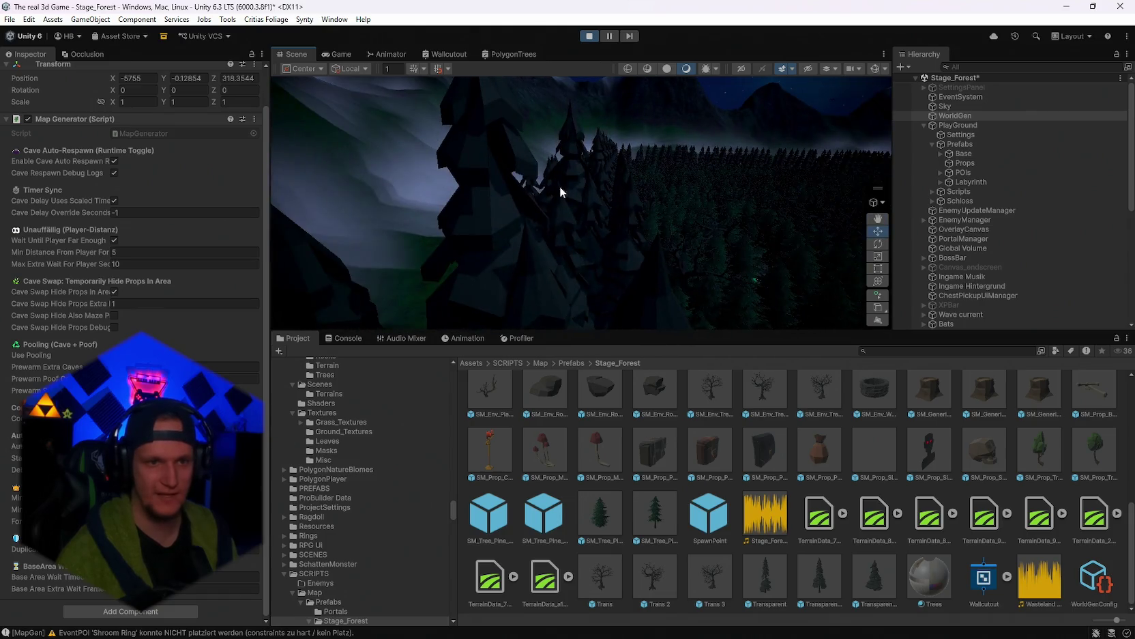